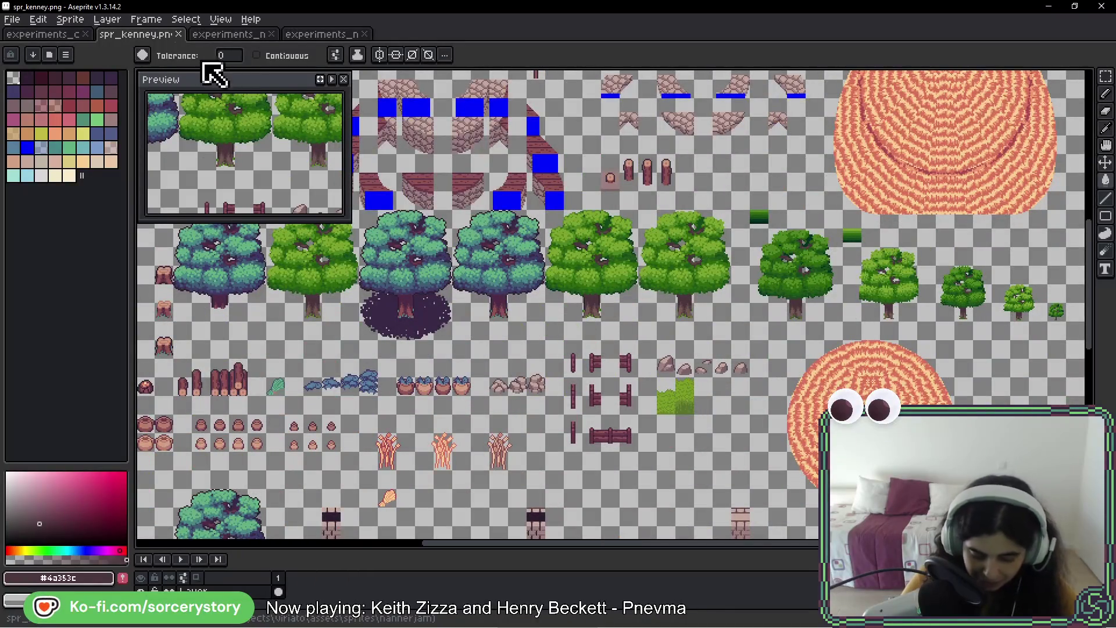
- Switch to the experiments_colors_05 tree sheet and pan across its rows of trees
{"action": "left_click", "coordinate": [55, 35]}
{"action": "mouse_move", "coordinate": [528, 332]}
{"action": "left_mouse_down"}
{"action": "mouse_move", "coordinate": [802, 224]}
{"action": "mouse_move", "coordinate": [873, 262]}
{"action": "left_mouse_up"}
{"action": "scroll", "coordinate": [648, 230], "scroll_direction": "down", "scroll_amount": 2}
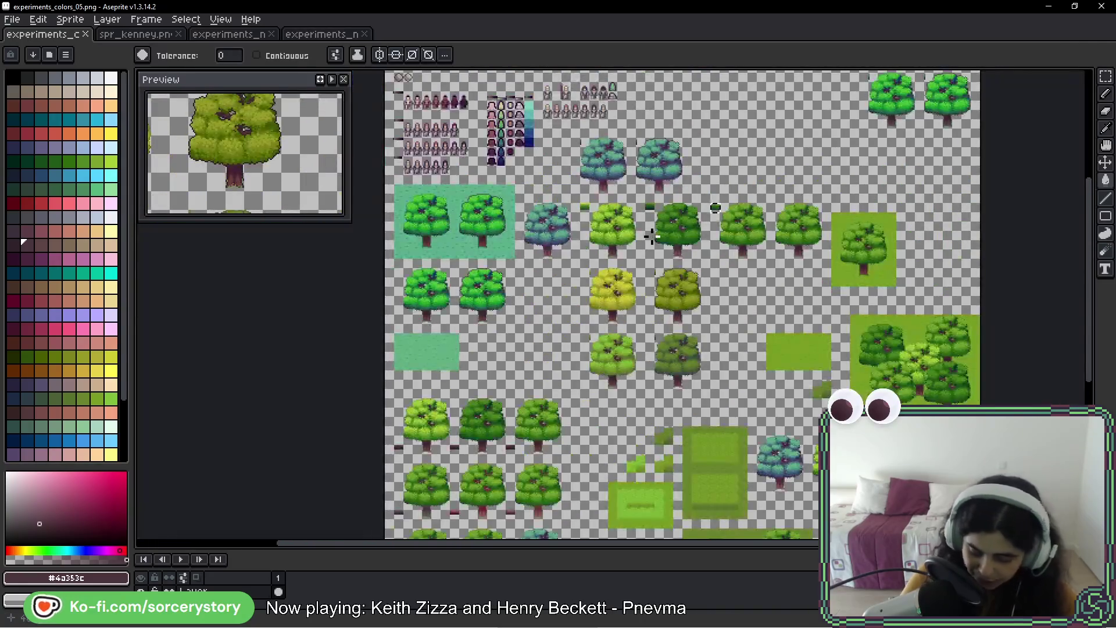
{"action": "mouse_move", "coordinate": [748, 314]}
{"action": "left_mouse_down"}
{"action": "mouse_move", "coordinate": [640, 286]}
{"action": "mouse_move", "coordinate": [581, 150]}
{"action": "mouse_move", "coordinate": [591, 270]}
{"action": "left_mouse_up"}
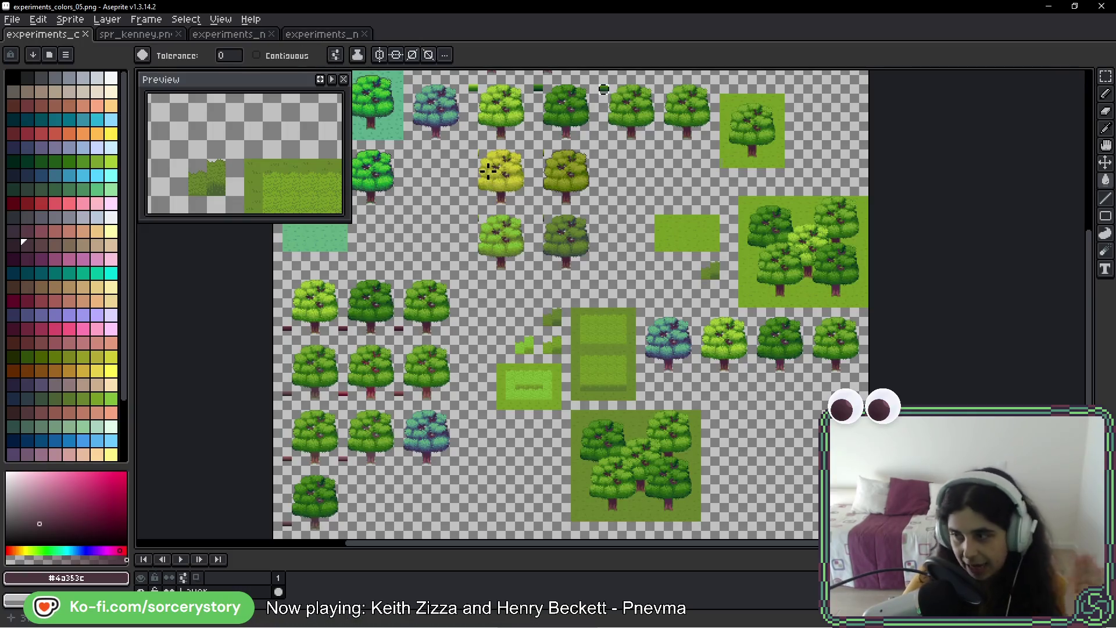
- Glance at the game screenshot viewer, return to Aseprite, then bring up the AVE, VIRIATE! debug window
{"action": "key", "text": "alt"}
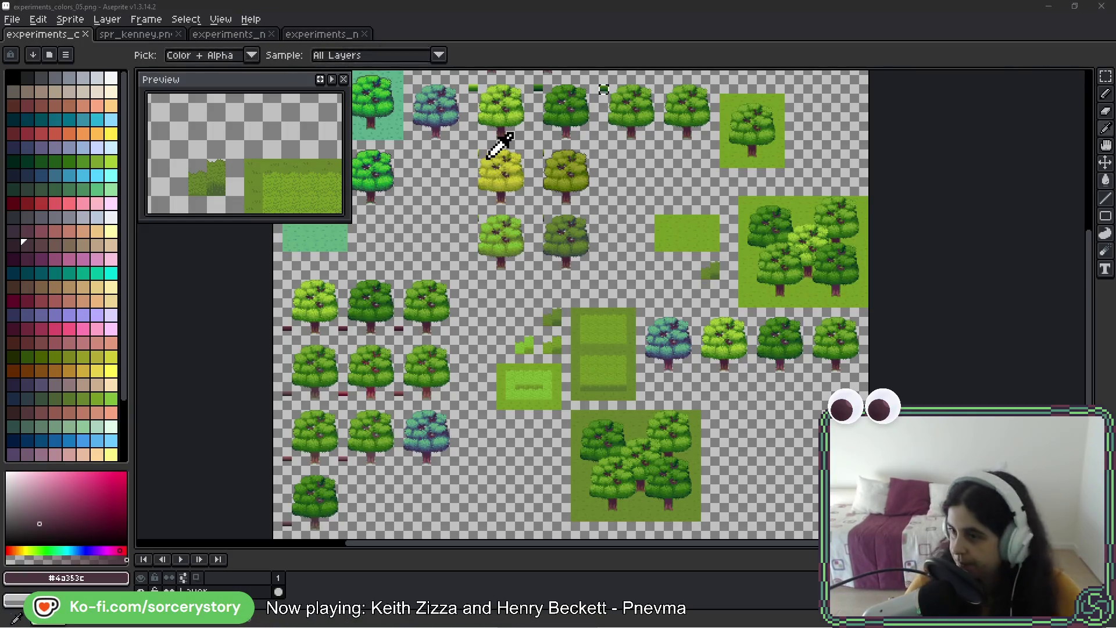
{"action": "key", "text": "alt+Tab"}
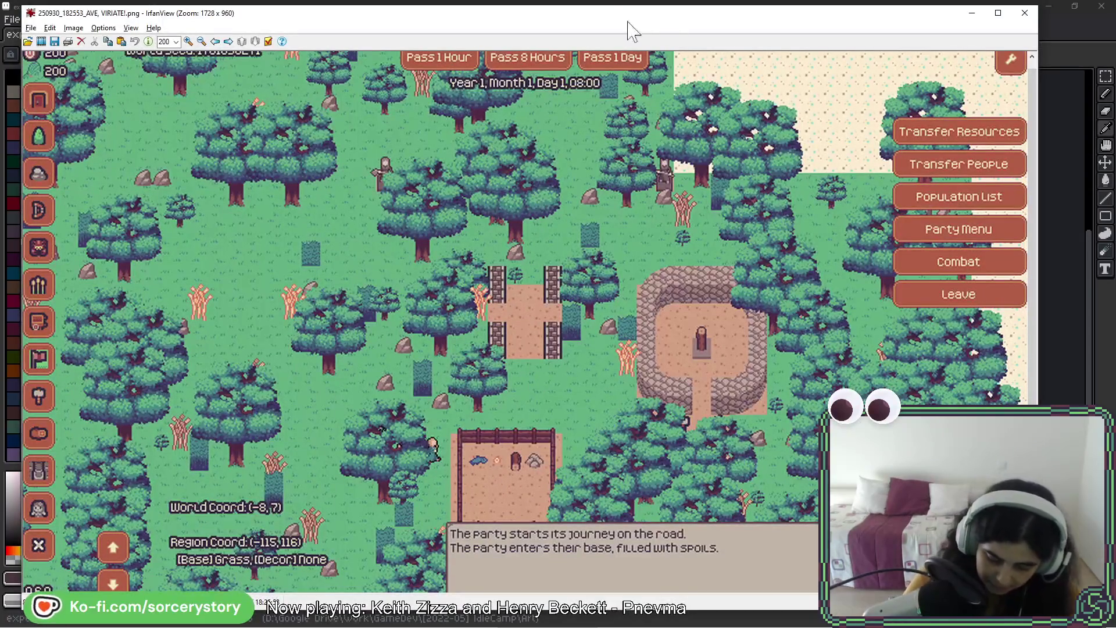
{"action": "key", "text": "alt+Tab"}
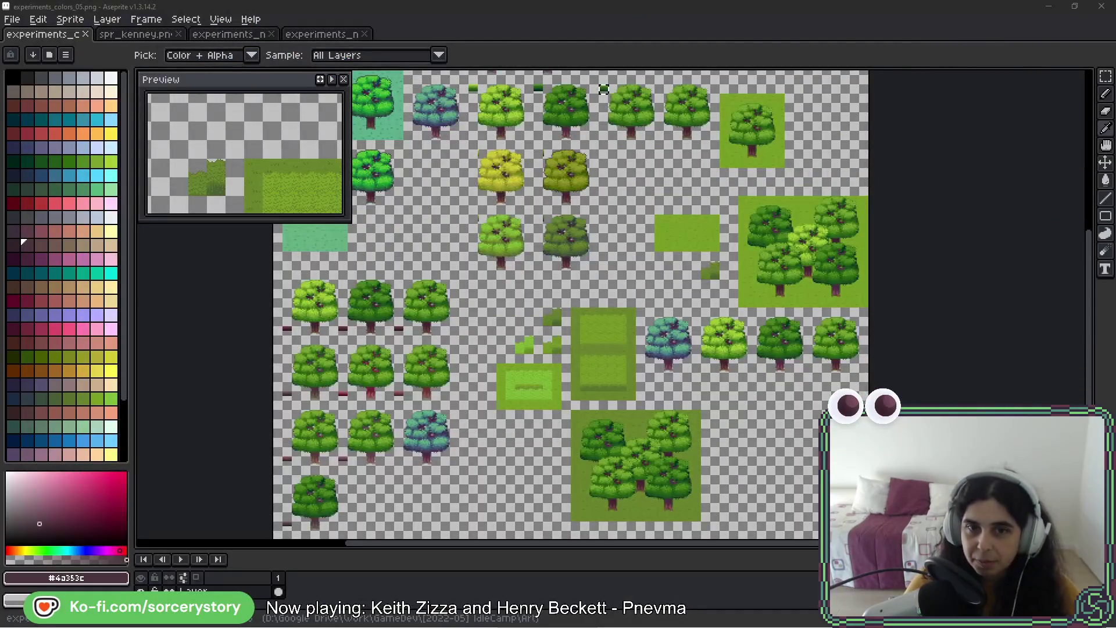
{"action": "key", "text": "alt"}
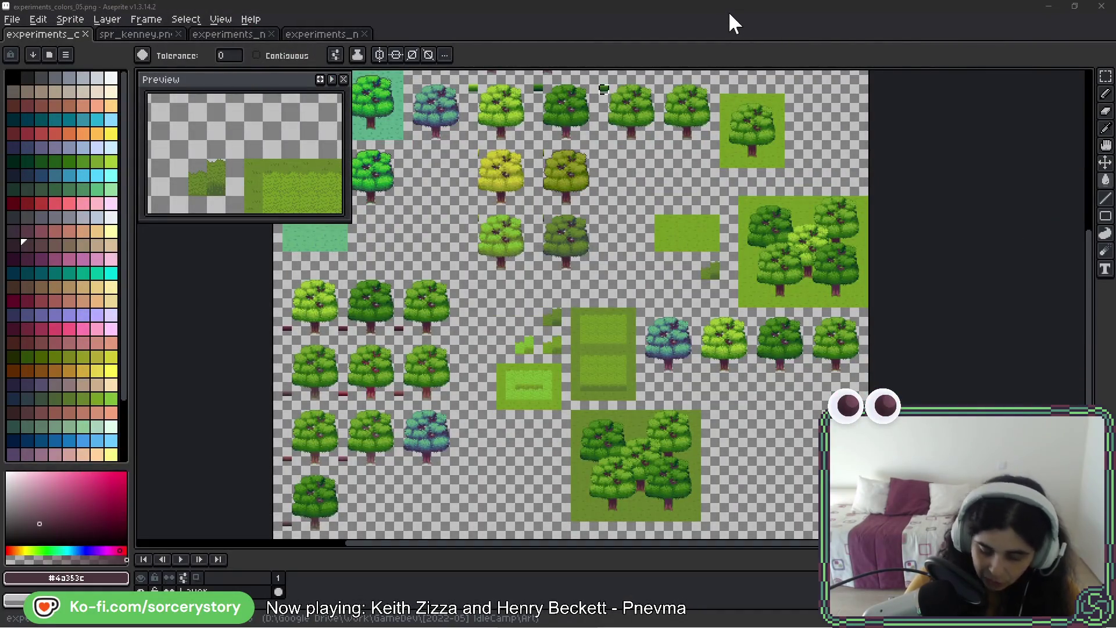
{"action": "key", "text": "alt+Tab"}
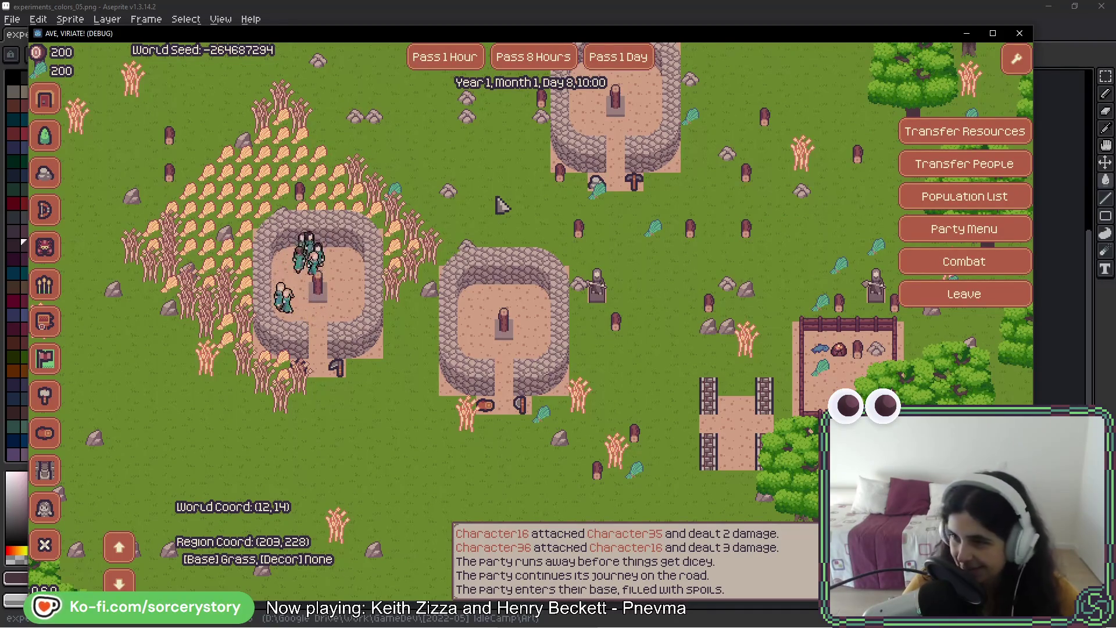
- Check the Farm, Forester and Stone Hut info popups on the settlement map
{"action": "key", "text": "Up"}
{"action": "key", "text": "Tab"}
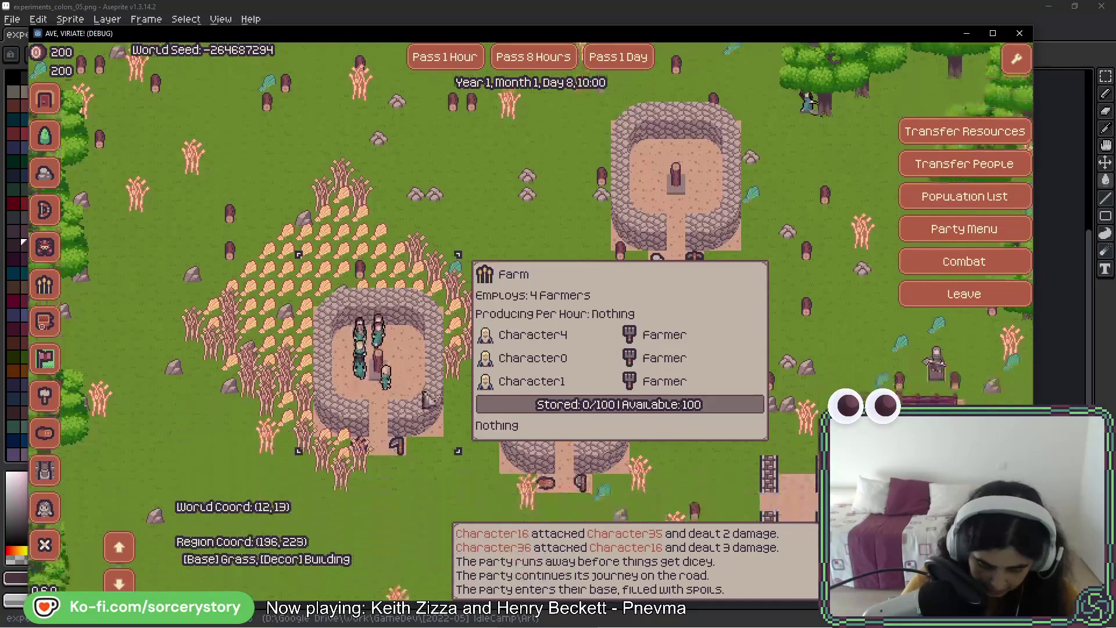
{"action": "key", "text": "Tab"}
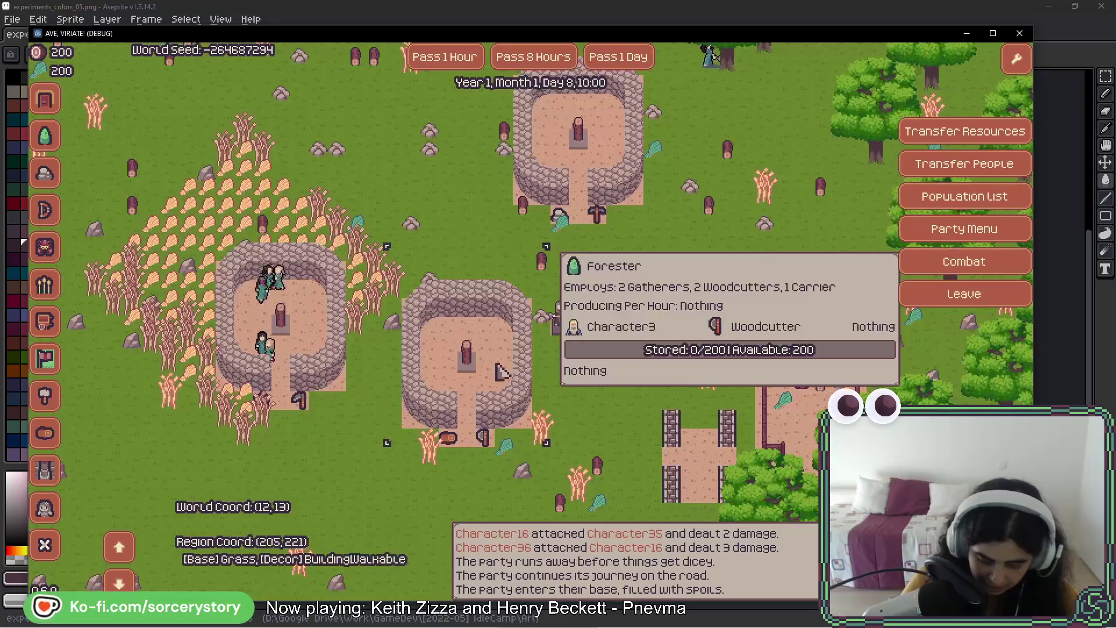
{"action": "left_click", "coordinate": [625, 185]}
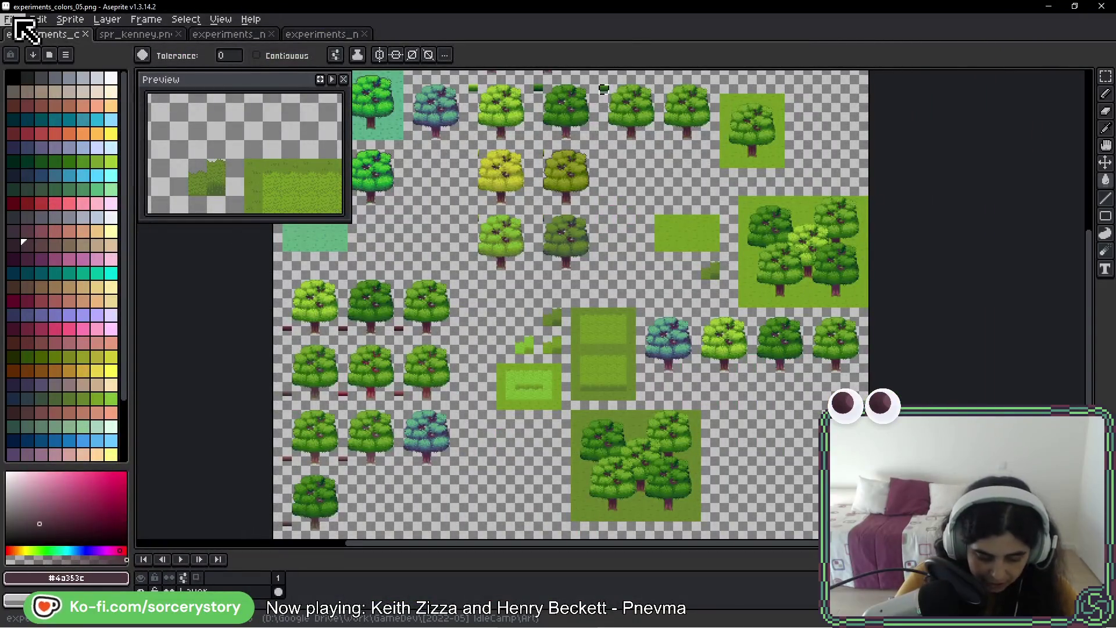
- Save As experiments_colors_06.png, changing the file name's version number from 05 to 06
{"action": "left_click", "coordinate": [15, 20]}
{"action": "mouse_move", "coordinate": [46, 61]}
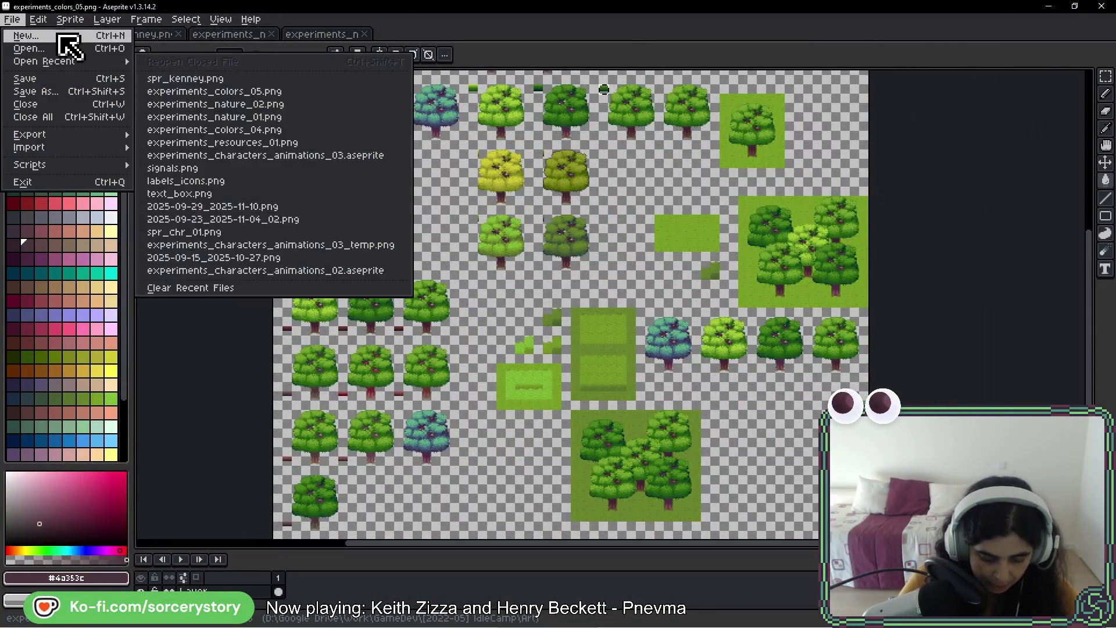
{"action": "left_click", "coordinate": [60, 93]}
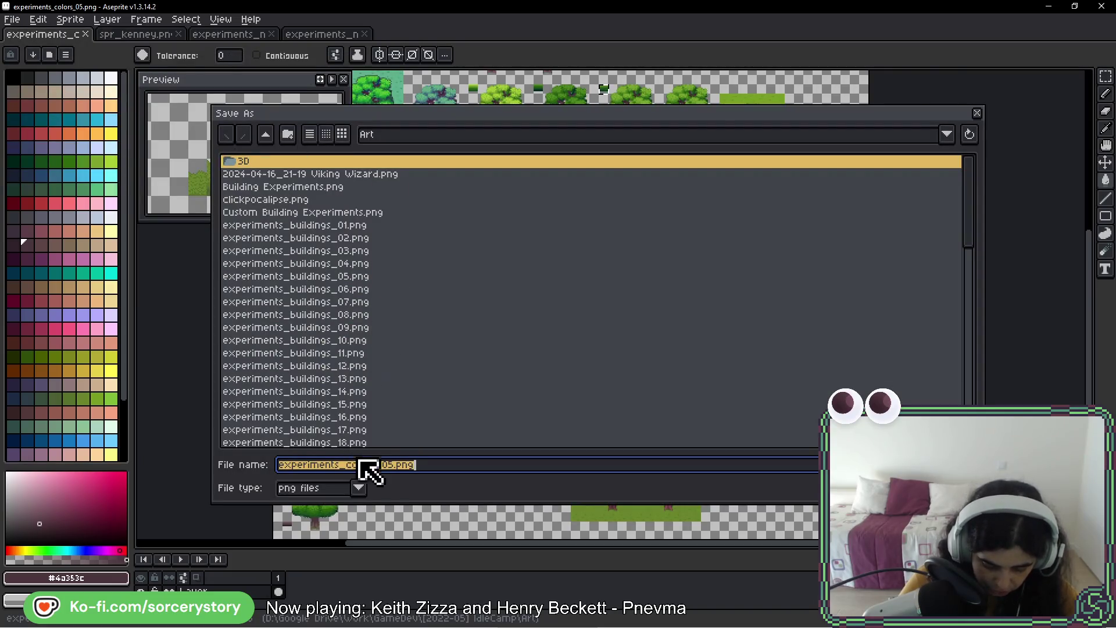
{"action": "left_click", "coordinate": [396, 465]}
{"action": "key", "text": "Delete"}
{"action": "key", "text": "Delete"}
{"action": "key", "text": "Delete"}
{"action": "key", "text": "BackSpace"}
{"action": "type", "text": "6"}
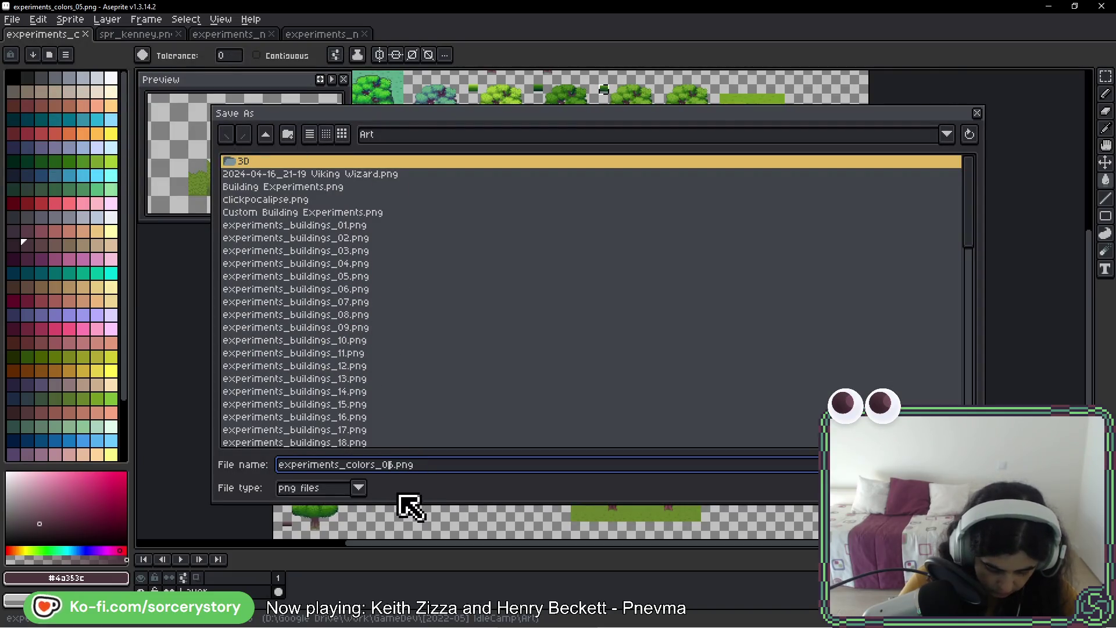
{"action": "left_click", "coordinate": [398, 465]}
{"action": "key", "text": "BackSpace"}
{"action": "type", "text": "6"}
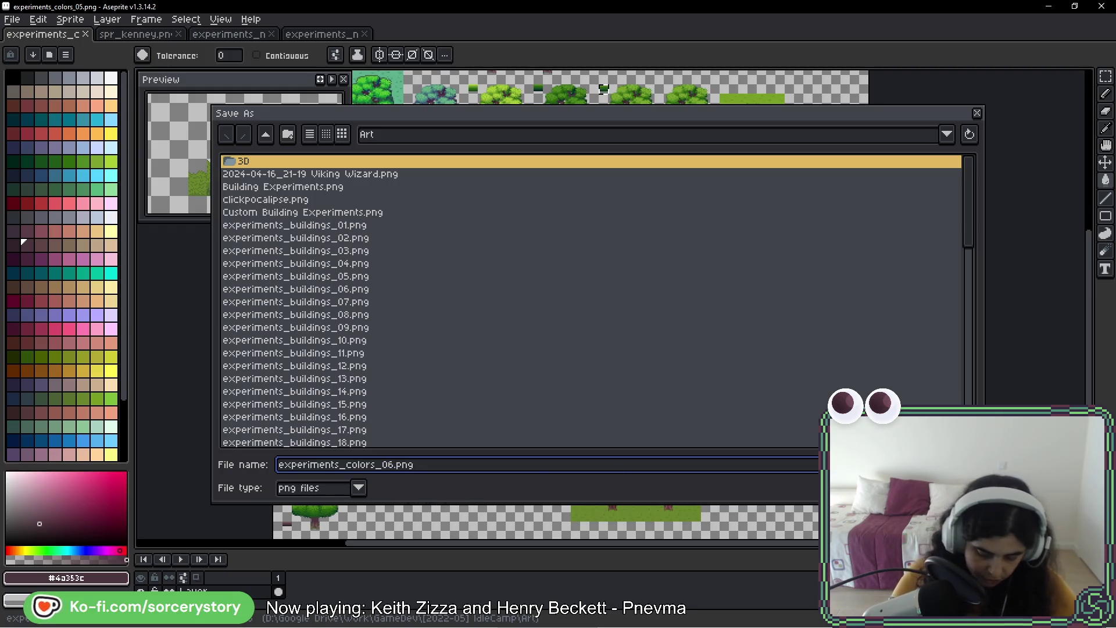
{"action": "key", "text": "Return"}
{"action": "left_click_drag", "start_coordinate": [500, 174], "coordinate": [665, 363]}
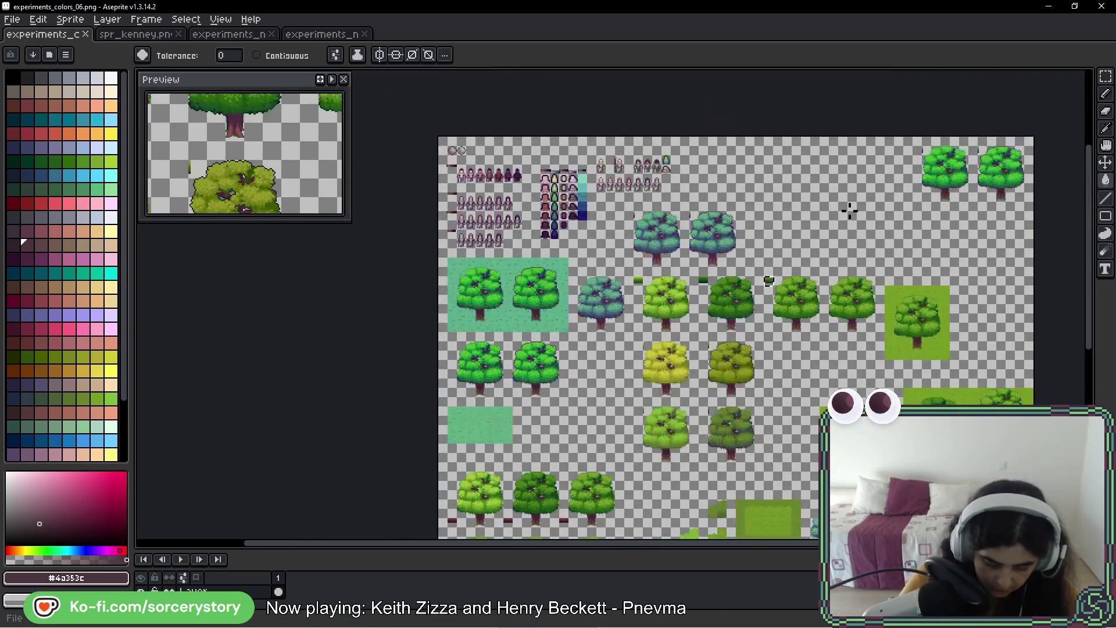
- Erase the character sprites and blue trees using Magic Wand selections and Delete
{"action": "key", "text": "w"}
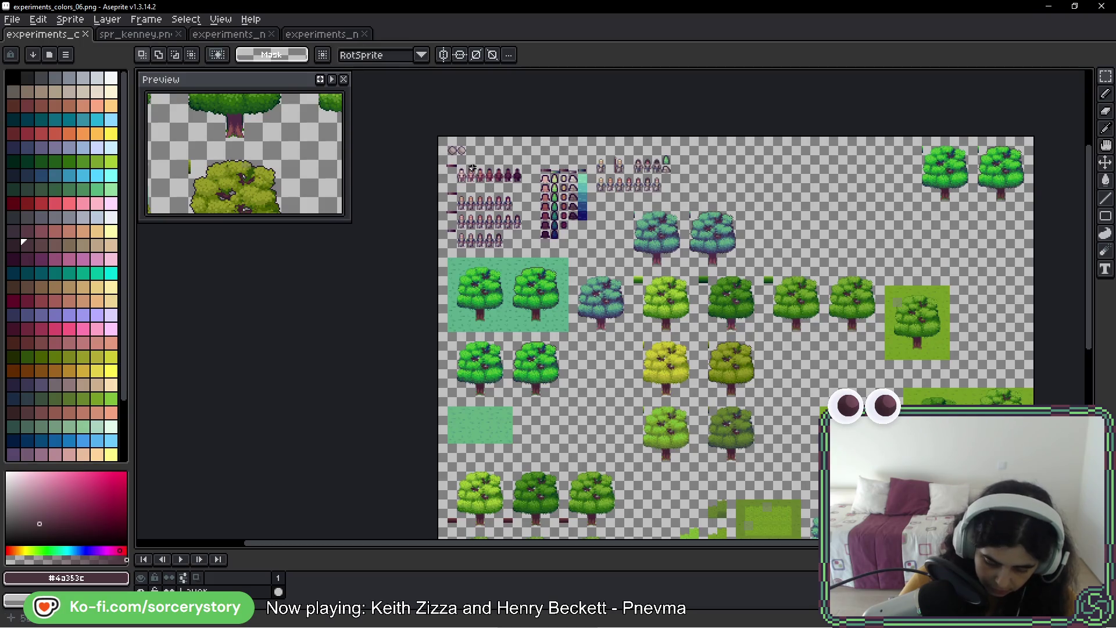
{"action": "scroll", "coordinate": [472, 168], "scroll_direction": "up", "scroll_amount": 3}
{"action": "key", "text": "Delete"}
{"action": "scroll", "coordinate": [787, 384], "scroll_direction": "down", "scroll_amount": 3}
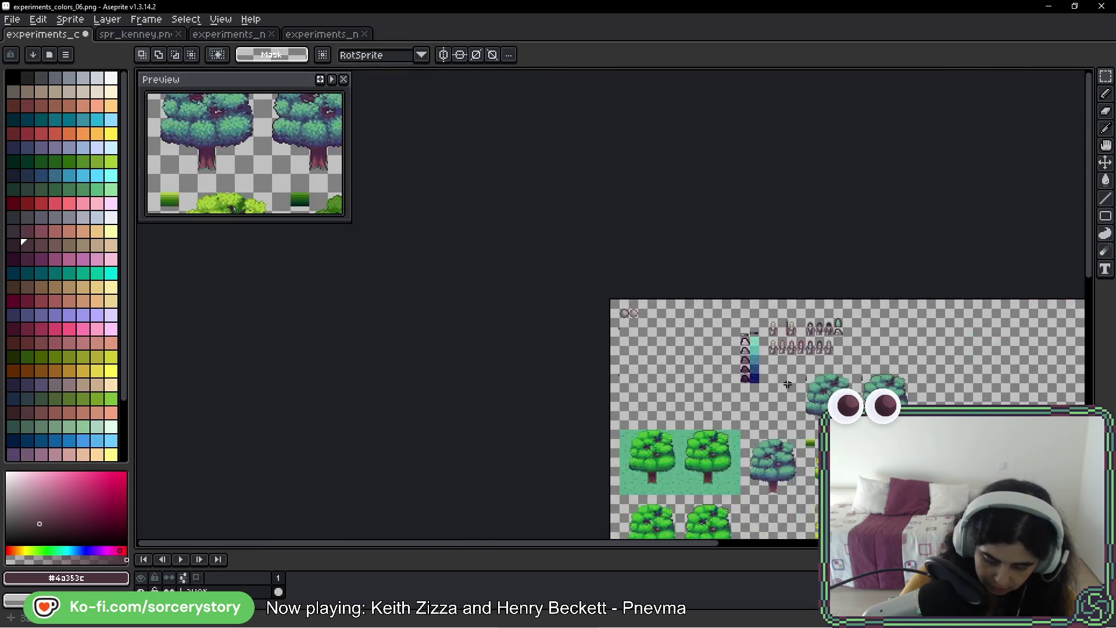
{"action": "scroll", "coordinate": [656, 388], "scroll_direction": "up", "scroll_amount": 3}
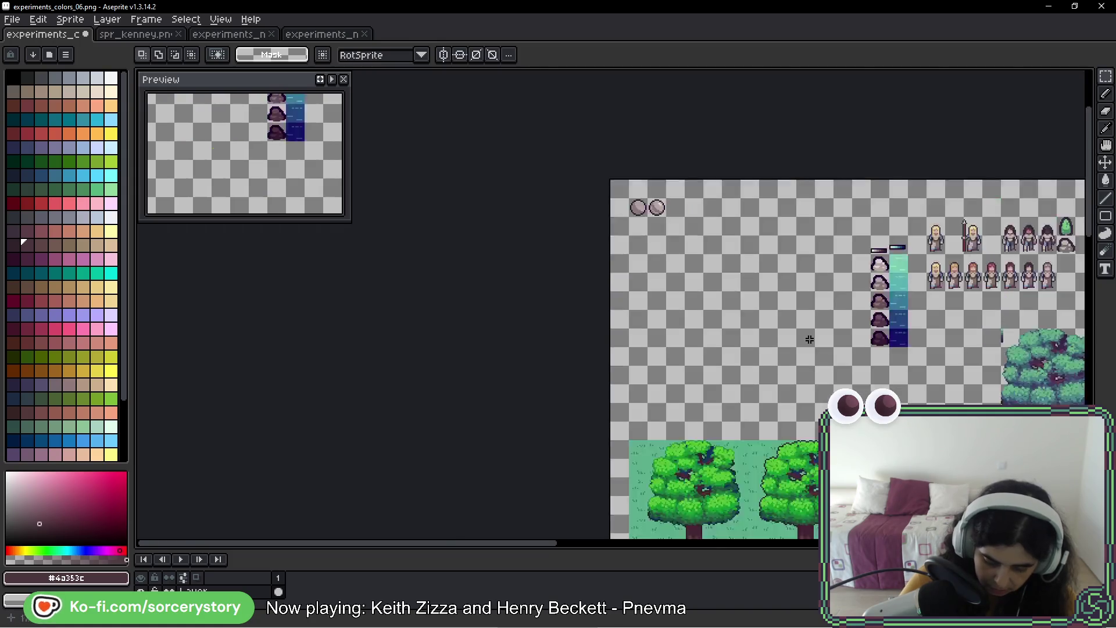
{"action": "scroll", "coordinate": [558, 296], "scroll_direction": "down", "scroll_amount": 4}
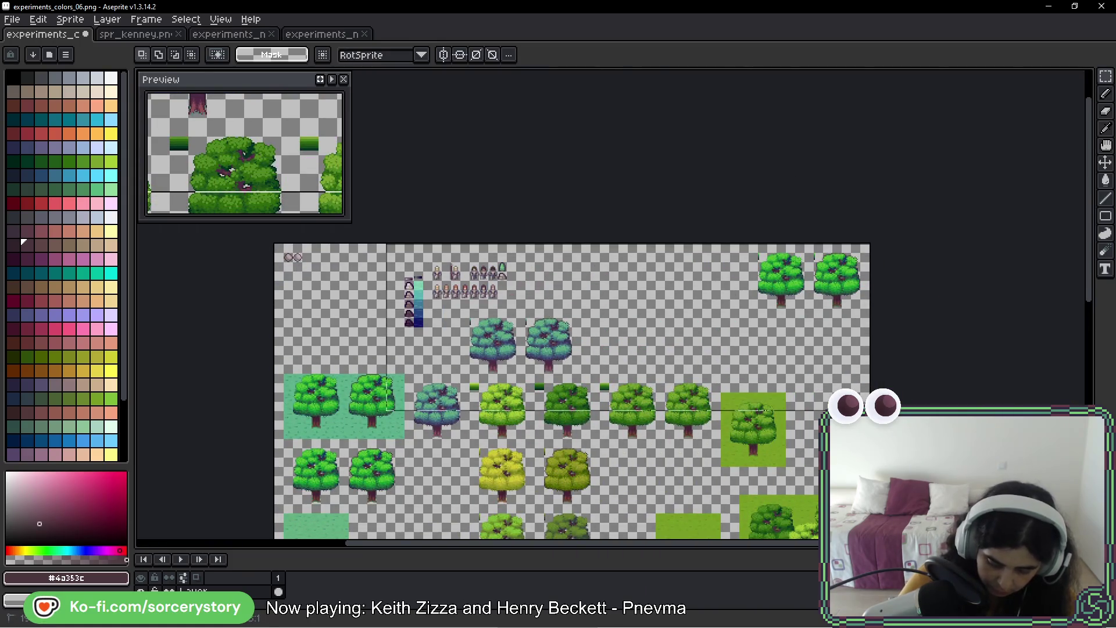
{"action": "key", "text": "Delete"}
{"action": "scroll", "coordinate": [407, 349], "scroll_direction": "down", "scroll_amount": 3}
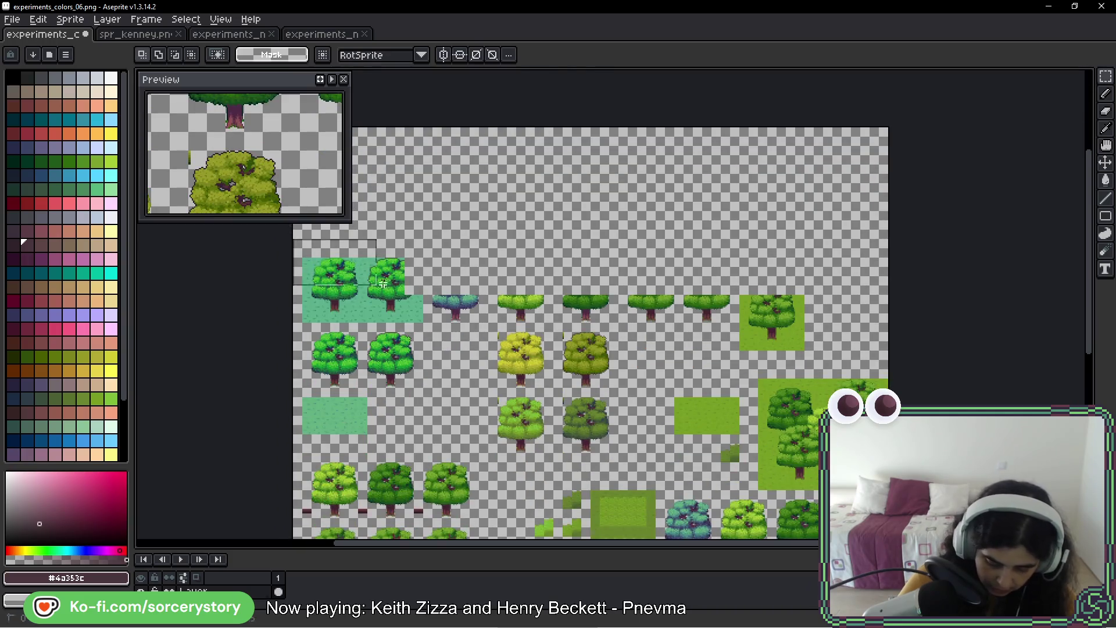
{"action": "scroll", "coordinate": [383, 284], "scroll_direction": "down", "scroll_amount": 10}
{"action": "left_click_drag", "start_coordinate": [525, 209], "coordinate": [563, 323]}
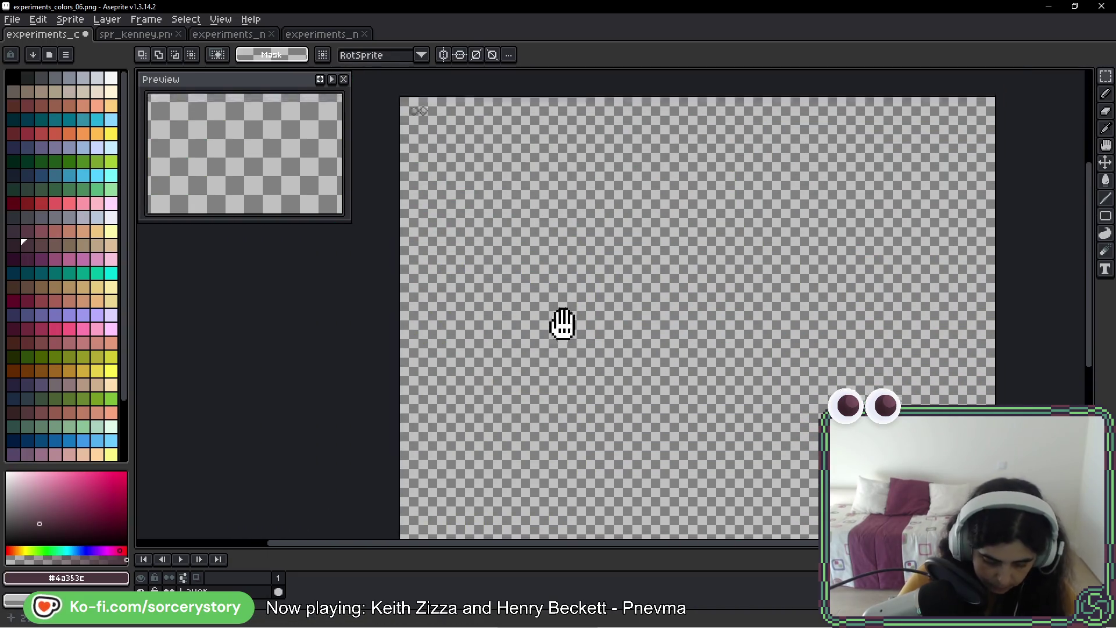
{"action": "scroll", "coordinate": [463, 263], "scroll_direction": "up", "scroll_amount": 3}
- Save the cleared experiments_colors_06 sheet
{"action": "key", "text": "ctrl+s"}
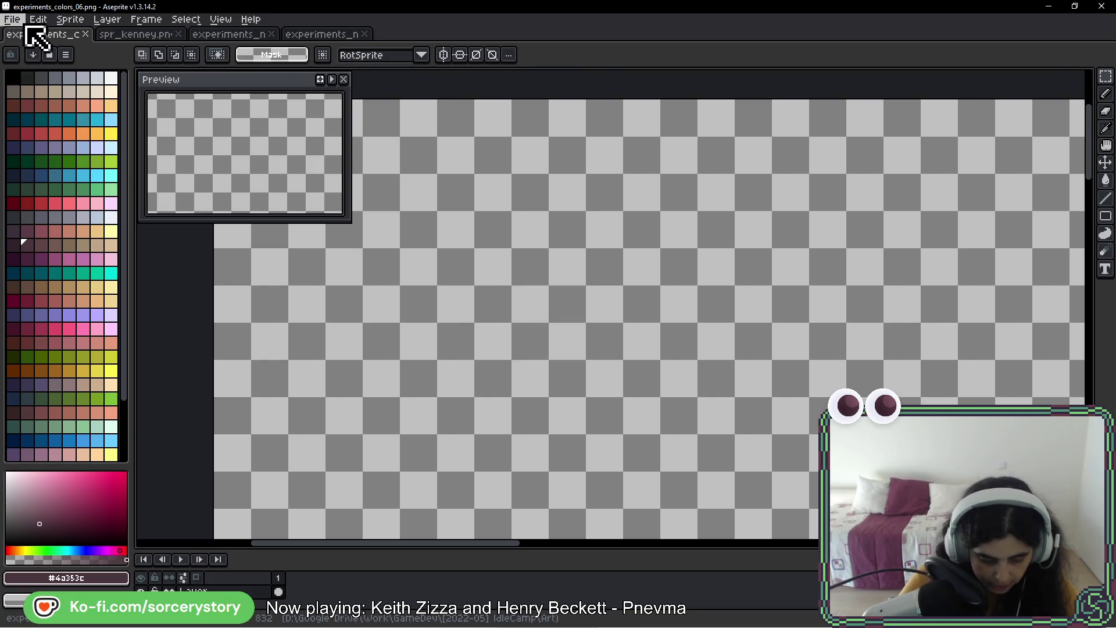
{"action": "left_click", "coordinate": [13, 19]}
{"action": "left_click", "coordinate": [457, 33]}
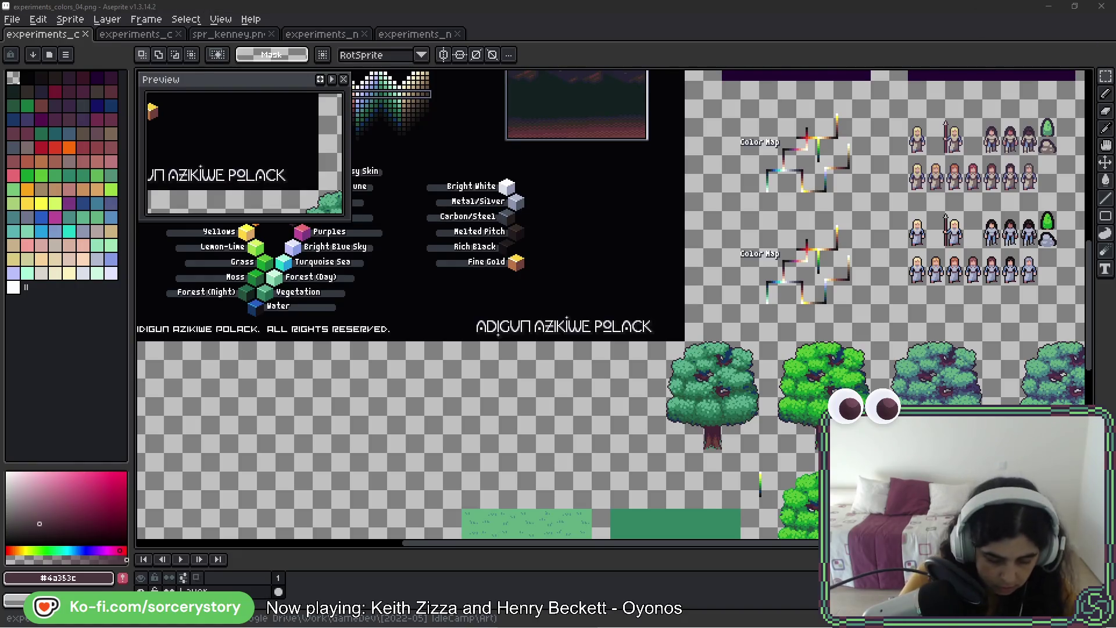
- Open experiments_colors_05.png, browse experiments_colors_04's palette artwork and screenshot references, then return to colors_05
{"action": "left_click_drag", "start_coordinate": [507, 43], "coordinate": [507, 46]}
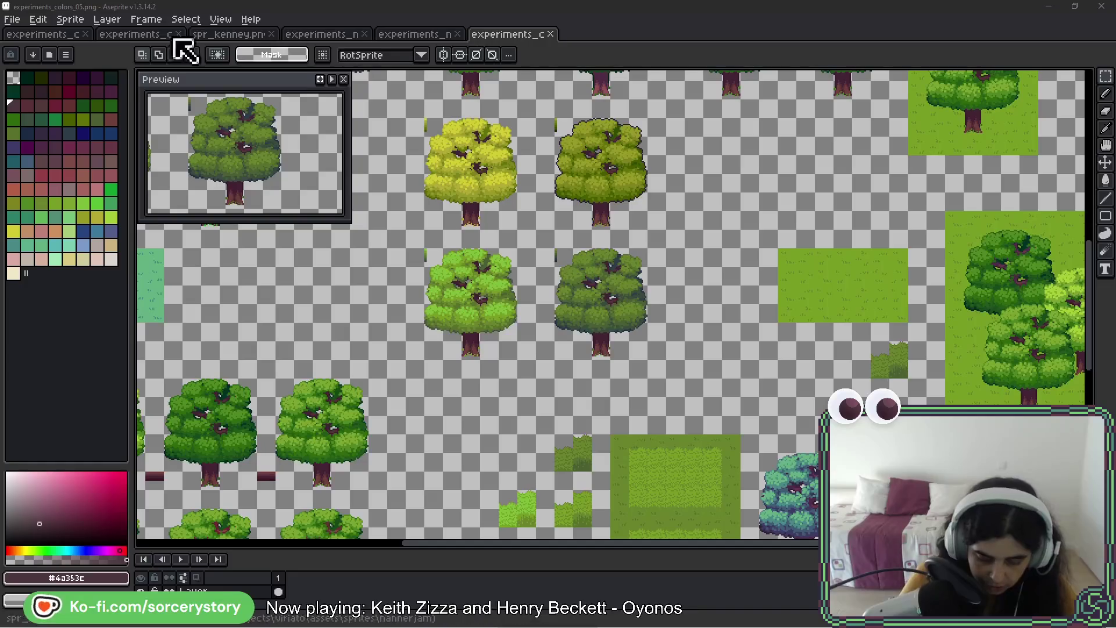
{"action": "left_click", "coordinate": [69, 36]}
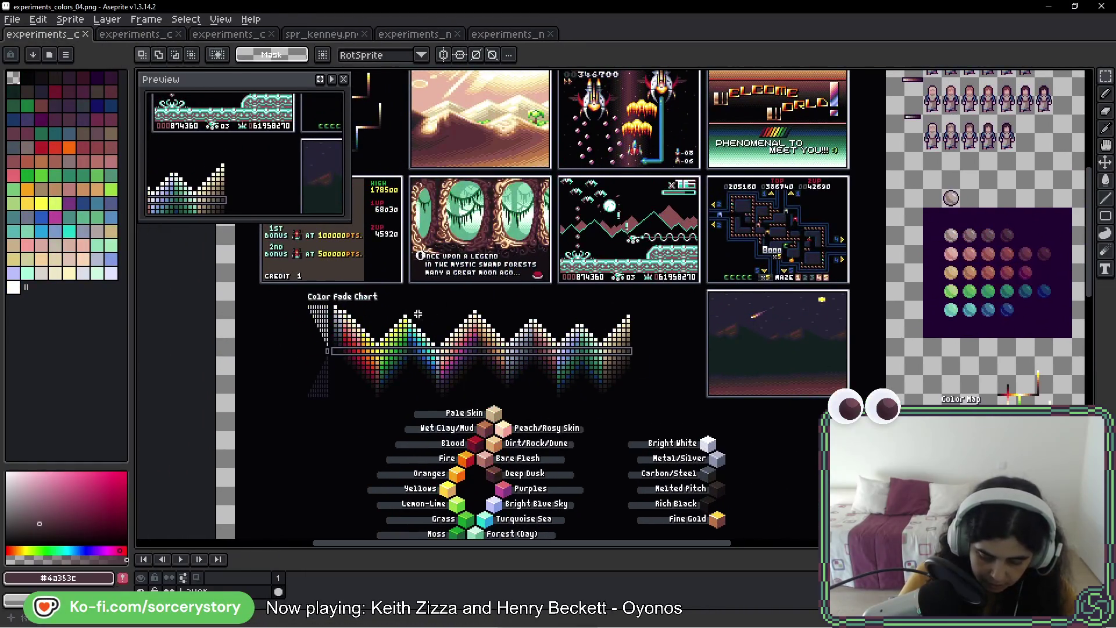
{"action": "scroll", "coordinate": [579, 393], "scroll_direction": "down", "scroll_amount": 5}
{"action": "left_click_drag", "start_coordinate": [326, 204], "coordinate": [229, 180]}
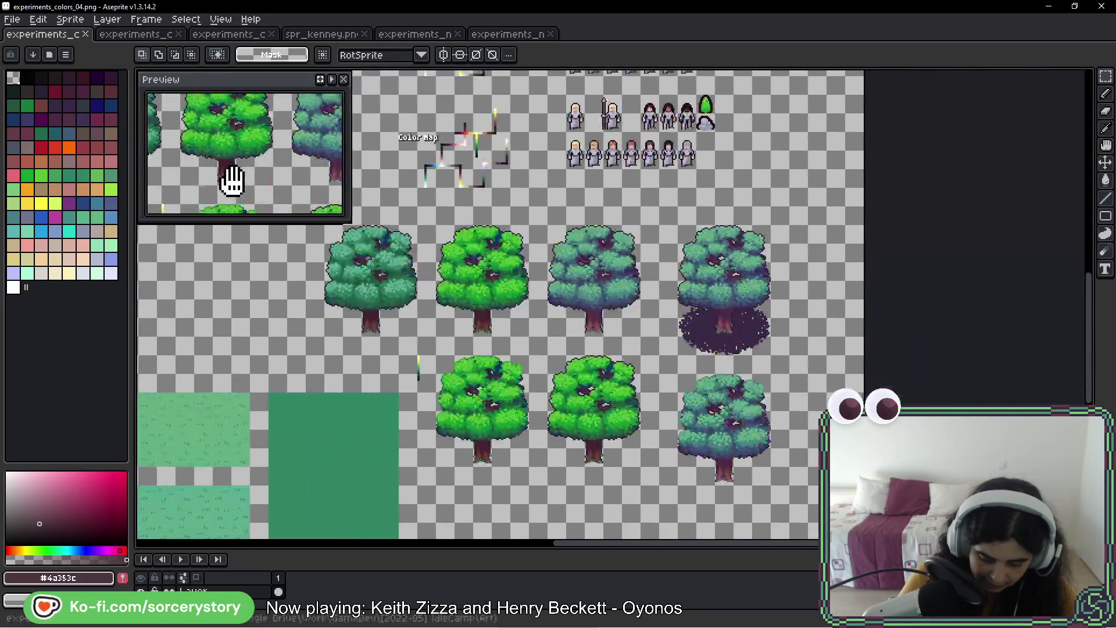
{"action": "left_click_drag", "start_coordinate": [377, 208], "coordinate": [635, 374]}
{"action": "left_click_drag", "start_coordinate": [472, 202], "coordinate": [596, 284]}
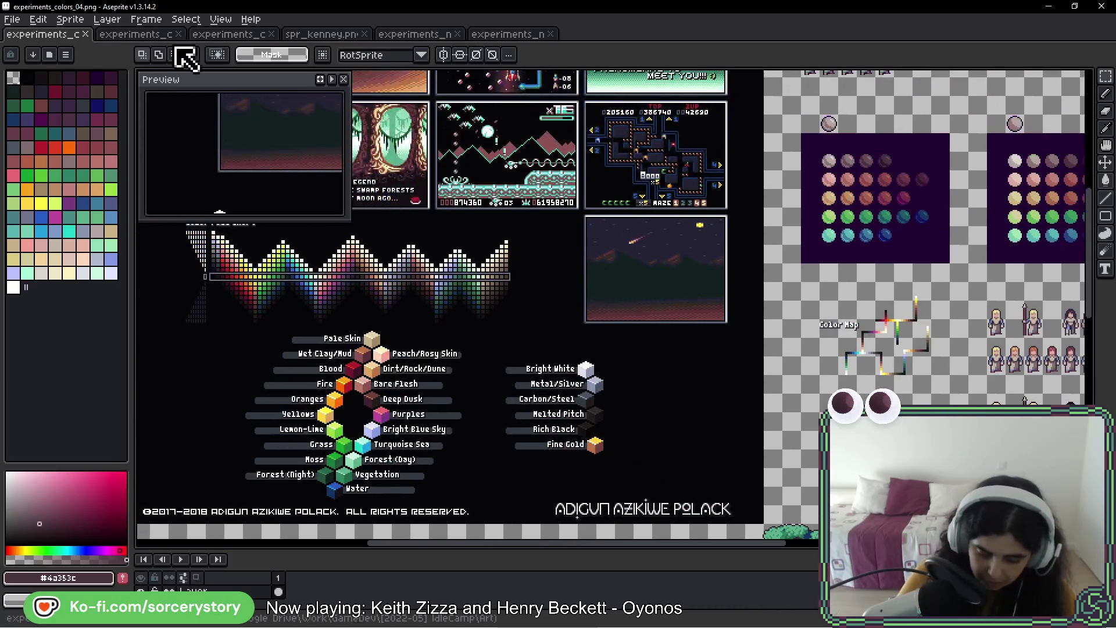
{"action": "left_click", "coordinate": [131, 37]}
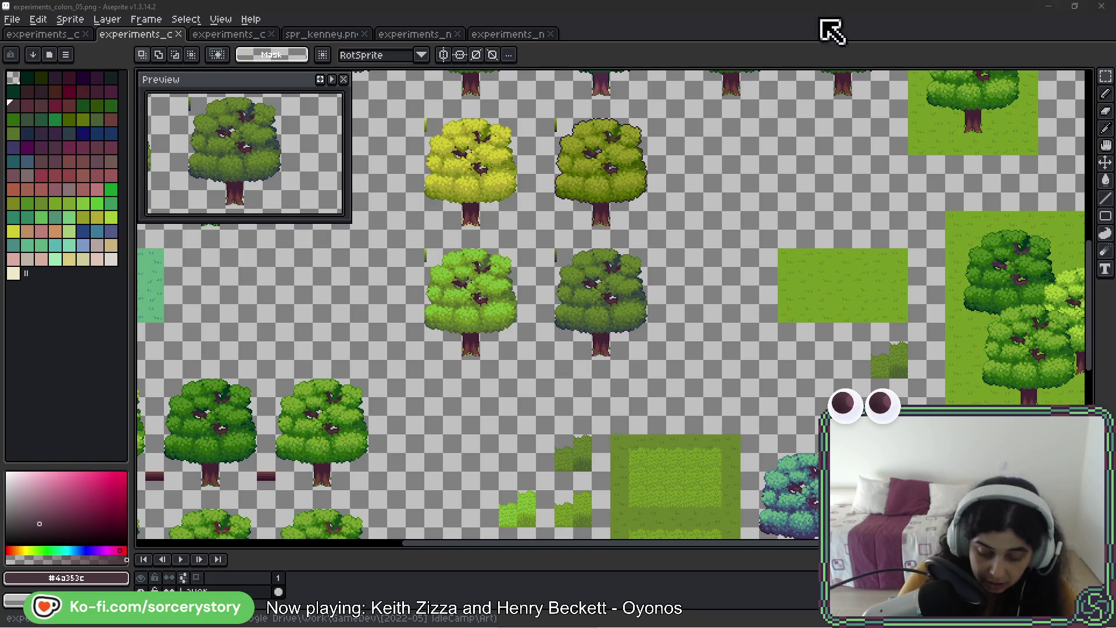
{"action": "mouse_move", "coordinate": [531, 227]}
{"action": "left_mouse_down"}
{"action": "mouse_move", "coordinate": [911, 289]}
{"action": "mouse_move", "coordinate": [915, 336]}
{"action": "left_mouse_up"}
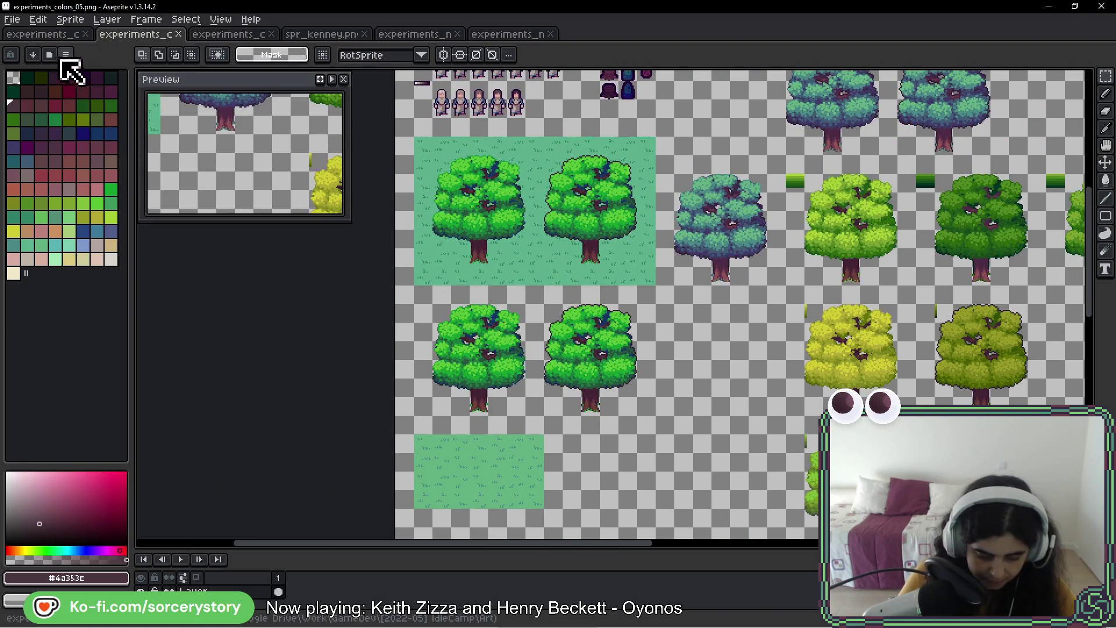
- Load the duel palette preset into experiments_colors_05
{"action": "left_click", "coordinate": [49, 54]}
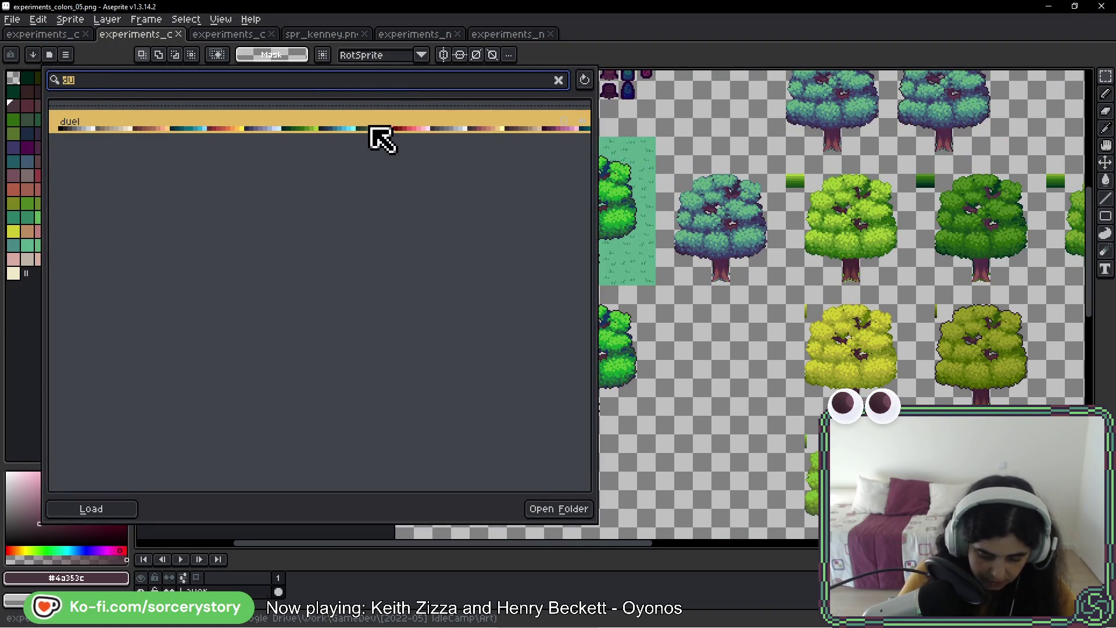
{"action": "left_click", "coordinate": [320, 127]}
{"action": "left_click", "coordinate": [458, 527]}
{"action": "left_click_drag", "start_coordinate": [648, 408], "coordinate": [563, 425]}
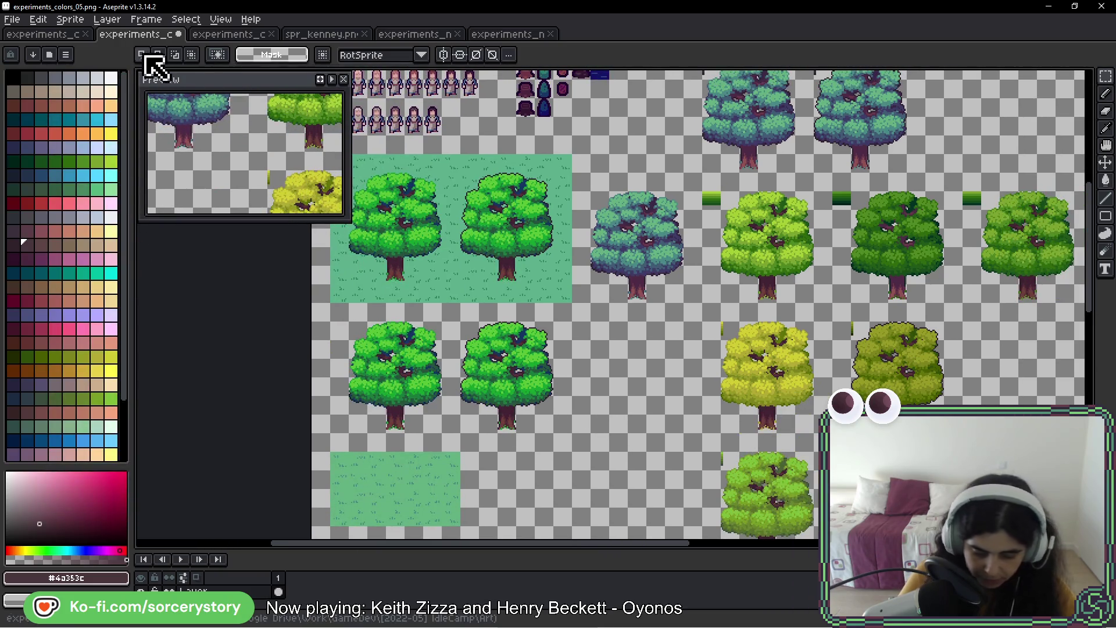
- Switch to experiments_colors_06.png with its two circle sprites
{"action": "left_click", "coordinate": [226, 36]}
{"action": "scroll", "coordinate": [354, 328], "scroll_direction": "down", "scroll_amount": 2}
{"action": "scroll", "coordinate": [351, 323], "scroll_direction": "up", "scroll_amount": 2}
{"action": "scroll", "coordinate": [610, 362], "scroll_direction": "down", "scroll_amount": 1}
{"action": "scroll", "coordinate": [494, 300], "scroll_direction": "up", "scroll_amount": 1}
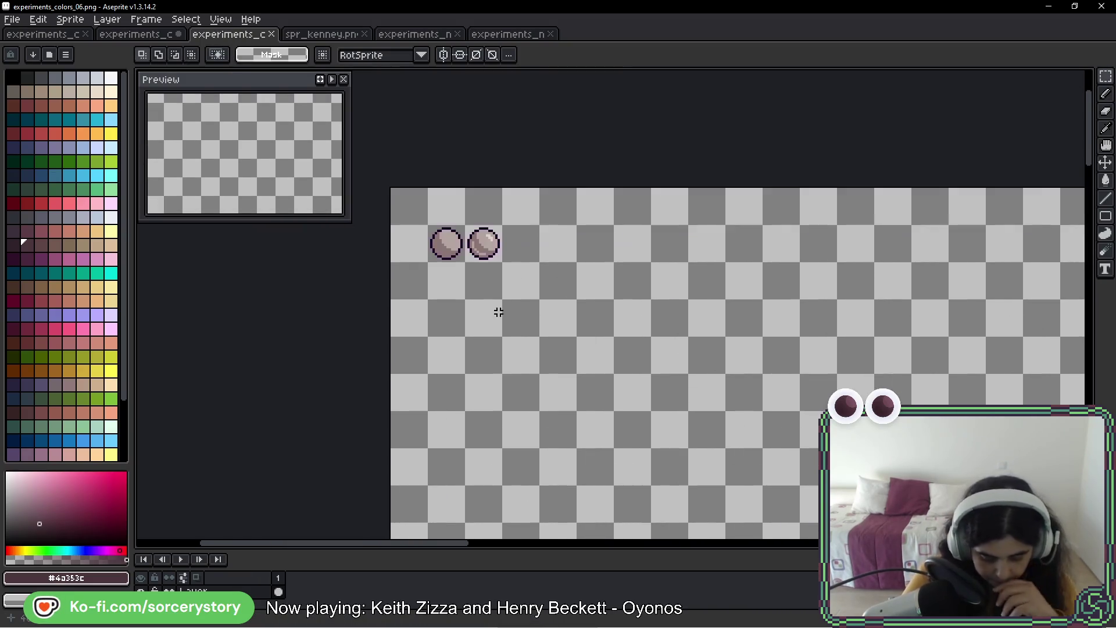
- Select the whole dirt strip tile in spr_kenney.png
{"action": "scroll", "coordinate": [468, 259], "scroll_direction": "up", "scroll_amount": 1}
{"action": "left_click", "coordinate": [324, 35]}
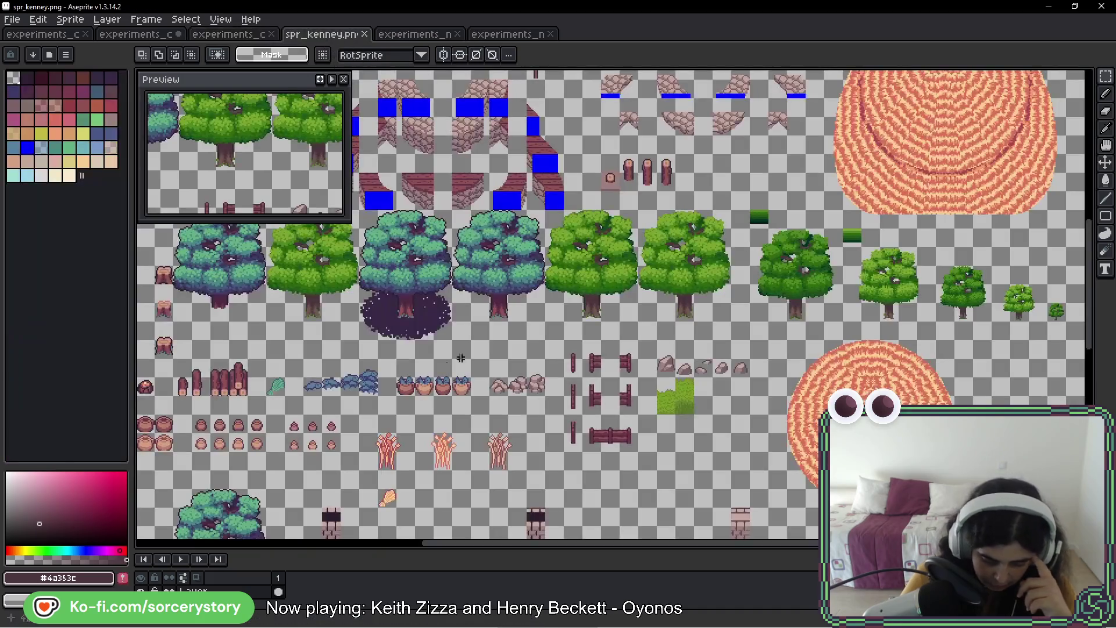
{"action": "scroll", "coordinate": [493, 224], "scroll_direction": "down", "scroll_amount": 5}
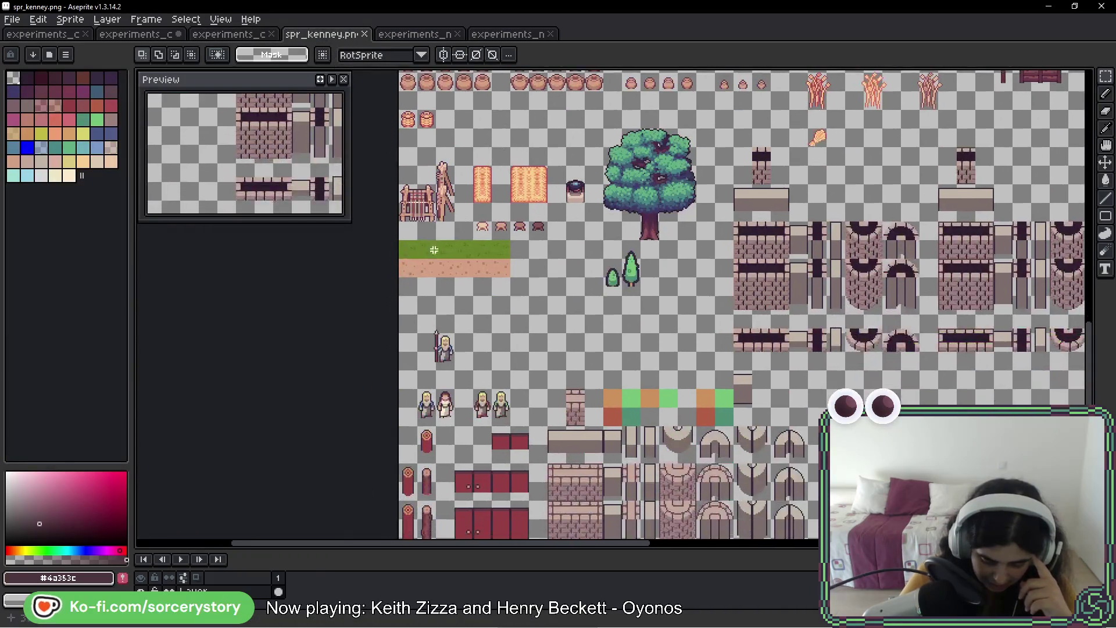
{"action": "scroll", "coordinate": [403, 291], "scroll_direction": "up", "scroll_amount": 5}
{"action": "mouse_move", "coordinate": [401, 236]}
{"action": "left_mouse_down"}
{"action": "mouse_move", "coordinate": [764, 244]}
{"action": "mouse_move", "coordinate": [779, 259]}
{"action": "left_mouse_up"}
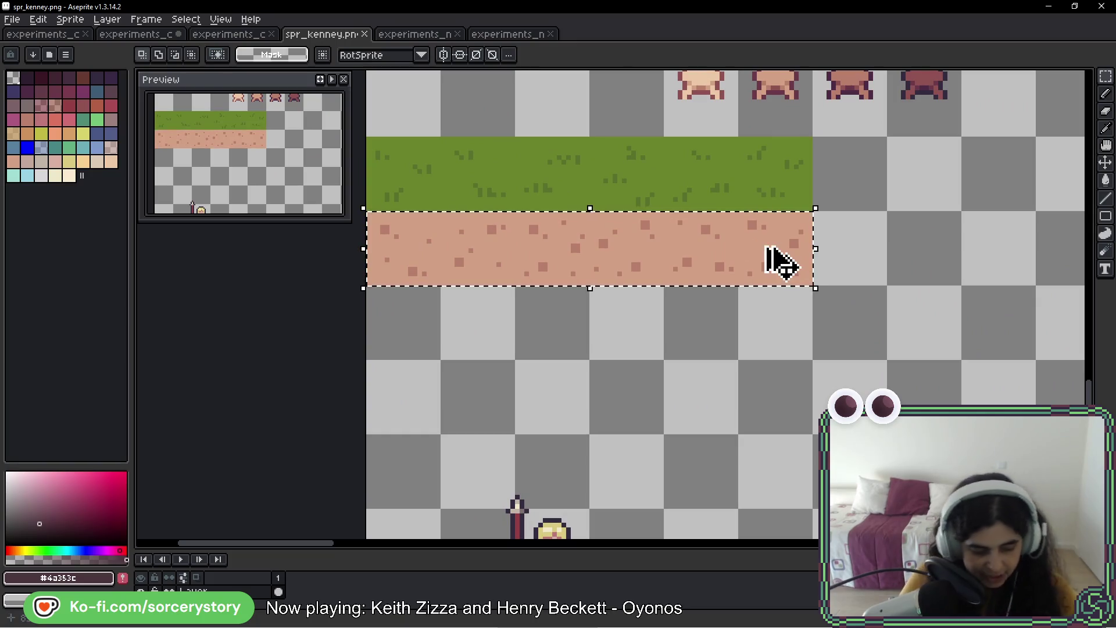
- Paste the dirt strip into experiments_colors_06 and place it below the two circles
{"action": "left_click", "coordinate": [158, 35]}
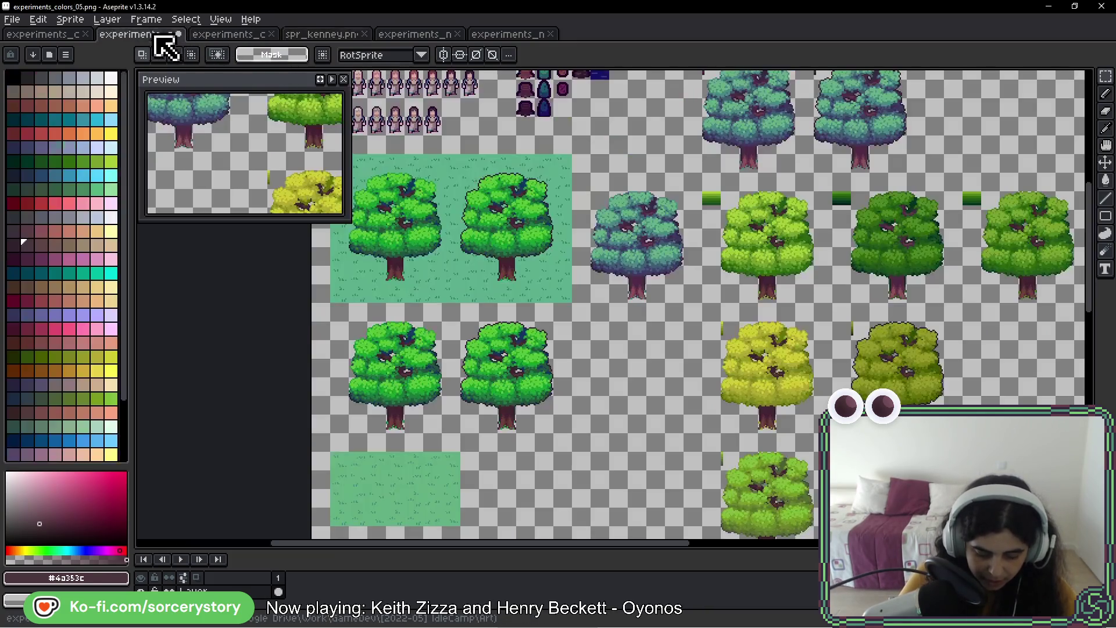
{"action": "left_click", "coordinate": [500, 36]}
{"action": "left_click", "coordinate": [428, 35]}
{"action": "left_click", "coordinate": [331, 35]}
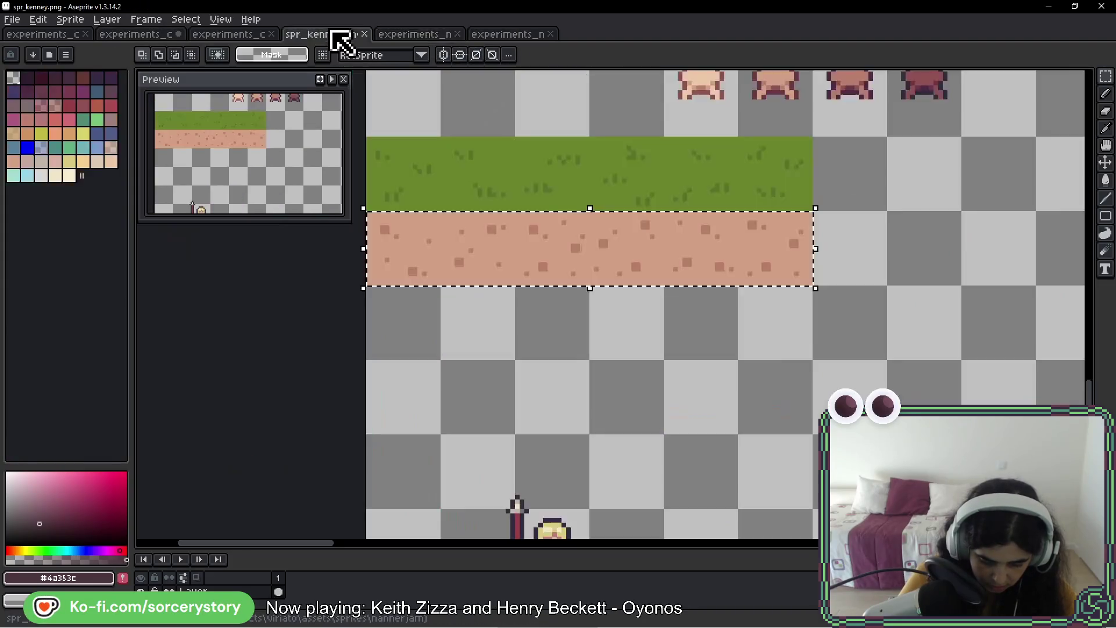
{"action": "left_click", "coordinate": [236, 34]}
{"action": "key", "text": "ctrl+v"}
{"action": "left_click_drag", "start_coordinate": [496, 311], "coordinate": [552, 339]}
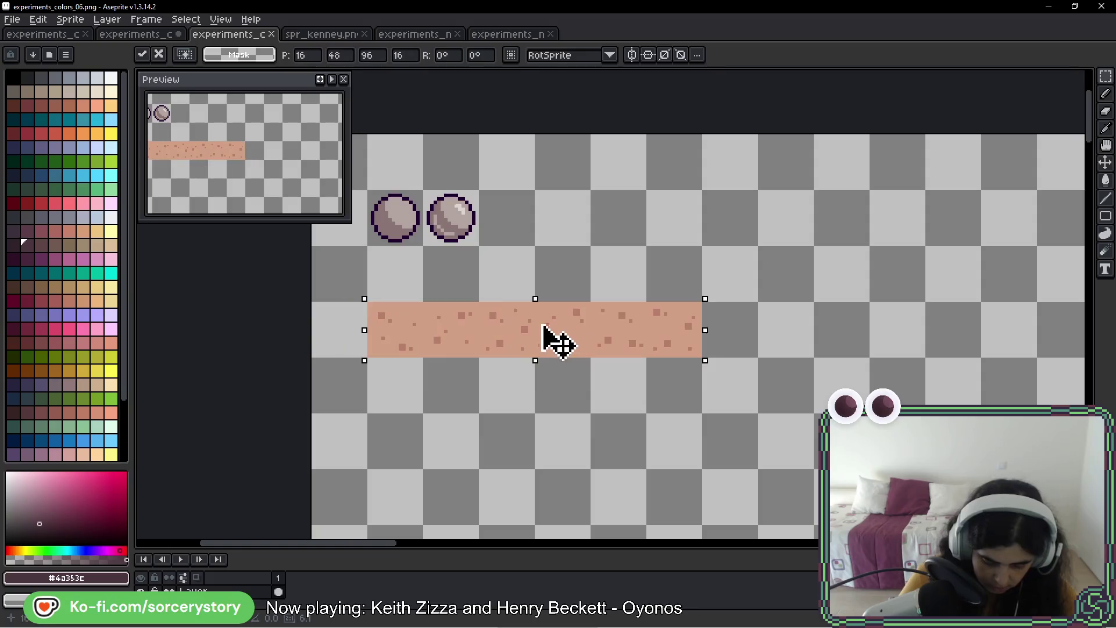
- Commit the strip and paste more dirt strip copies into a two-column grid of rows
{"action": "key", "text": "Return"}
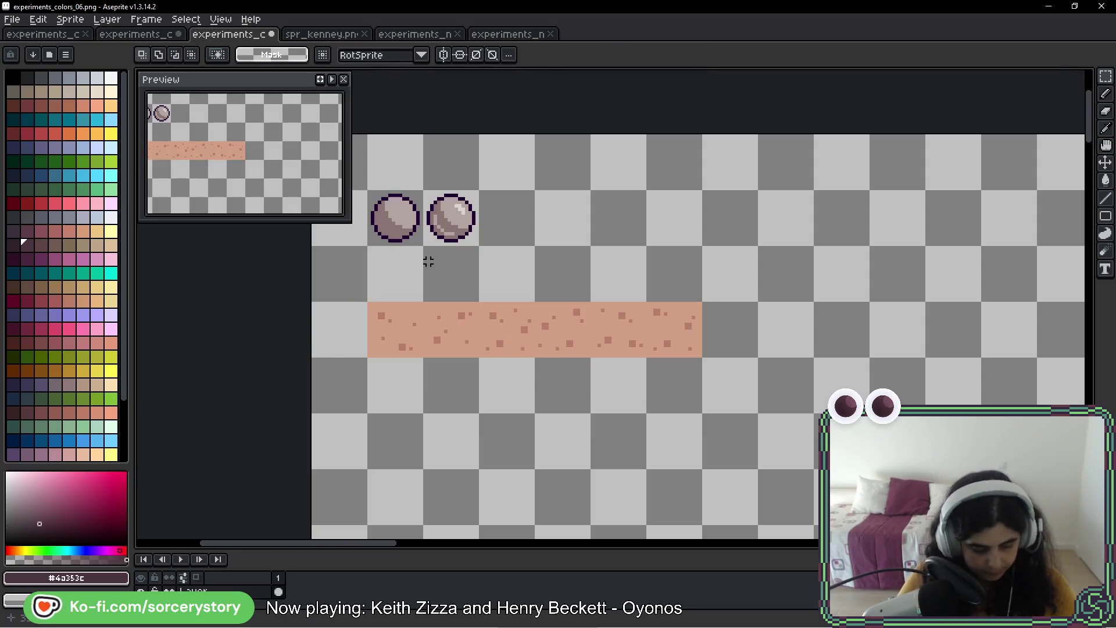
{"action": "mouse_move", "coordinate": [615, 332]}
{"action": "left_mouse_down"}
{"action": "mouse_move", "coordinate": [568, 264]}
{"action": "mouse_move", "coordinate": [535, 154]}
{"action": "mouse_move", "coordinate": [549, 291]}
{"action": "mouse_move", "coordinate": [526, 541]}
{"action": "left_mouse_up"}
{"action": "key", "text": "ctrl+v"}
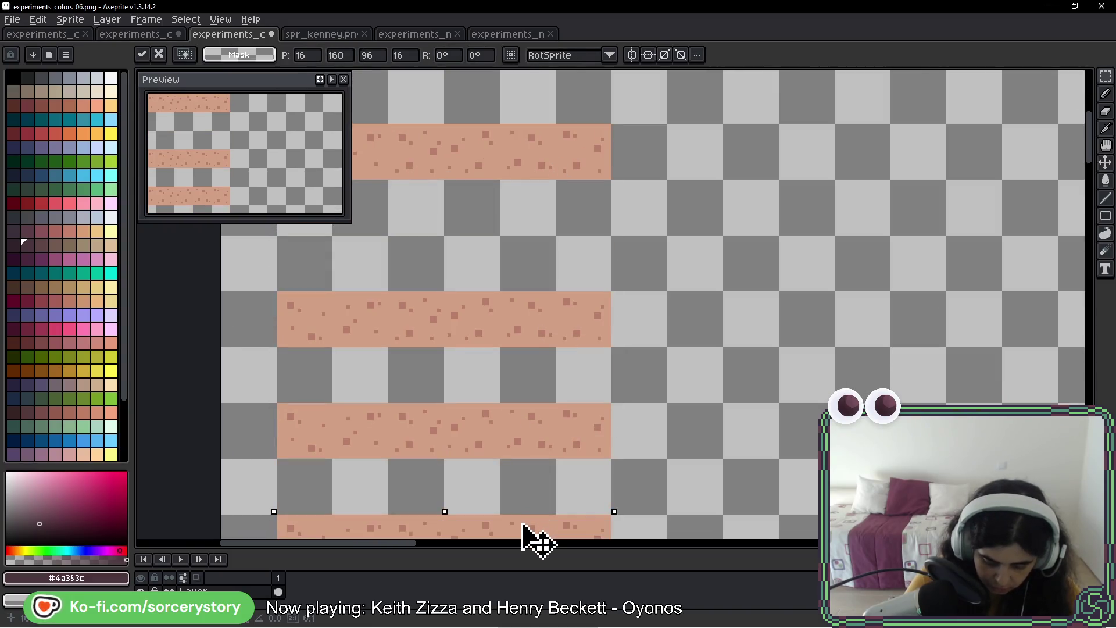
{"action": "mouse_move", "coordinate": [518, 409]}
{"action": "left_mouse_down"}
{"action": "mouse_move", "coordinate": [573, 319]}
{"action": "mouse_move", "coordinate": [638, 304]}
{"action": "left_mouse_up"}
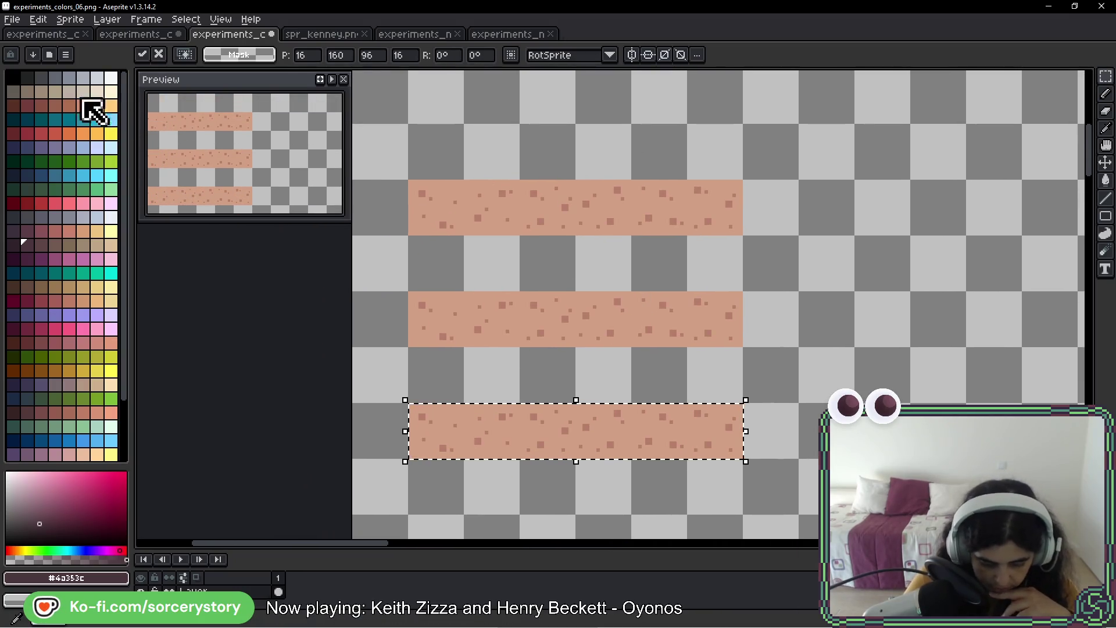
{"action": "left_click_drag", "start_coordinate": [409, 182], "coordinate": [743, 233]}
{"action": "mouse_move", "coordinate": [612, 219]}
{"action": "left_mouse_down"}
{"action": "mouse_move", "coordinate": [497, 238]}
{"action": "mouse_move", "coordinate": [835, 241]}
{"action": "mouse_move", "coordinate": [830, 492]}
{"action": "left_mouse_up"}
{"action": "left_click", "coordinate": [395, 215]}
- Select one dirt strip and pick a light cream palette colour
{"action": "left_click_drag", "start_coordinate": [340, 232], "coordinate": [528, 232]}
{"action": "left_click_drag", "start_coordinate": [602, 229], "coordinate": [608, 244]}
{"action": "scroll", "coordinate": [538, 167], "scroll_direction": "up", "scroll_amount": 1}
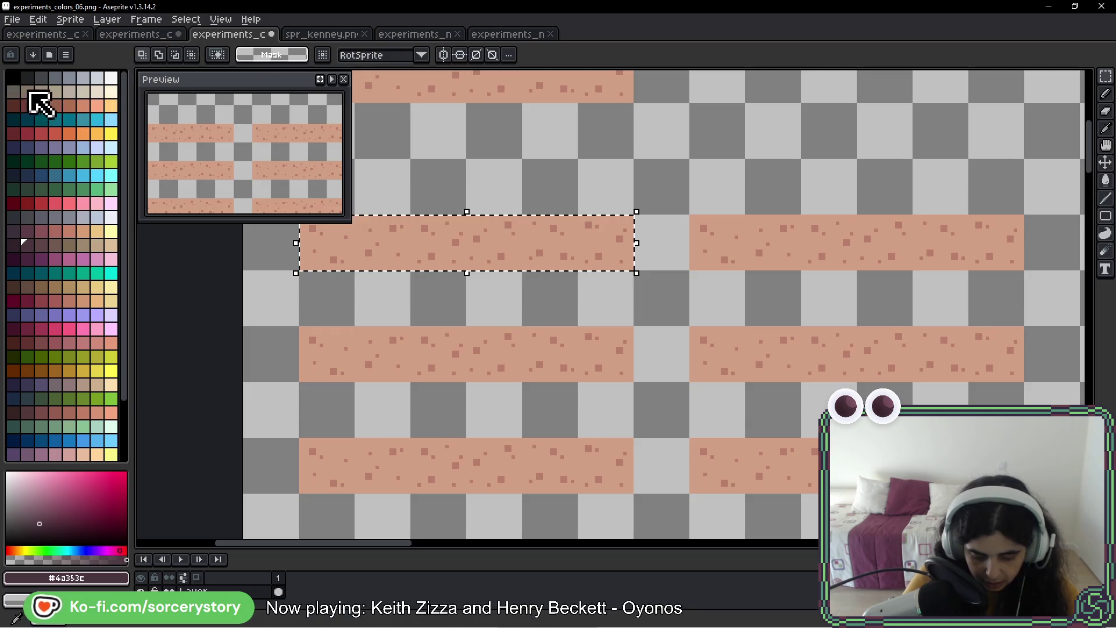
{"action": "left_click", "coordinate": [110, 92]}
{"action": "scroll", "coordinate": [417, 244], "scroll_direction": "up", "scroll_amount": 1}
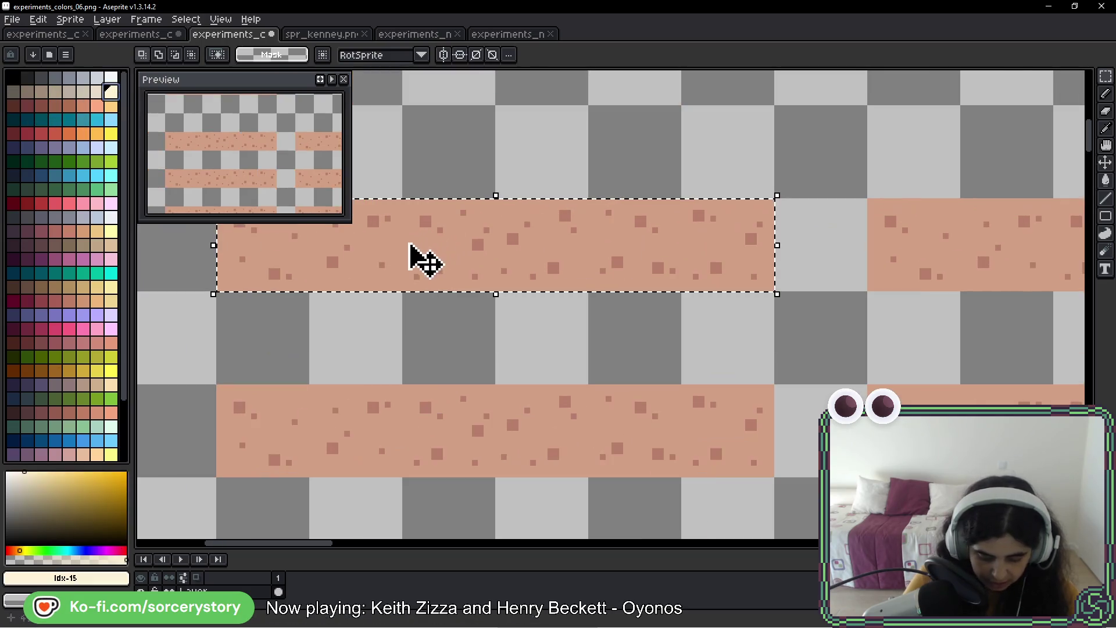
- Fill the selected strip cream and turn its dark speckles pale cream
{"action": "key", "text": "g"}
{"action": "left_click", "coordinate": [408, 245]}
{"action": "left_click", "coordinate": [96, 92]}
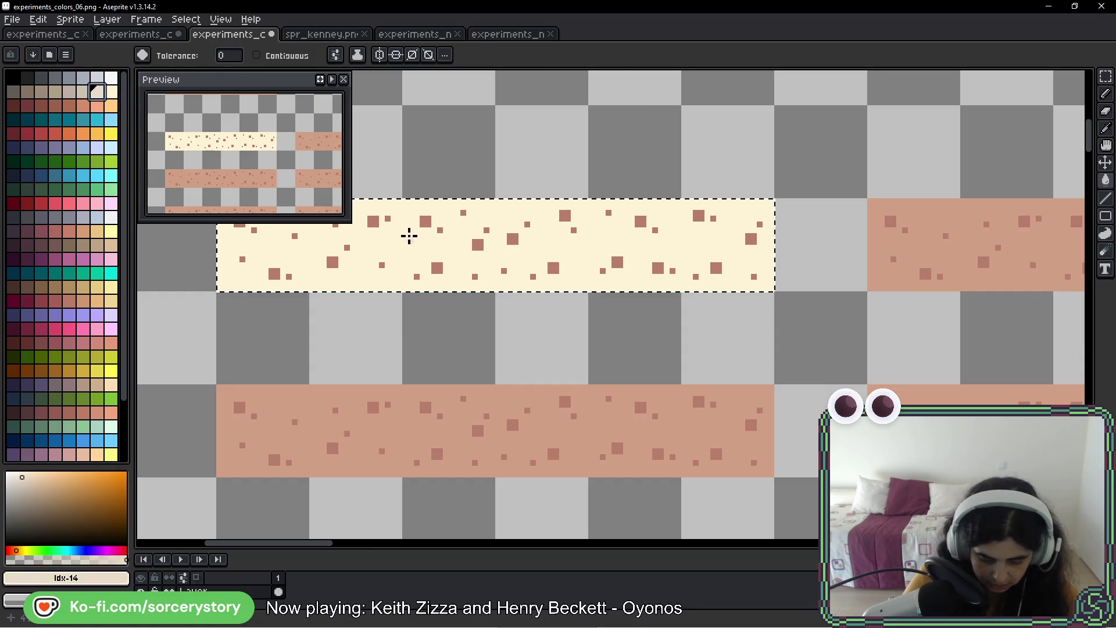
{"action": "left_click", "coordinate": [375, 222]}
{"action": "left_click_drag", "start_coordinate": [760, 261], "coordinate": [450, 269]}
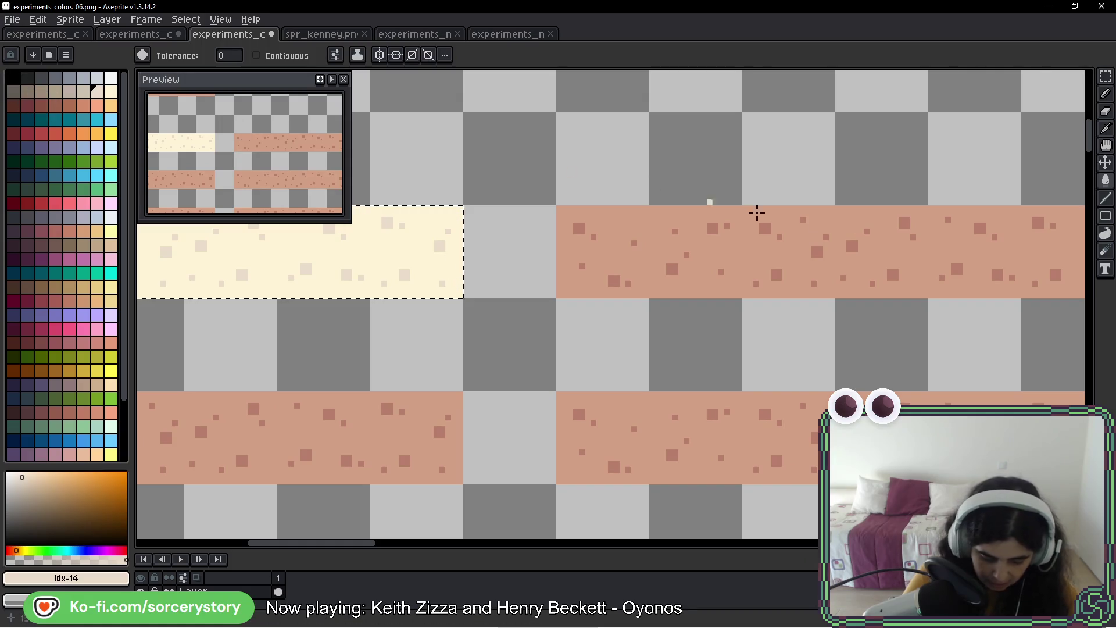
- Recolour the next strip with dark speckles and a dark brown base
{"action": "key", "text": "m"}
{"action": "mouse_move", "coordinate": [774, 220]}
{"action": "left_mouse_down"}
{"action": "mouse_move", "coordinate": [505, 250]}
{"action": "mouse_move", "coordinate": [871, 262]}
{"action": "left_mouse_up"}
{"action": "key", "text": "g"}
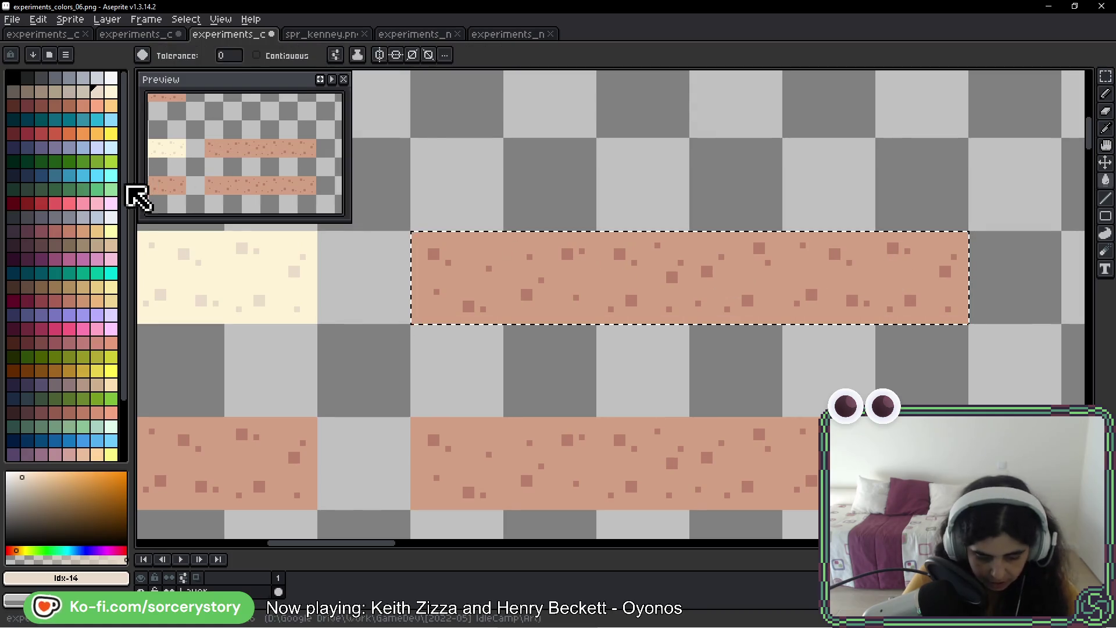
{"action": "left_click", "coordinate": [16, 93]}
{"action": "left_click", "coordinate": [430, 253]}
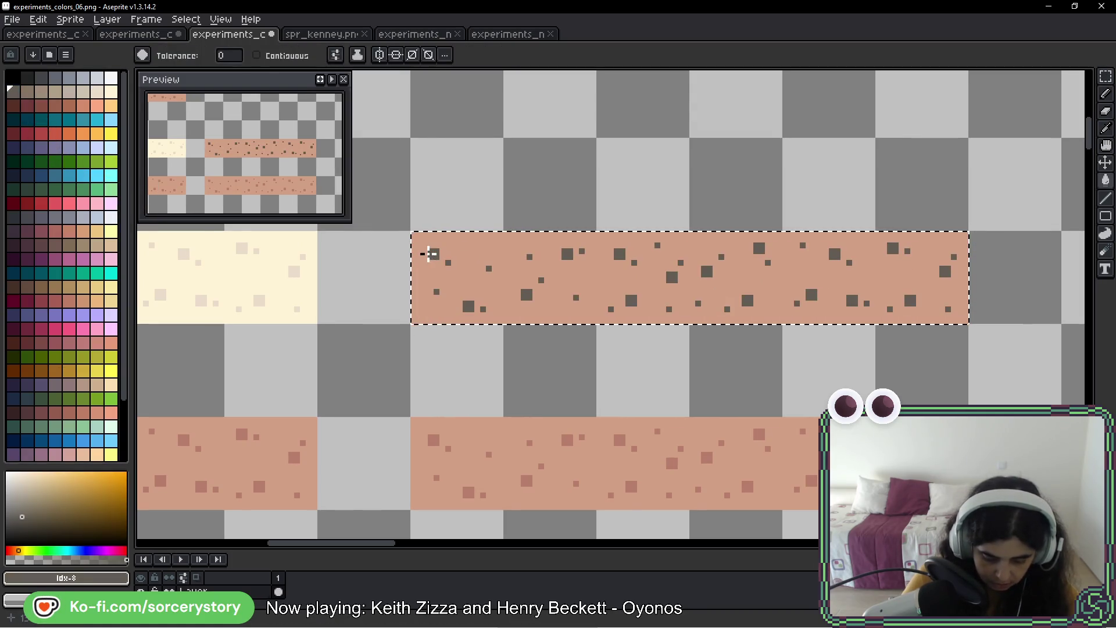
{"action": "left_click", "coordinate": [27, 92]}
{"action": "left_click", "coordinate": [494, 249]}
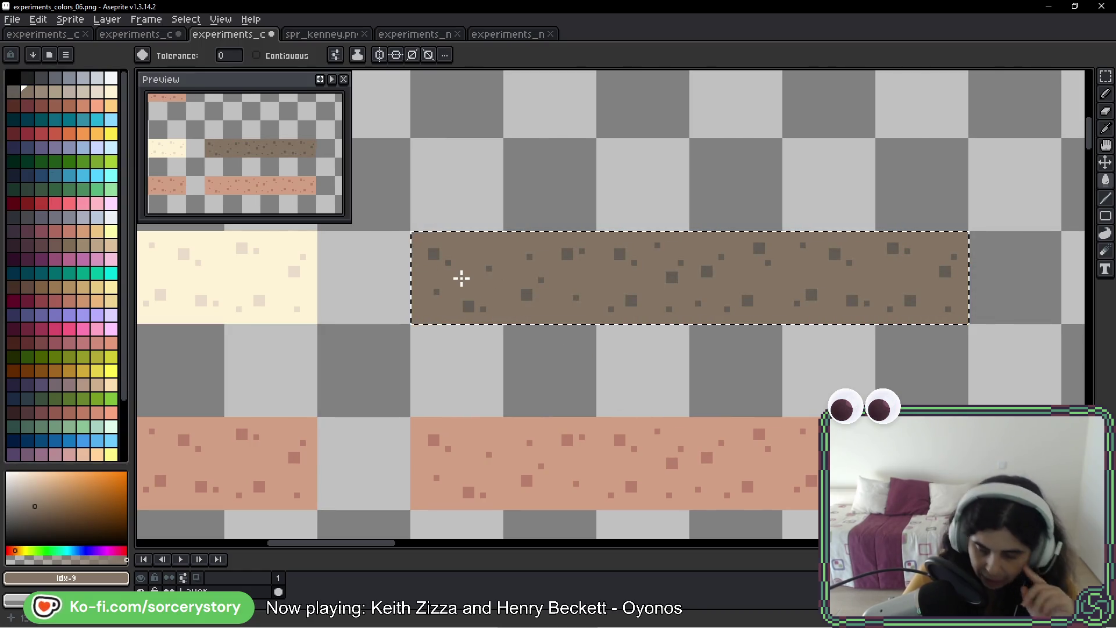
{"action": "left_click_drag", "start_coordinate": [413, 310], "coordinate": [763, 232]}
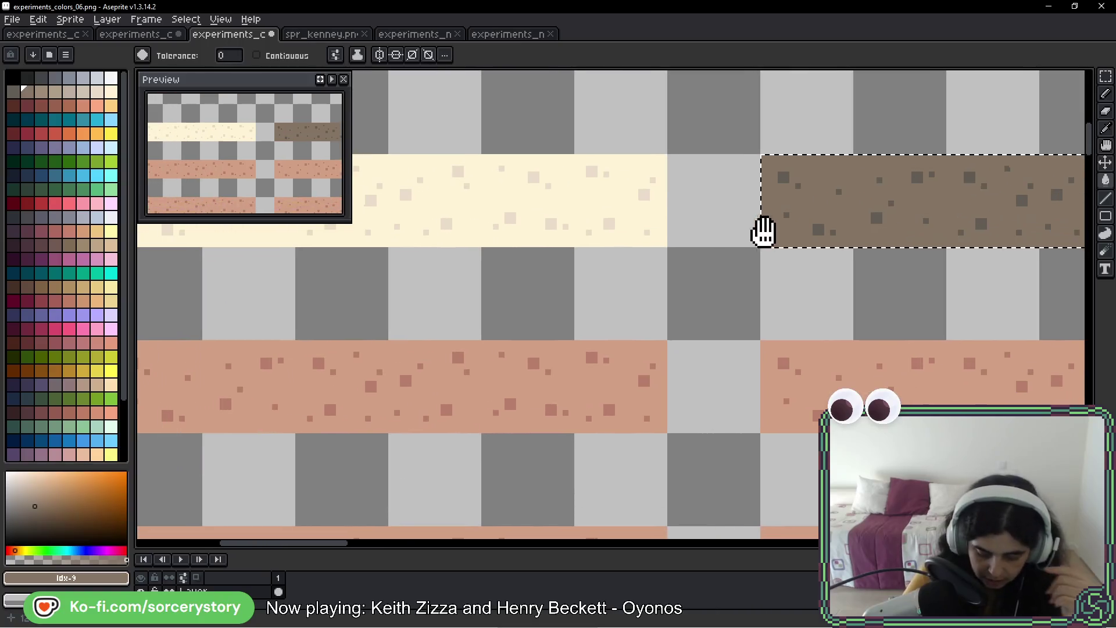
- Select the middle pink strip, fill it yellow-orange and make its speckles pink
{"action": "left_click", "coordinate": [1105, 81]}
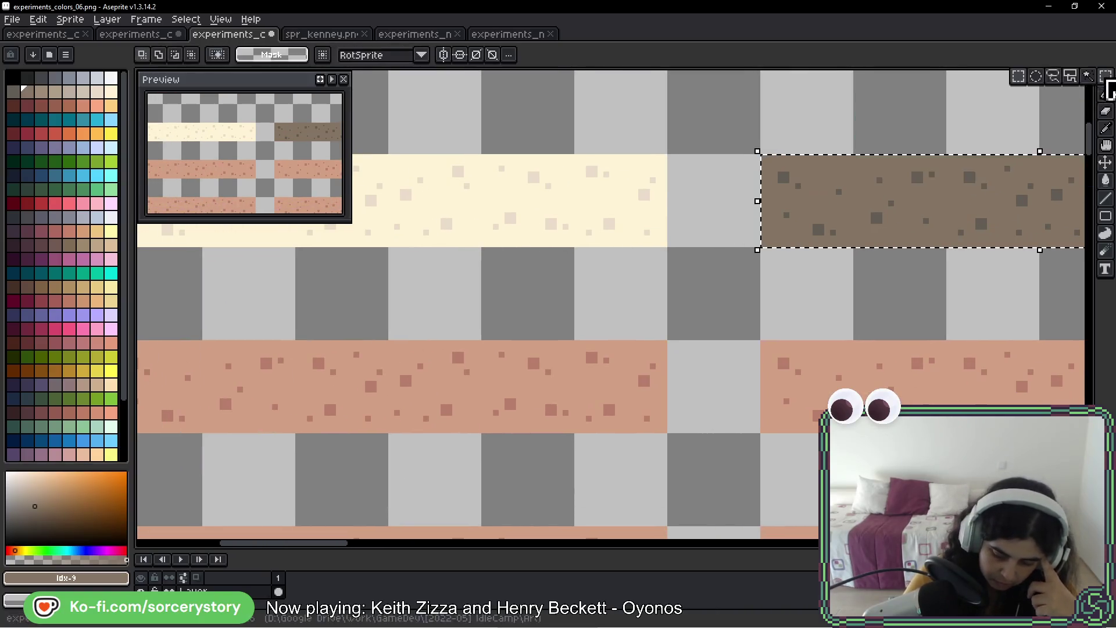
{"action": "scroll", "coordinate": [678, 282], "scroll_direction": "left", "scroll_amount": 5}
{"action": "left_click_drag", "start_coordinate": [479, 298], "coordinate": [948, 356]}
{"action": "left_click_drag", "start_coordinate": [705, 269], "coordinate": [531, 262]}
{"action": "left_click", "coordinate": [110, 107]}
{"action": "scroll", "coordinate": [368, 221], "scroll_direction": "right", "scroll_amount": 2}
{"action": "scroll", "coordinate": [368, 220], "scroll_direction": "down", "scroll_amount": 1}
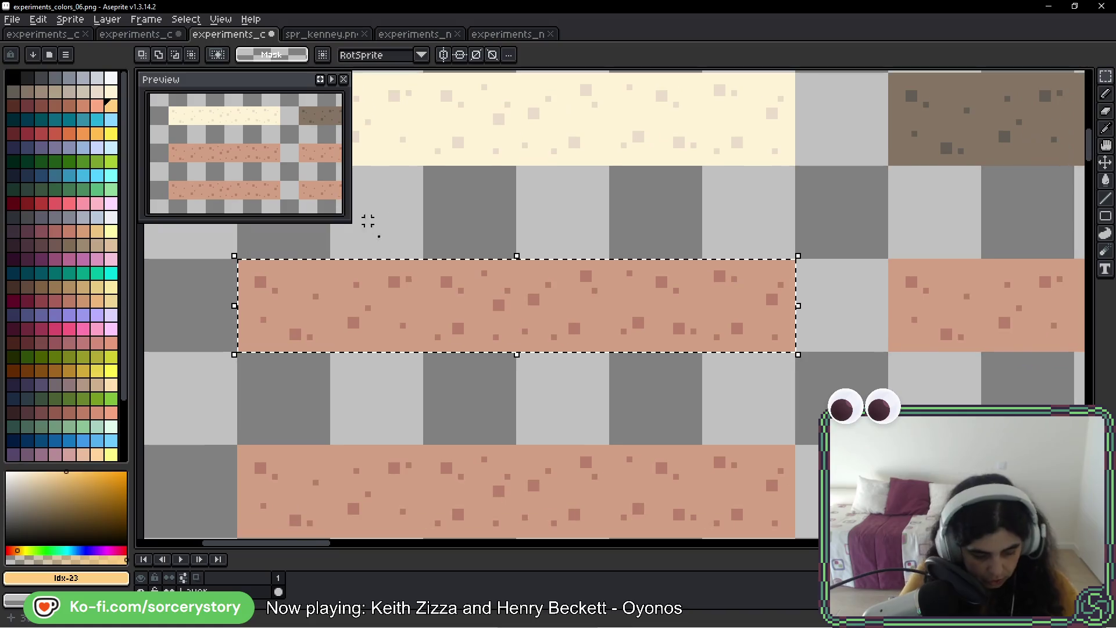
{"action": "key", "text": "g"}
{"action": "left_click", "coordinate": [326, 293]}
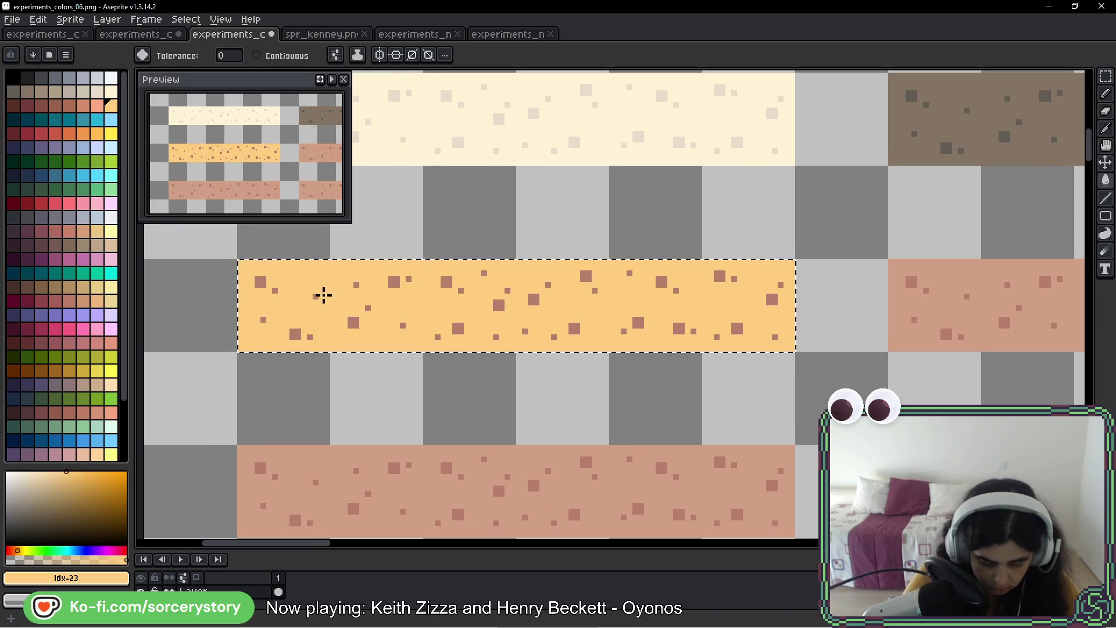
{"action": "left_click", "coordinate": [98, 106]}
{"action": "left_click", "coordinate": [261, 282]}
{"action": "scroll", "coordinate": [481, 301], "scroll_direction": "right", "scroll_amount": 2}
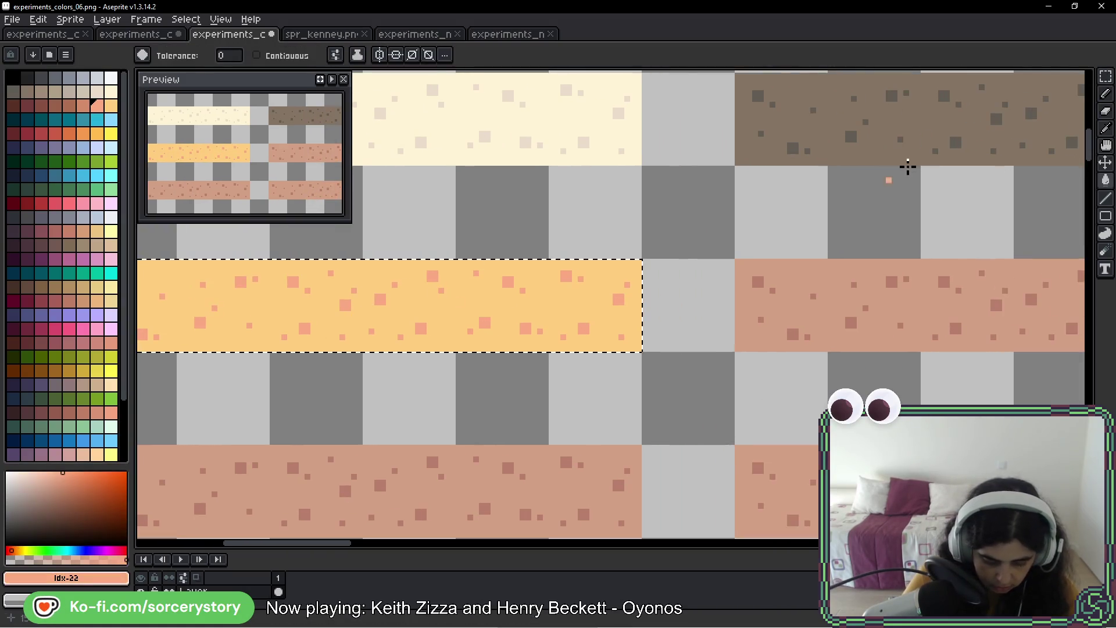
- Recolour the next pink strip with dark brown speckles and a dark red base, then deselect
{"action": "key", "text": "m"}
{"action": "mouse_move", "coordinate": [784, 284]}
{"action": "left_mouse_down"}
{"action": "mouse_move", "coordinate": [1051, 306]}
{"action": "mouse_move", "coordinate": [926, 319]}
{"action": "left_mouse_up"}
{"action": "key", "text": "g"}
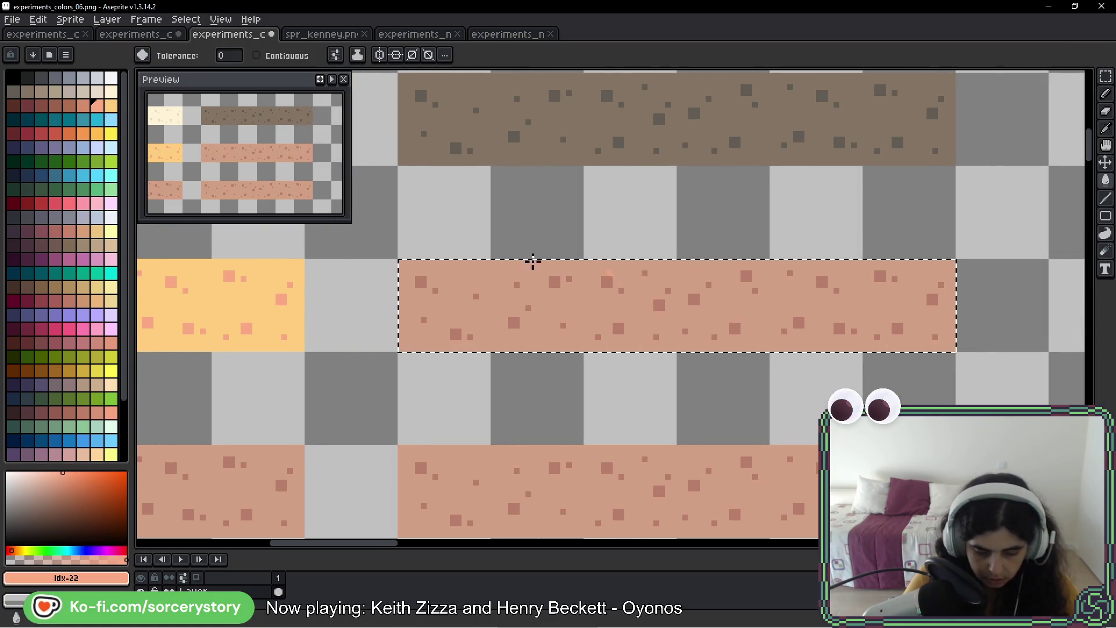
{"action": "left_click", "coordinate": [14, 104]}
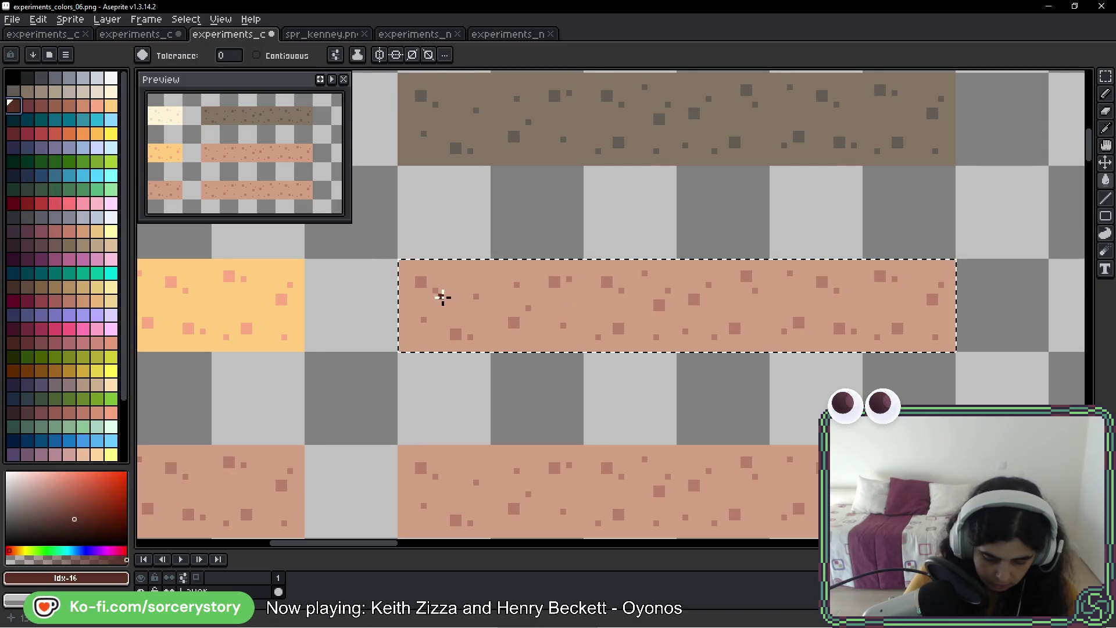
{"action": "left_click", "coordinate": [442, 297]}
{"action": "left_click", "coordinate": [27, 105]}
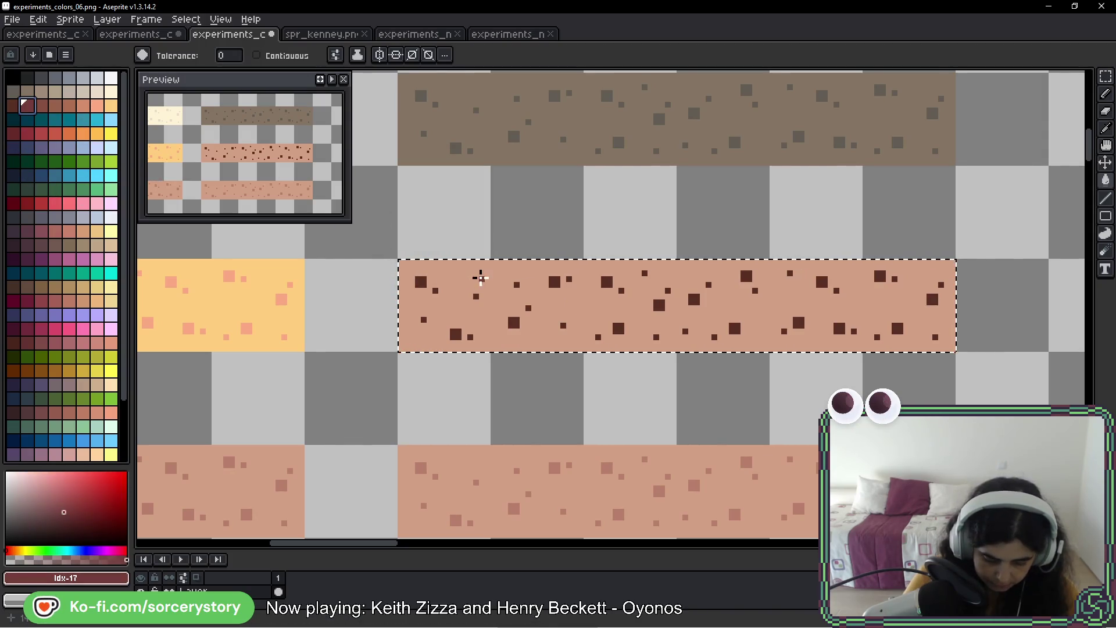
{"action": "left_click", "coordinate": [481, 278]}
{"action": "scroll", "coordinate": [578, 315], "scroll_direction": "down", "scroll_amount": 2}
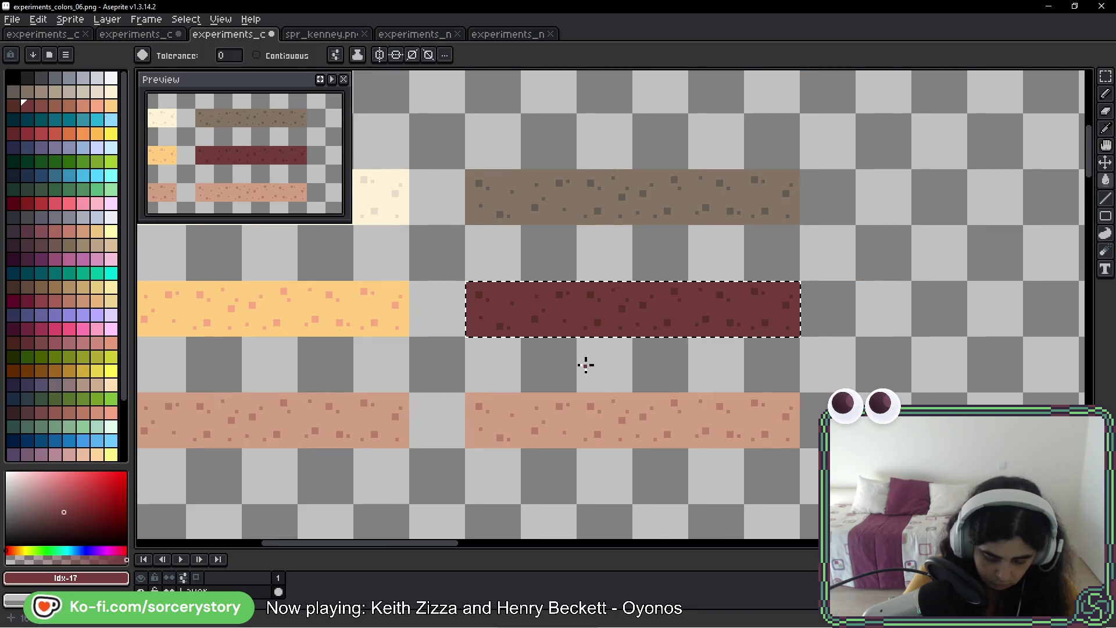
{"action": "key", "text": "ctrl+d"}
{"action": "mouse_move", "coordinate": [463, 351]}
{"action": "left_mouse_down"}
{"action": "mouse_move", "coordinate": [630, 304]}
{"action": "mouse_move", "coordinate": [440, 315]}
{"action": "mouse_move", "coordinate": [428, 337]}
{"action": "left_mouse_up"}
- Select the left pink bar, fill it yellow and pick orange for its speckles
{"action": "left_click", "coordinate": [1105, 76]}
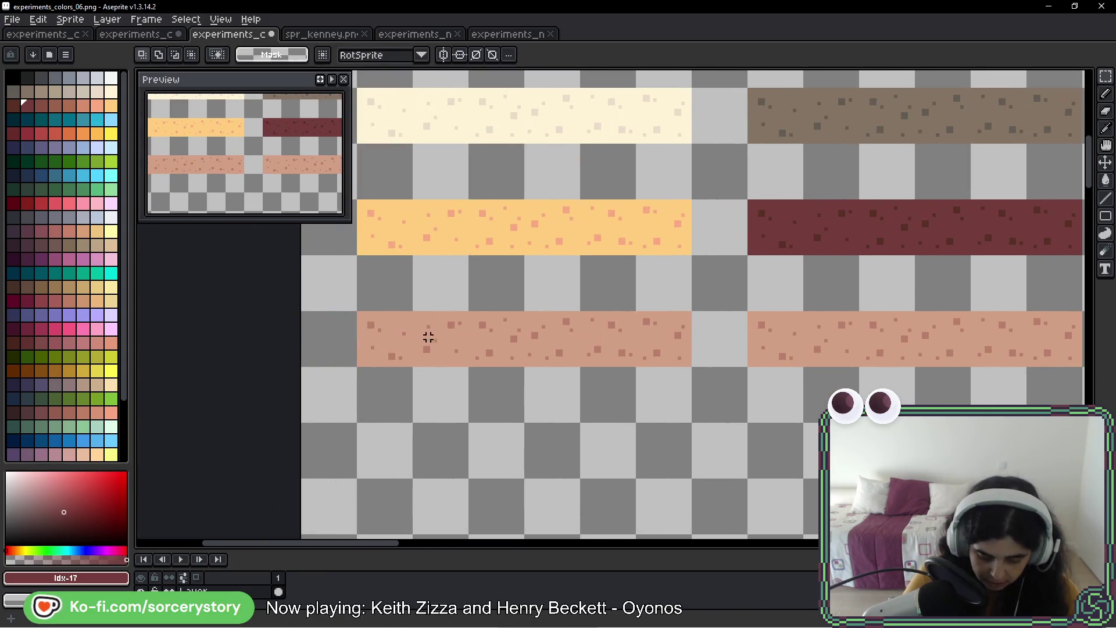
{"action": "left_click_drag", "start_coordinate": [356, 311], "coordinate": [693, 367]}
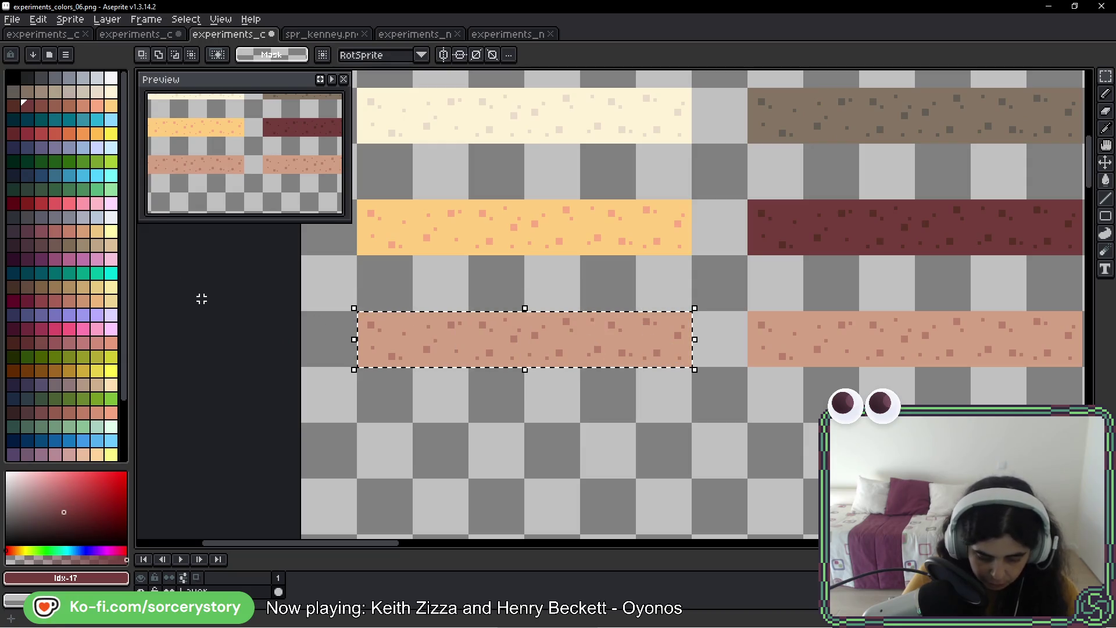
{"action": "left_click", "coordinate": [110, 135]}
{"action": "scroll", "coordinate": [482, 357], "scroll_direction": "up", "scroll_amount": 2}
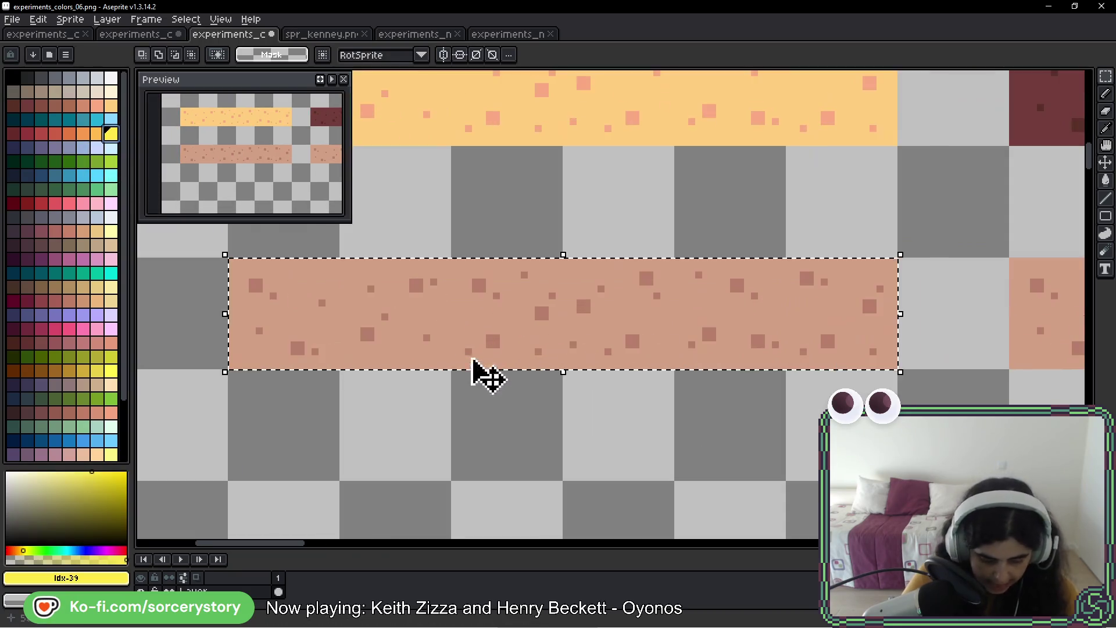
{"action": "key", "text": "g"}
{"action": "left_click", "coordinate": [364, 301]}
{"action": "left_click", "coordinate": [96, 133]}
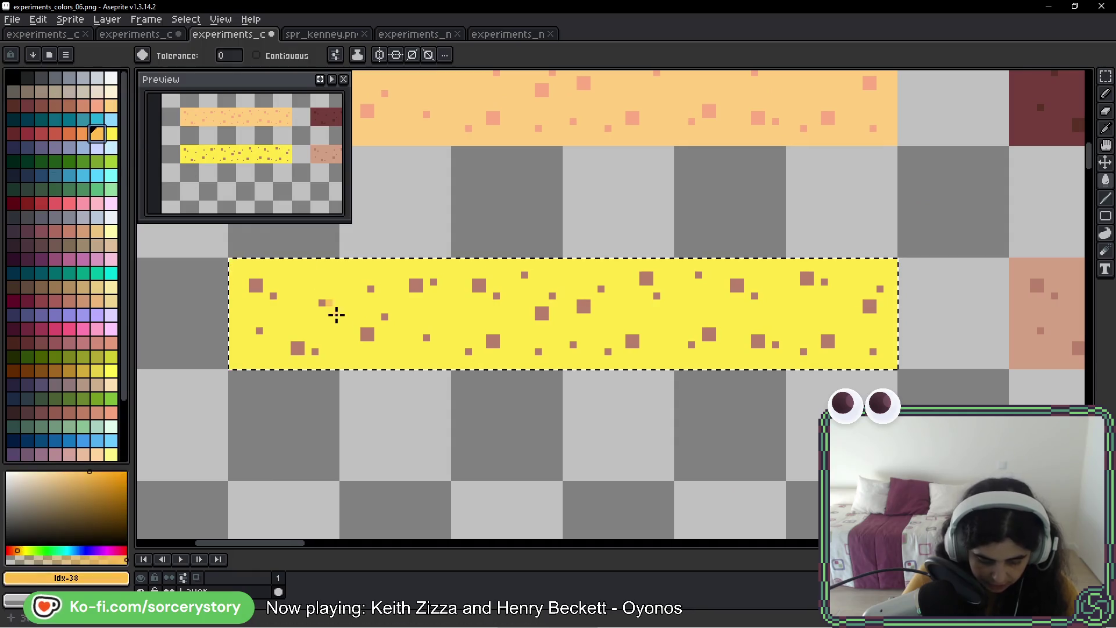
{"action": "scroll", "coordinate": [464, 303], "scroll_direction": "down", "scroll_amount": 1}
{"action": "left_click_drag", "start_coordinate": [663, 316], "coordinate": [494, 287]}
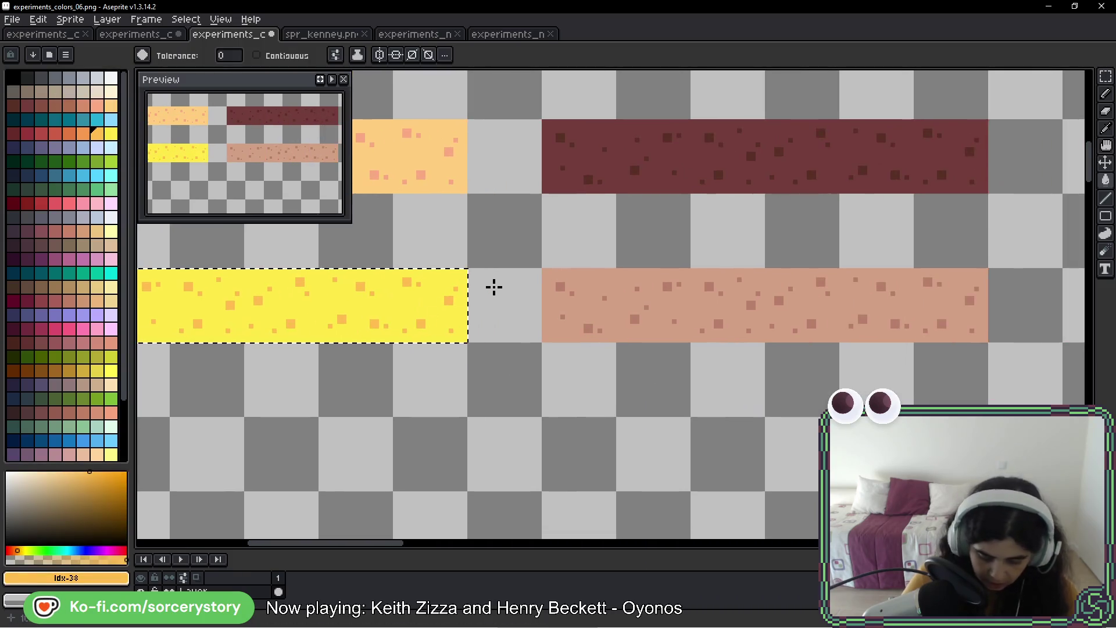
- Select the right pink bar and fill its speckles dark red and its background brighter red
{"action": "left_click", "coordinate": [1107, 82]}
{"action": "left_click", "coordinate": [921, 303]}
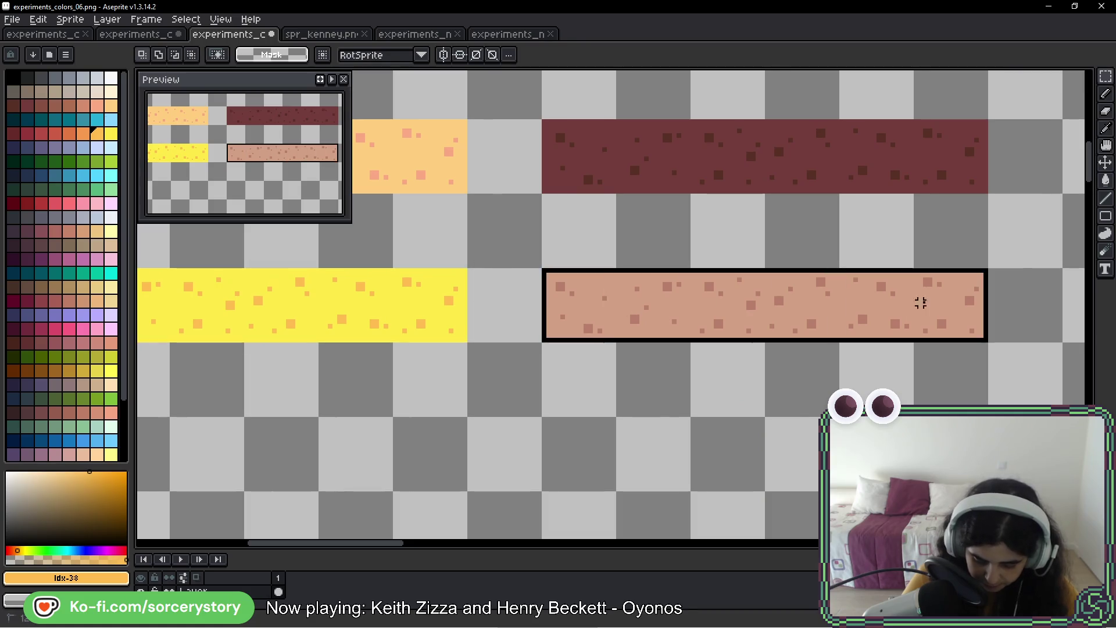
{"action": "key", "text": "g"}
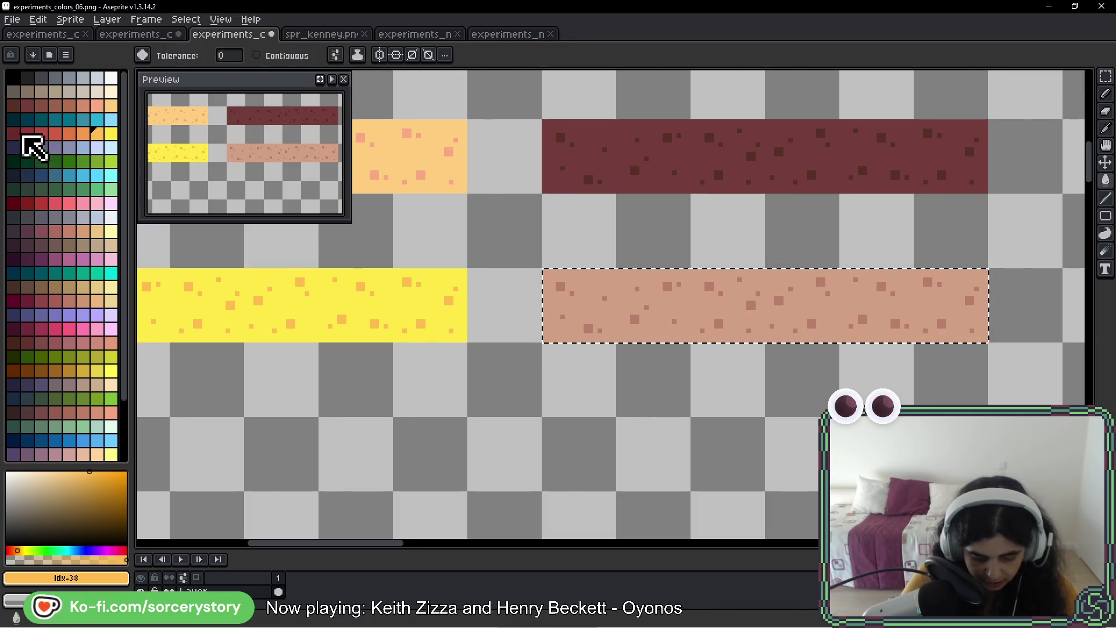
{"action": "left_click", "coordinate": [13, 133]}
{"action": "left_click", "coordinate": [632, 322]}
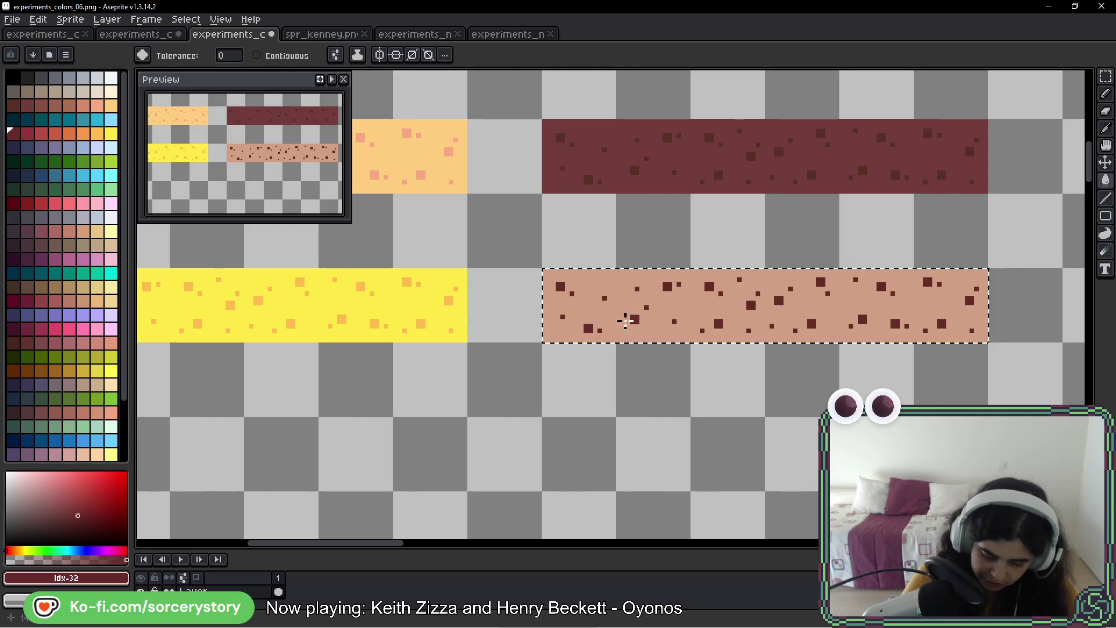
{"action": "left_click", "coordinate": [27, 133]}
{"action": "left_click", "coordinate": [619, 284]}
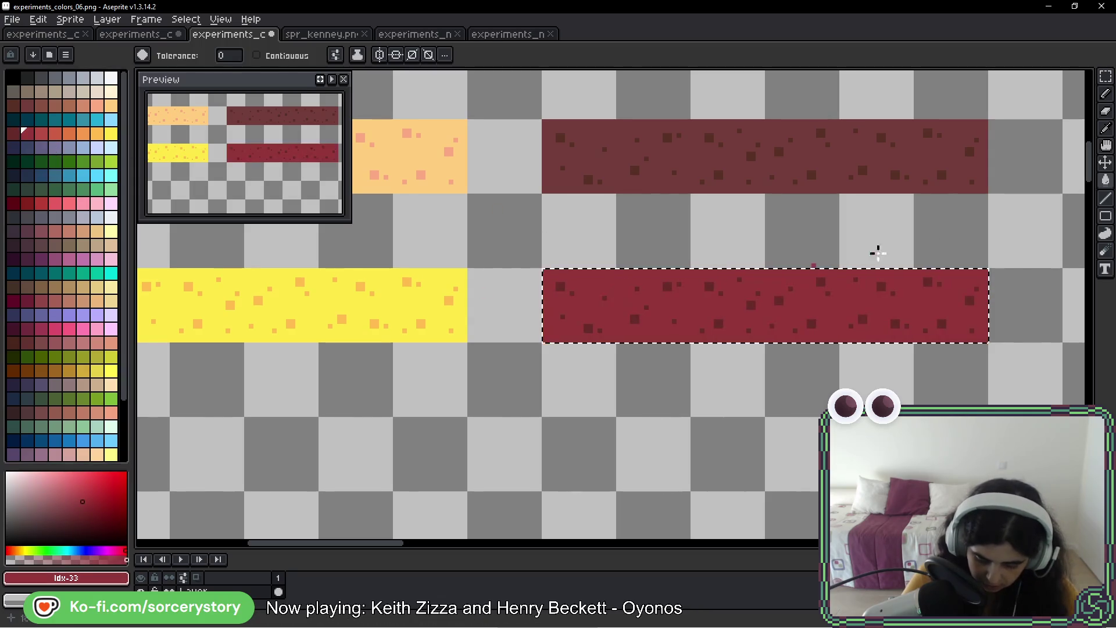
{"action": "key", "text": "m"}
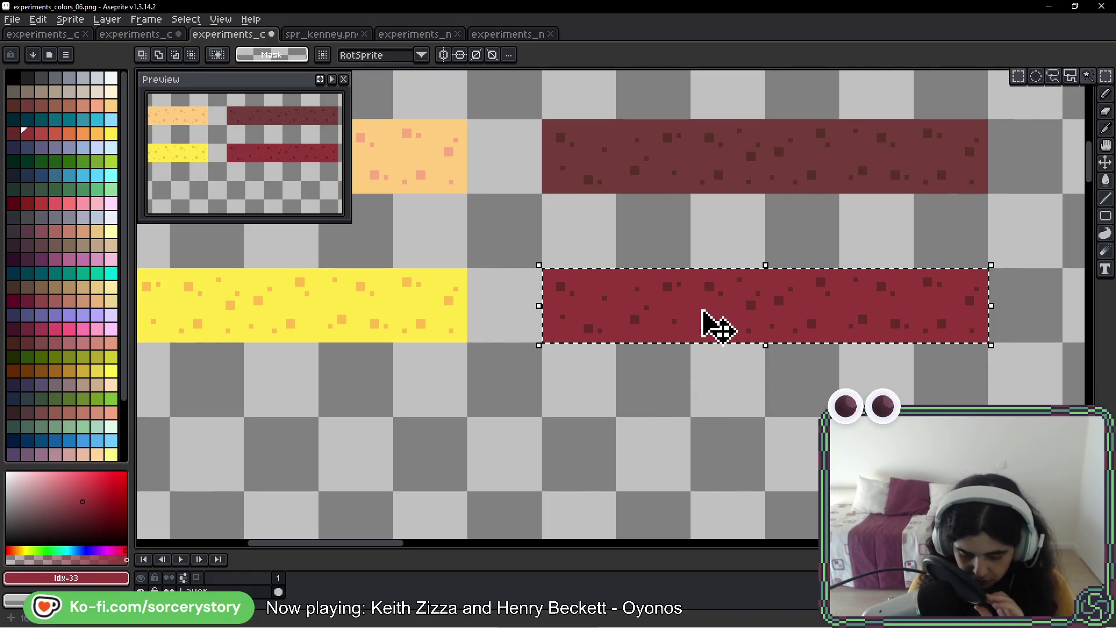
{"action": "left_click_drag", "start_coordinate": [576, 377], "coordinate": [714, 265]}
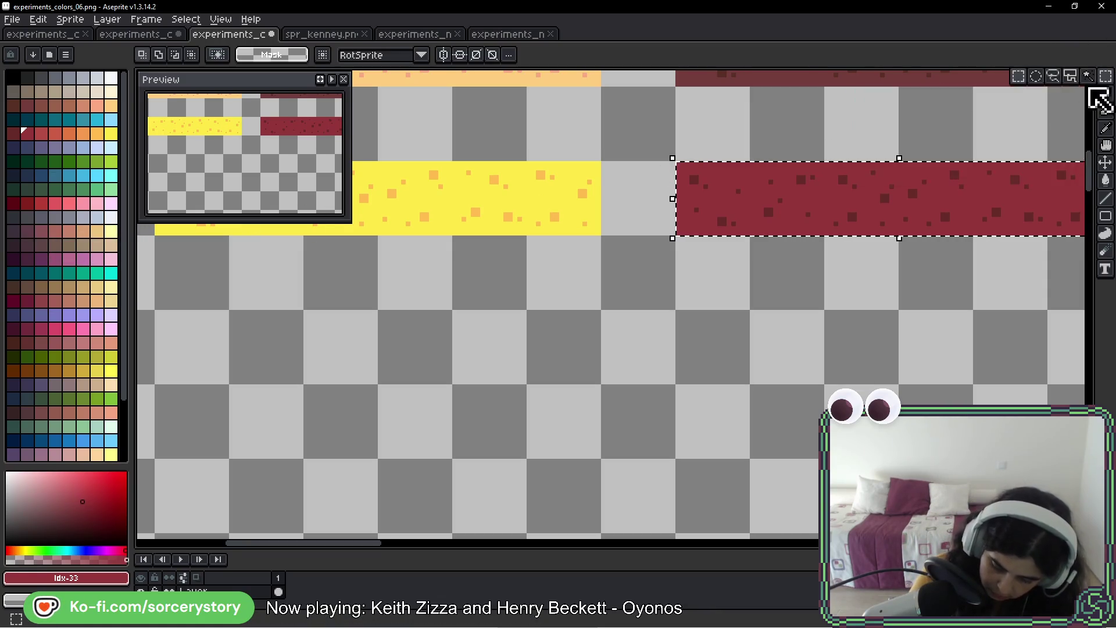
- Select the yellow bar and place two copies of it in the row below
{"action": "left_click_drag", "start_coordinate": [495, 215], "coordinate": [625, 210]}
{"action": "left_click_drag", "start_coordinate": [379, 199], "coordinate": [467, 204]}
{"action": "left_click_drag", "start_coordinate": [373, 159], "coordinate": [819, 233]}
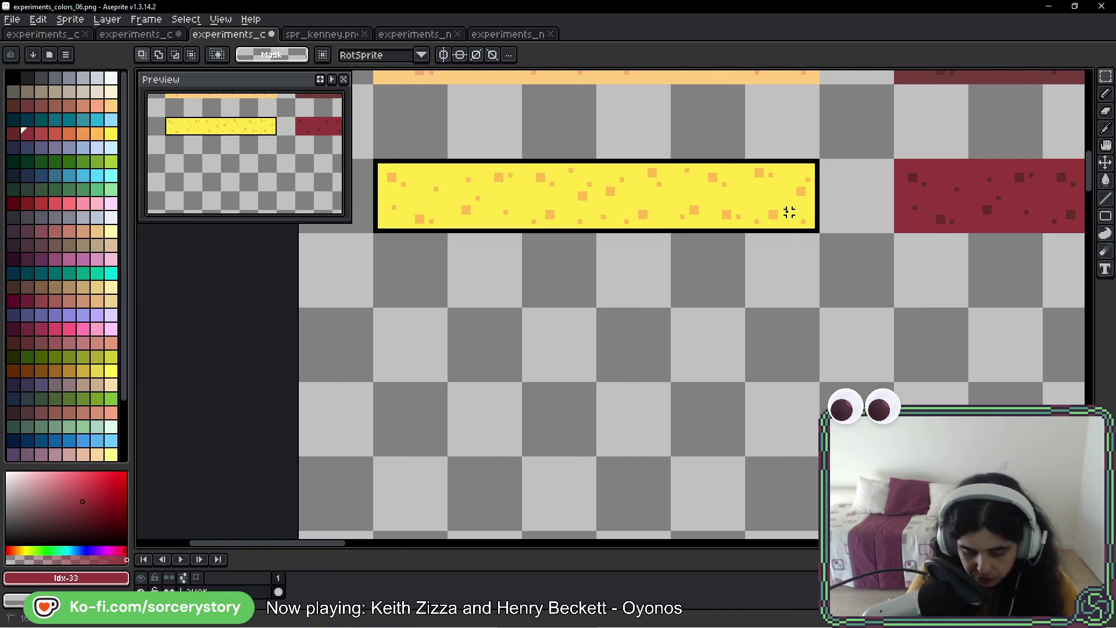
{"action": "mouse_move", "coordinate": [731, 224]}
{"action": "left_mouse_down"}
{"action": "mouse_move", "coordinate": [719, 326]}
{"action": "mouse_move", "coordinate": [1098, 349]}
{"action": "mouse_move", "coordinate": [989, 346]}
{"action": "left_mouse_up"}
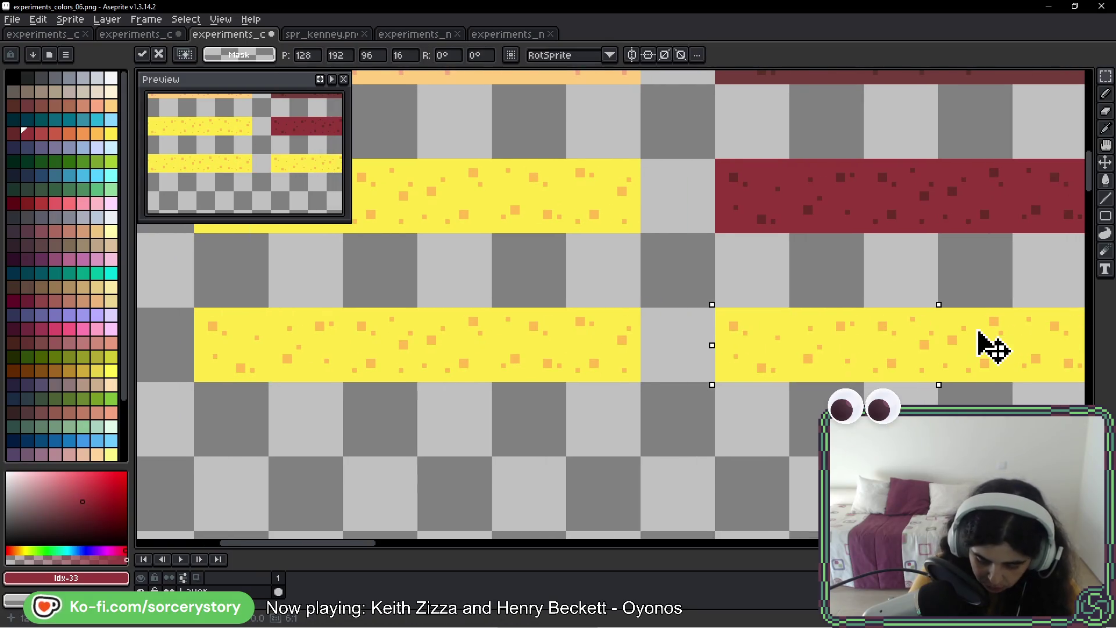
- Fill the lower left copy pale yellow, with light tan for its speckles
{"action": "left_click_drag", "start_coordinate": [638, 355], "coordinate": [233, 360]}
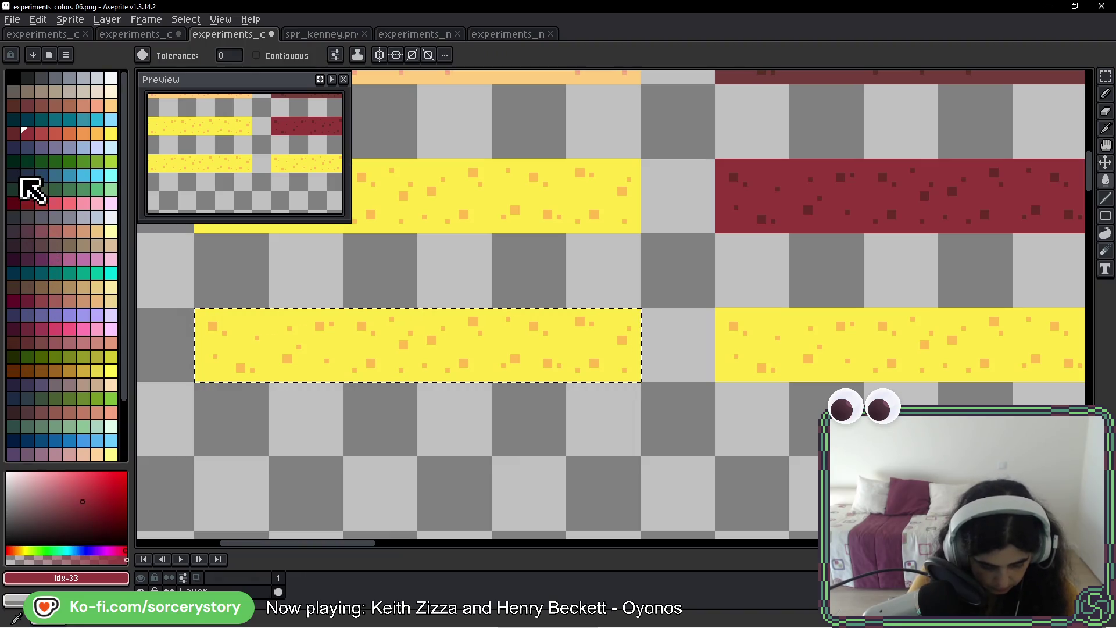
{"action": "left_click", "coordinate": [12, 231]}
{"action": "left_click", "coordinate": [111, 231]}
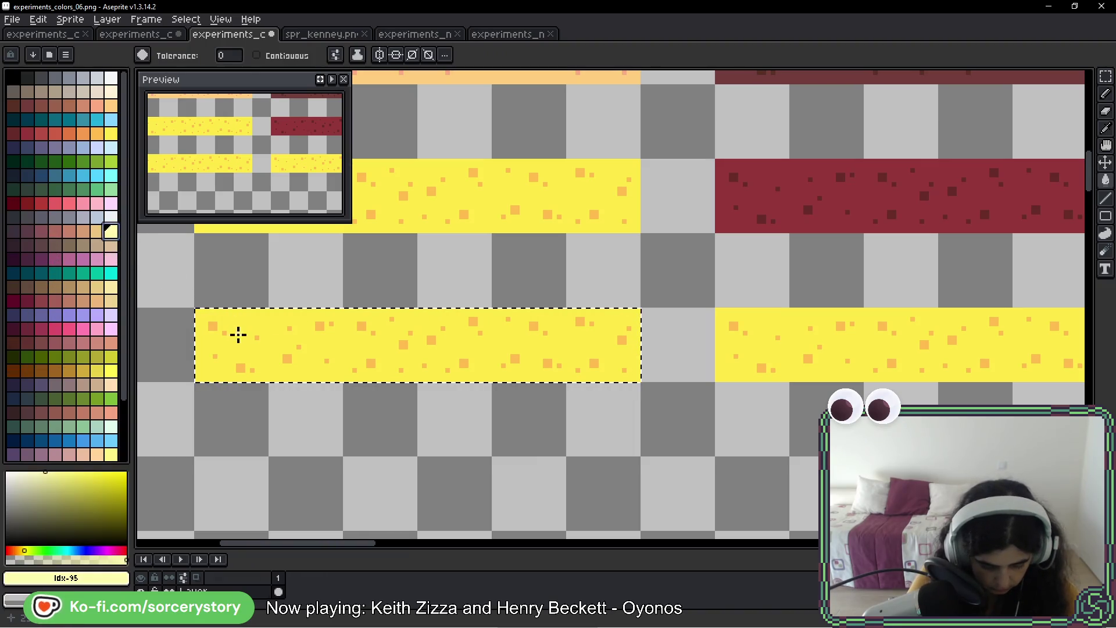
{"action": "left_click", "coordinate": [237, 332]}
{"action": "left_click", "coordinate": [97, 231]}
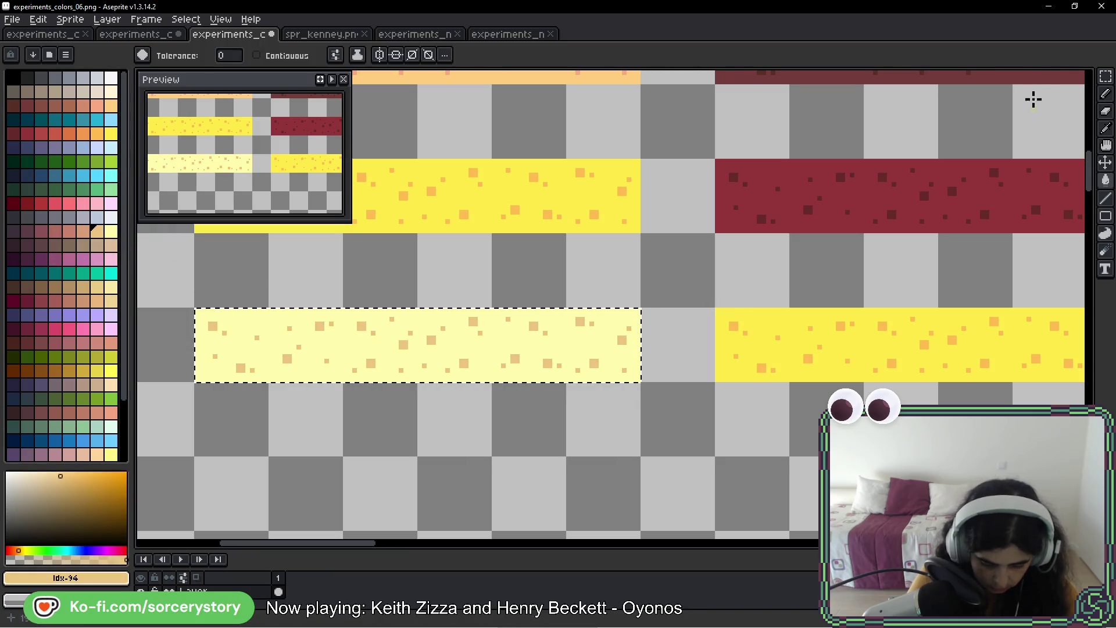
- Fill the right copy and its speckles dark purple, and make the background plum
{"action": "left_click", "coordinate": [1104, 79]}
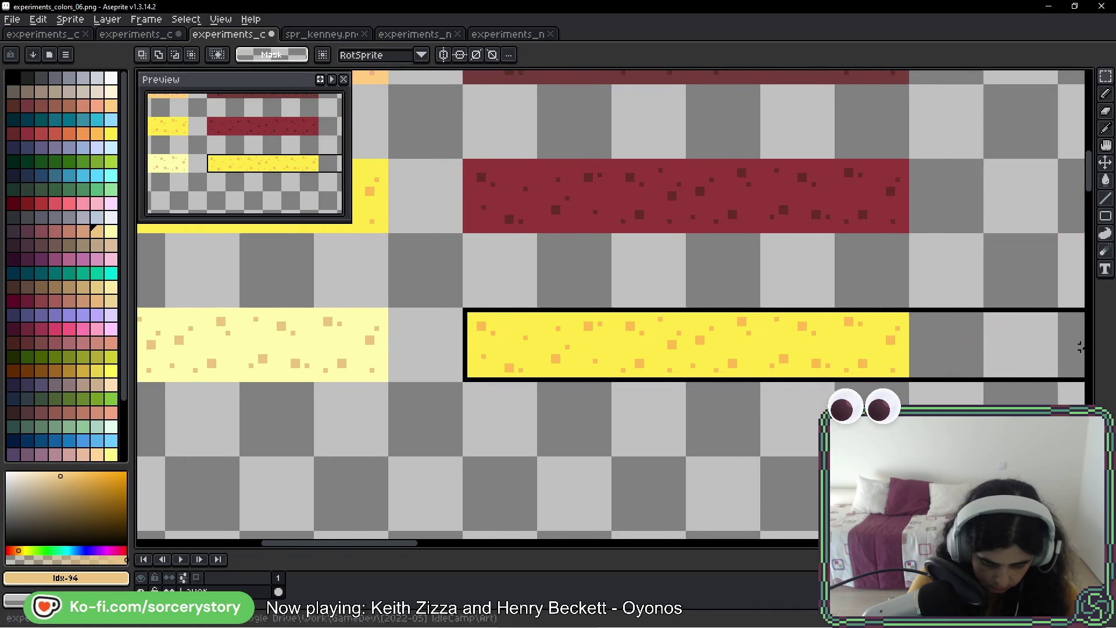
{"action": "left_click_drag", "start_coordinate": [716, 309], "coordinate": [842, 338]}
{"action": "left_click", "coordinate": [13, 231]}
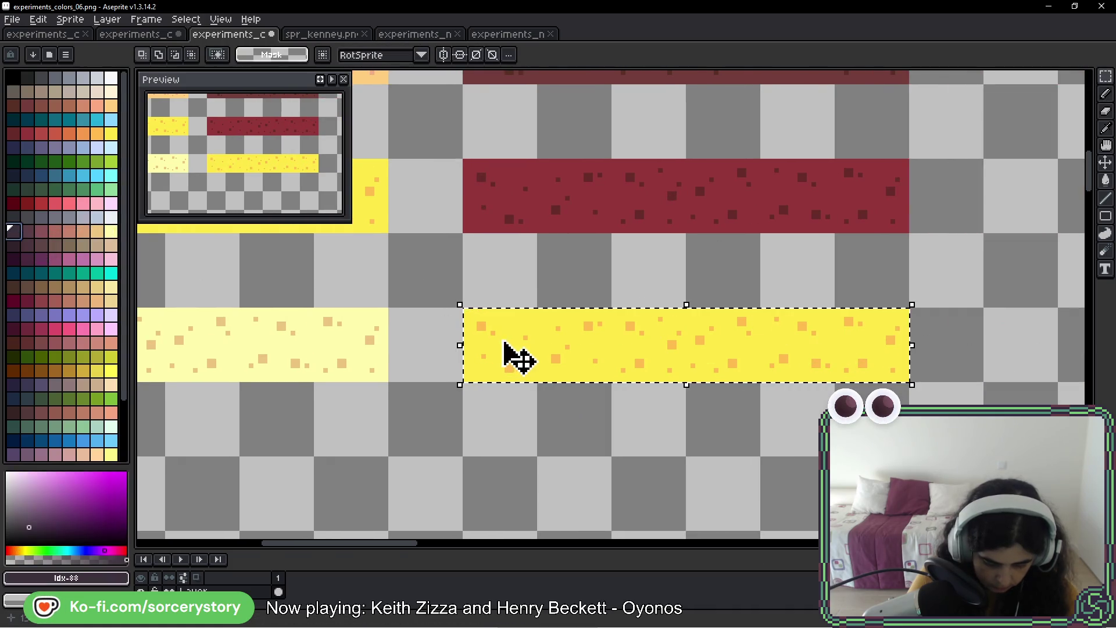
{"action": "key", "text": "g"}
{"action": "left_click", "coordinate": [479, 324]}
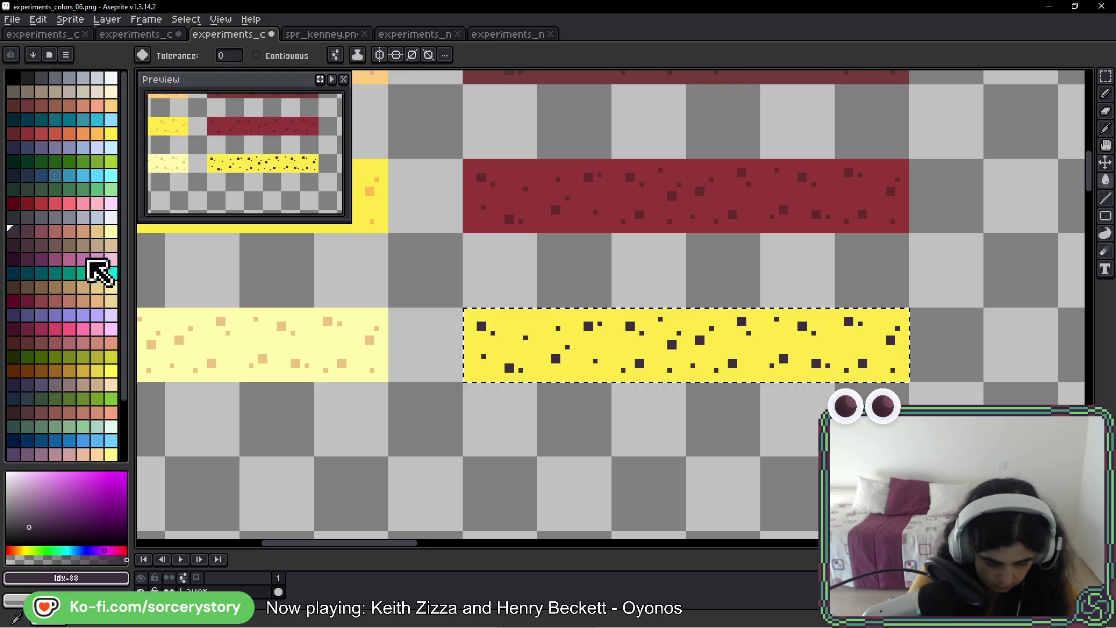
{"action": "left_click", "coordinate": [27, 232]}
{"action": "left_click", "coordinate": [538, 337]}
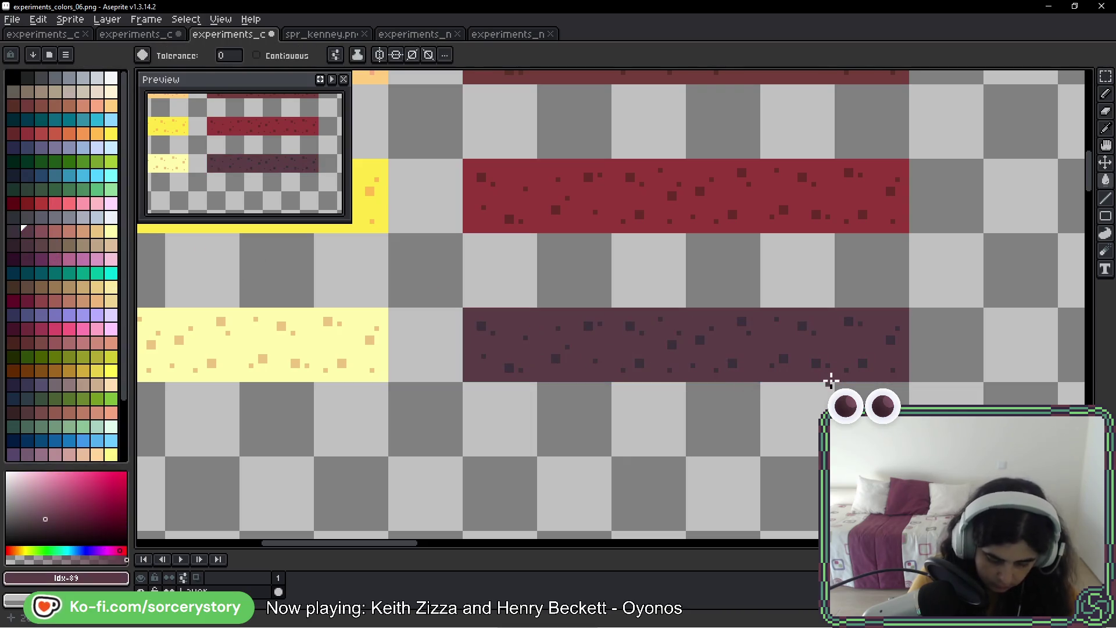
{"action": "scroll", "coordinate": [831, 381], "scroll_direction": "down", "scroll_amount": 1}
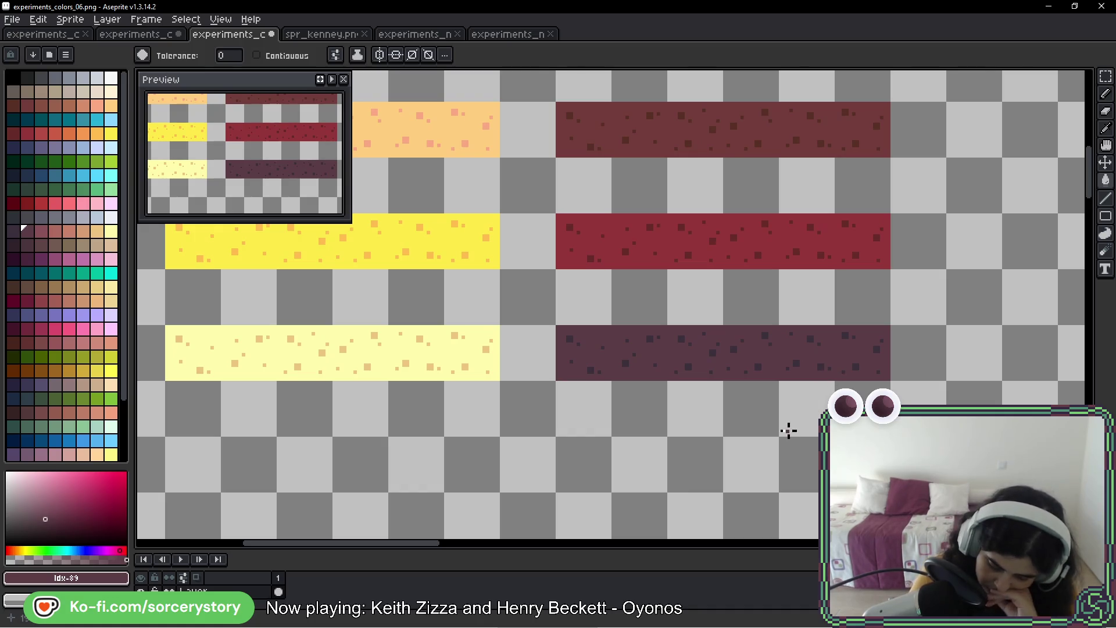
{"action": "scroll", "coordinate": [777, 303], "scroll_direction": "up", "scroll_amount": 3}
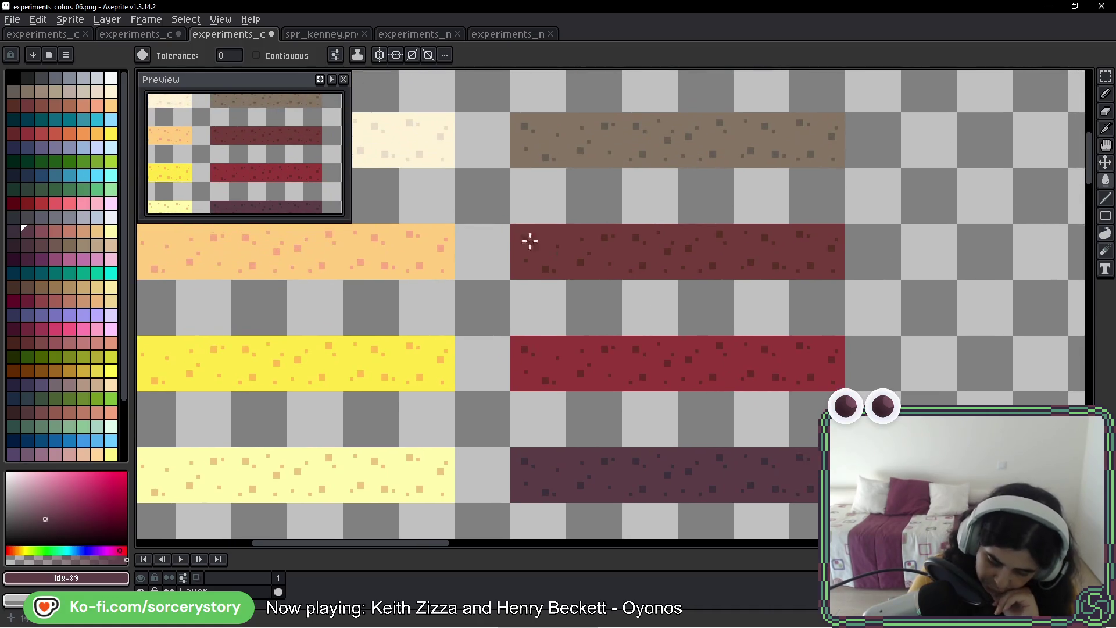
{"action": "left_click", "coordinate": [899, 245]}
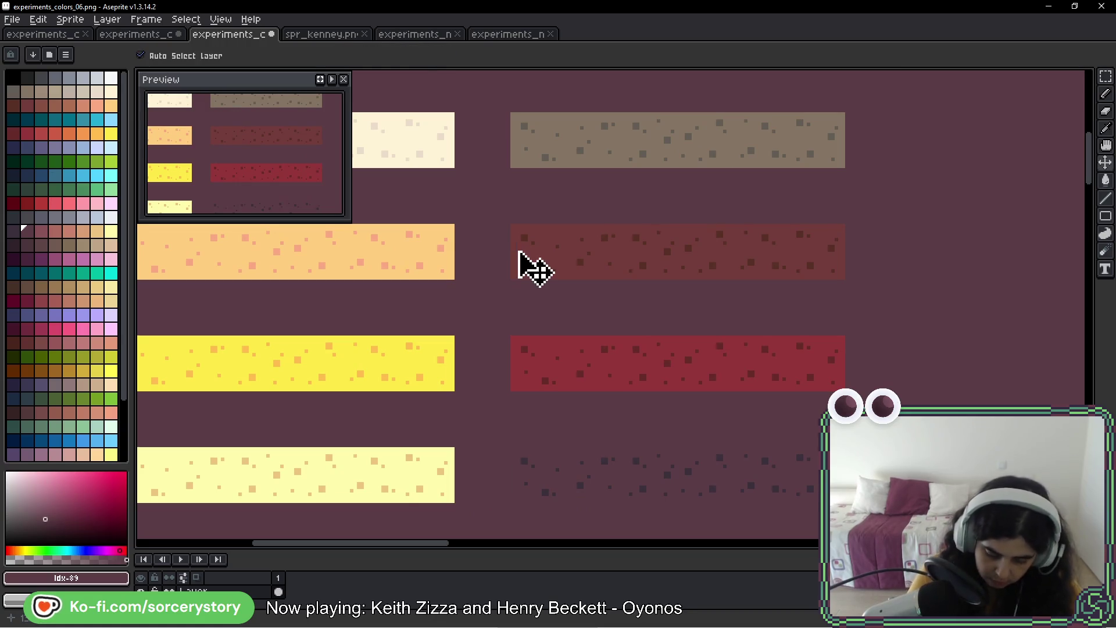
- Undo the accidental background fill and a stray dark pencil stroke
{"action": "key", "text": "ctrl+z"}
{"action": "key", "text": "b"}
{"action": "mouse_move", "coordinate": [559, 288]}
{"action": "left_mouse_down"}
{"action": "mouse_move", "coordinate": [846, 200]}
{"action": "mouse_move", "coordinate": [564, 289]}
{"action": "left_mouse_up"}
{"action": "key", "text": "ctrl+z"}
- Select the pale yellow and purple row and copy it one grid row lower
{"action": "scroll", "coordinate": [618, 349], "scroll_direction": "down", "scroll_amount": 5}
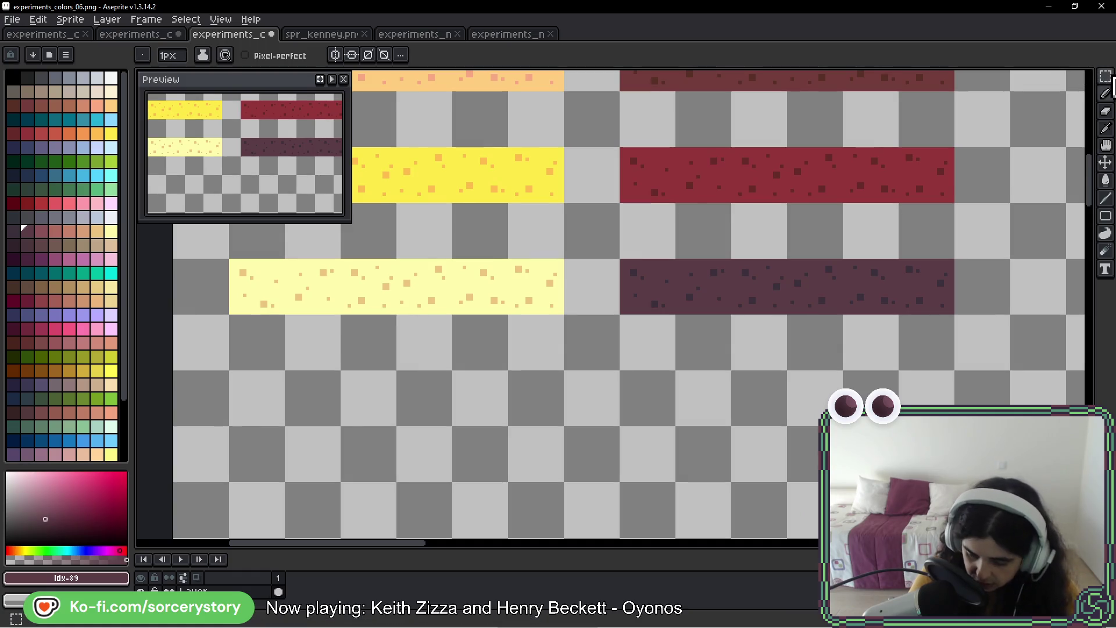
{"action": "left_click", "coordinate": [1104, 76]}
{"action": "scroll", "coordinate": [585, 306], "scroll_direction": "down", "scroll_amount": 3}
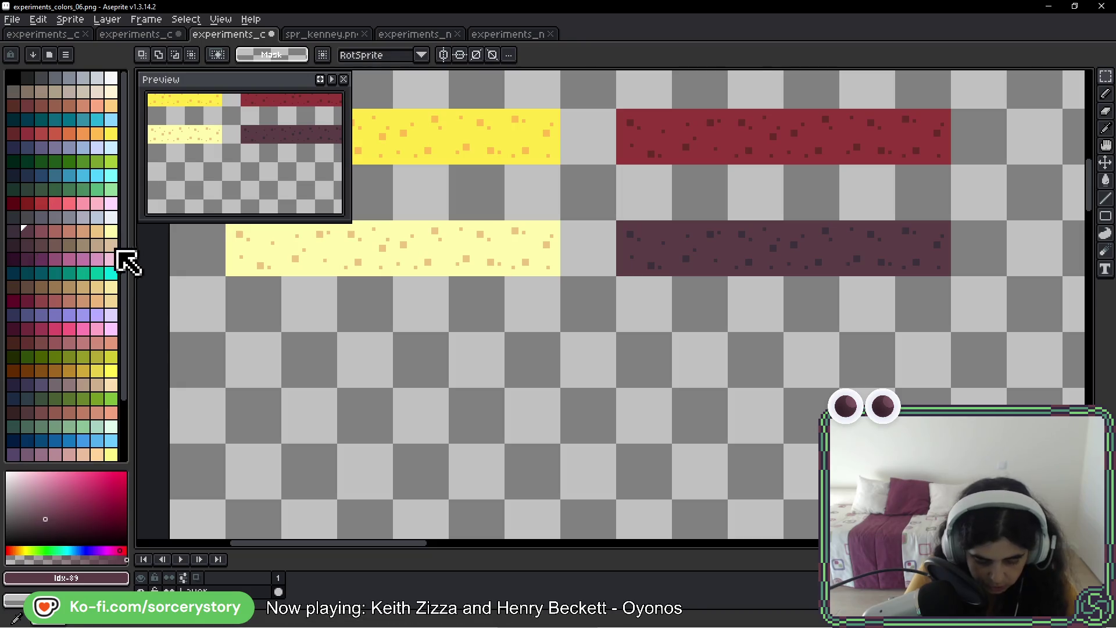
{"action": "left_click_drag", "start_coordinate": [305, 269], "coordinate": [323, 278]}
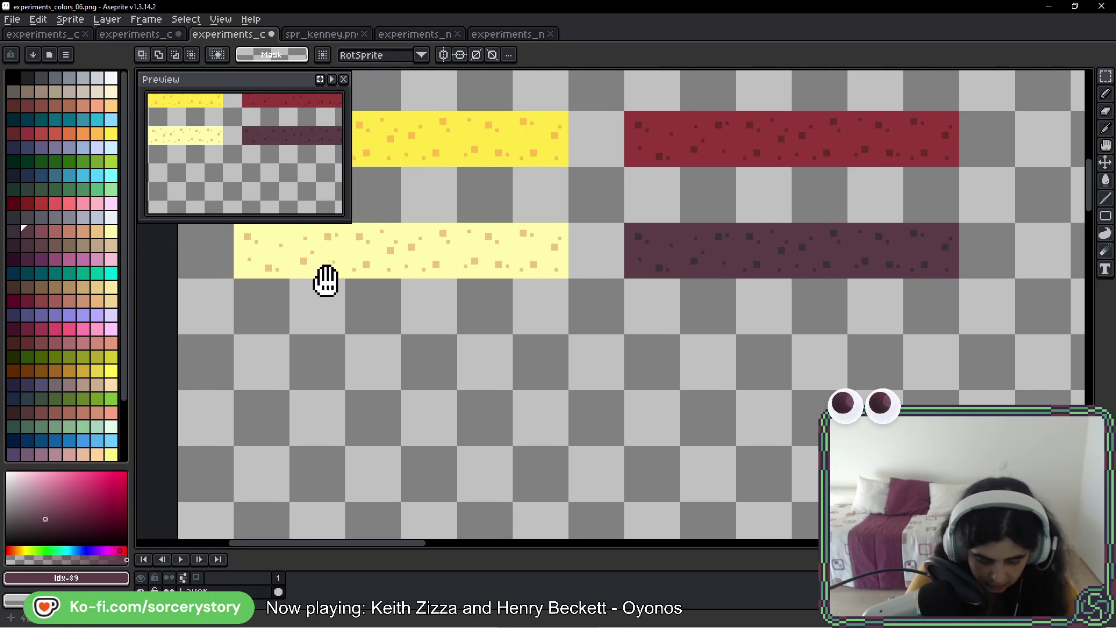
{"action": "mouse_move", "coordinate": [270, 256]}
{"action": "left_mouse_down"}
{"action": "mouse_move", "coordinate": [924, 256]}
{"action": "mouse_move", "coordinate": [961, 270]}
{"action": "left_mouse_up"}
{"action": "left_click_drag", "start_coordinate": [871, 274], "coordinate": [867, 374]}
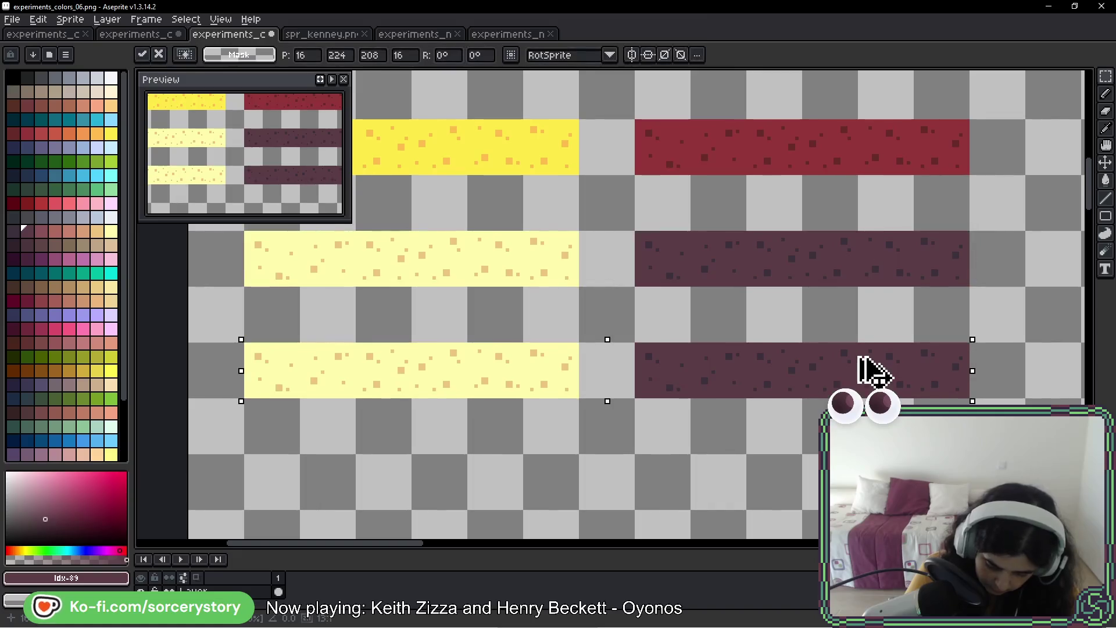
{"action": "key", "text": "w"}
- Fill the new row's left bar peach and its right bar a darker purple
{"action": "left_click", "coordinate": [111, 246]}
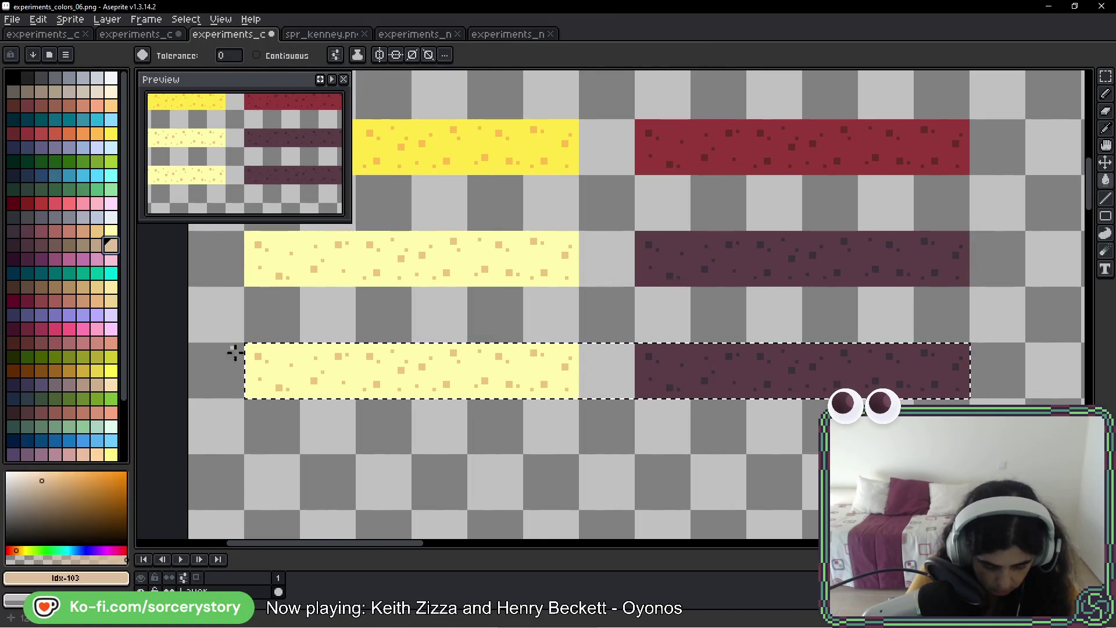
{"action": "scroll", "coordinate": [262, 365], "scroll_direction": "up", "scroll_amount": 2}
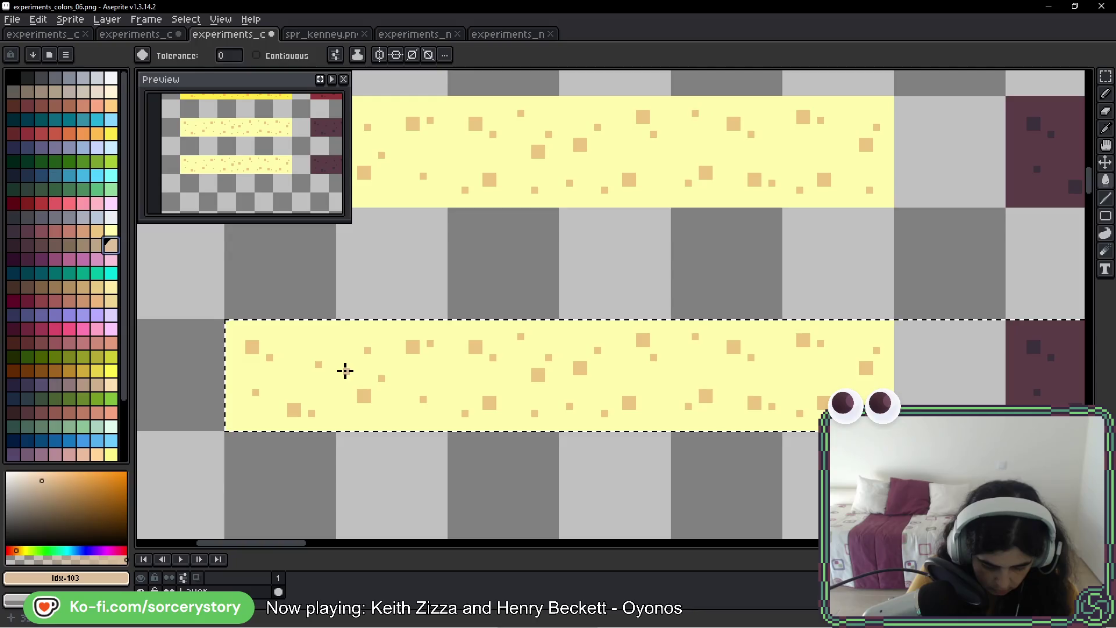
{"action": "key", "text": "f"}
{"action": "left_click", "coordinate": [97, 245]}
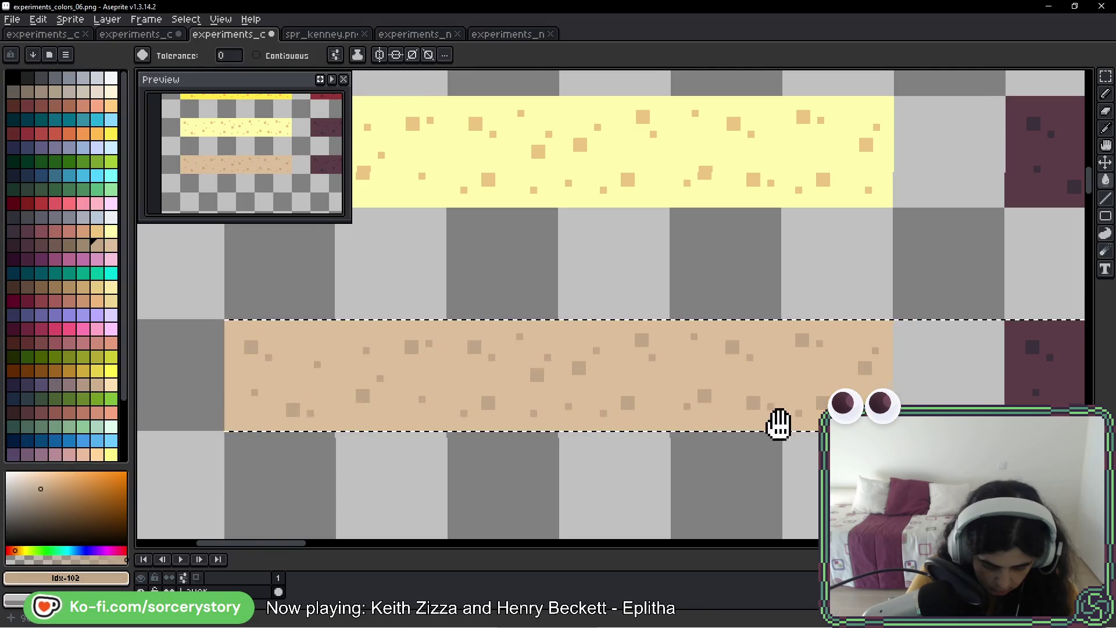
{"action": "left_click_drag", "start_coordinate": [777, 424], "coordinate": [278, 340]}
{"action": "left_click", "coordinate": [26, 245]}
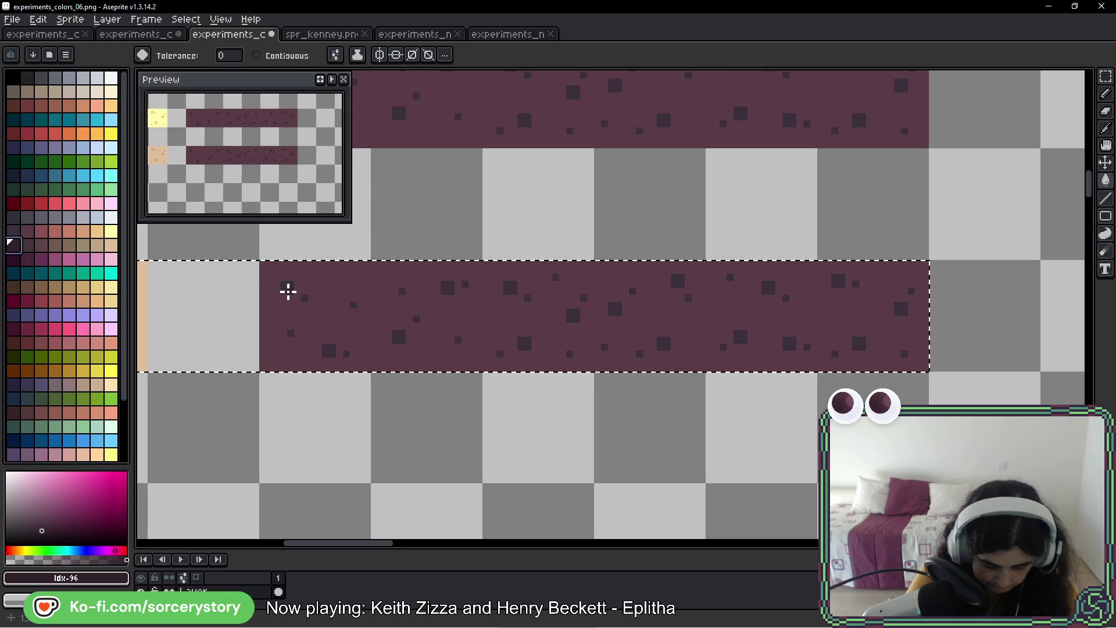
{"action": "key", "text": "f"}
- Copy the tan and plum row one row further down
{"action": "scroll", "coordinate": [393, 333], "scroll_direction": "down", "scroll_amount": 3}
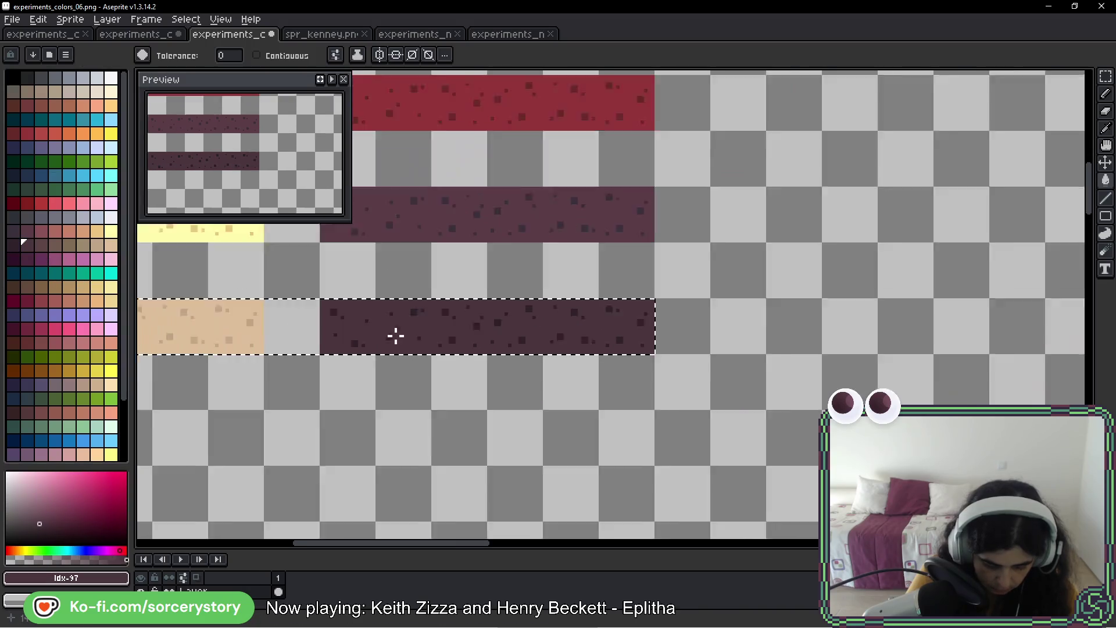
{"action": "left_click_drag", "start_coordinate": [391, 308], "coordinate": [640, 370]}
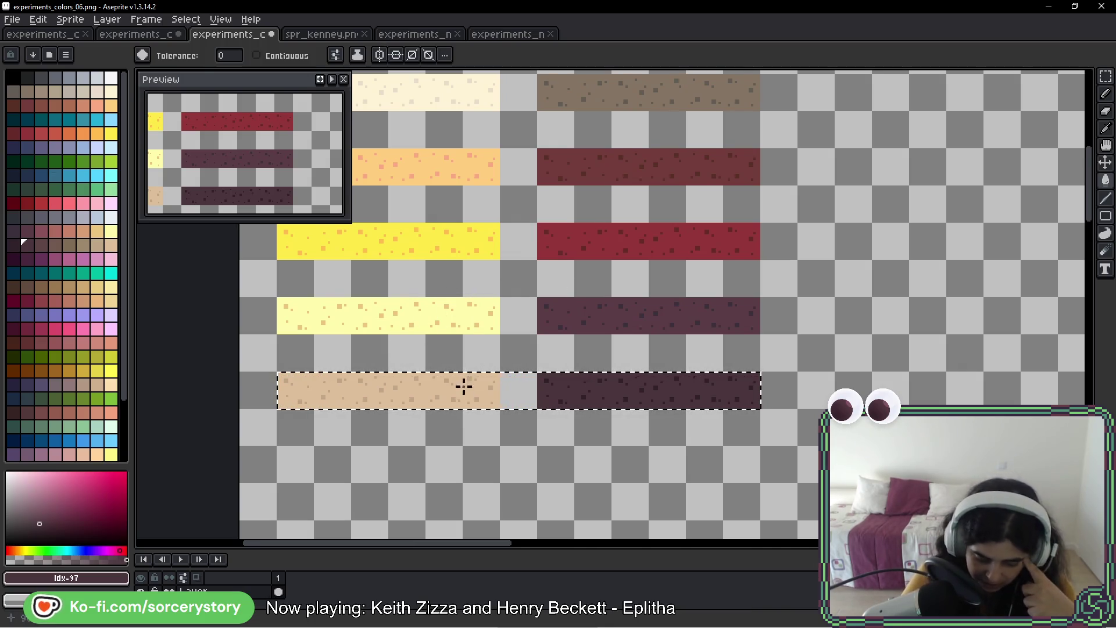
{"action": "left_click_drag", "start_coordinate": [464, 386], "coordinate": [458, 306]}
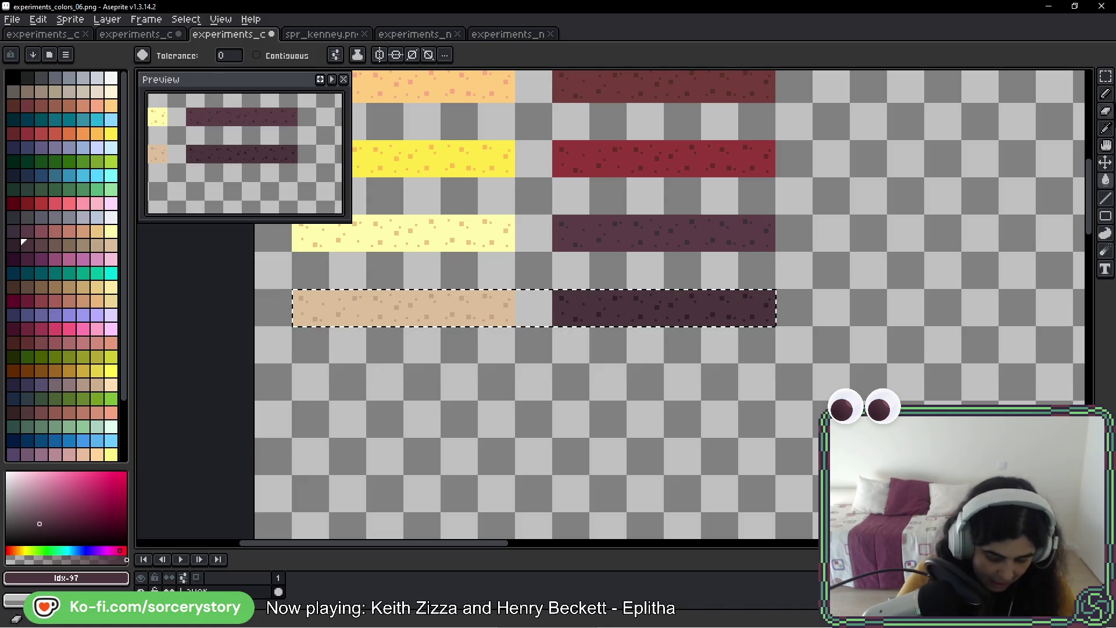
{"action": "left_click_drag", "start_coordinate": [454, 306], "coordinate": [440, 389]}
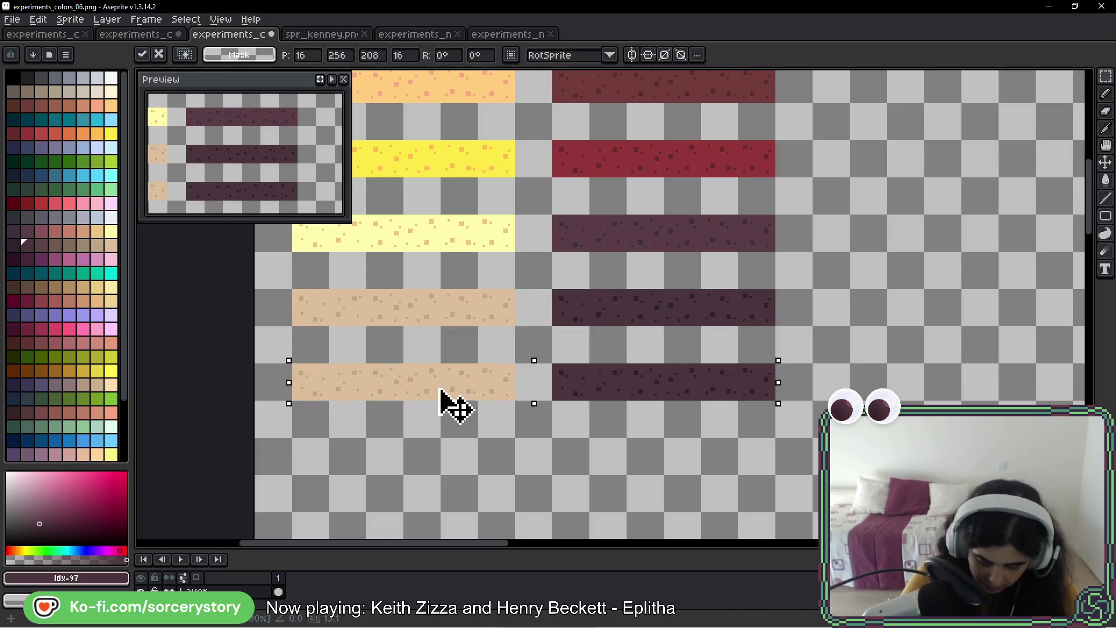
- Fill the copied row's tan strip pale yellow and its dark strip brown
{"action": "key", "text": "g"}
{"action": "scroll", "coordinate": [416, 378], "scroll_direction": "up", "scroll_amount": 2}
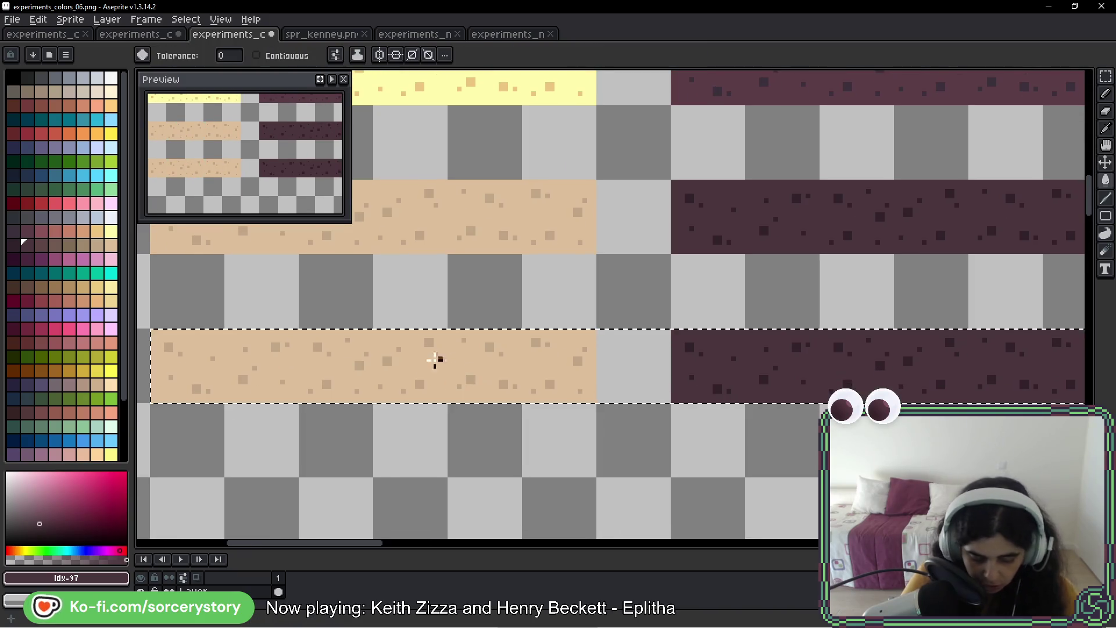
{"action": "left_click", "coordinate": [110, 287]}
{"action": "left_click", "coordinate": [321, 368]}
{"action": "key", "text": "["}
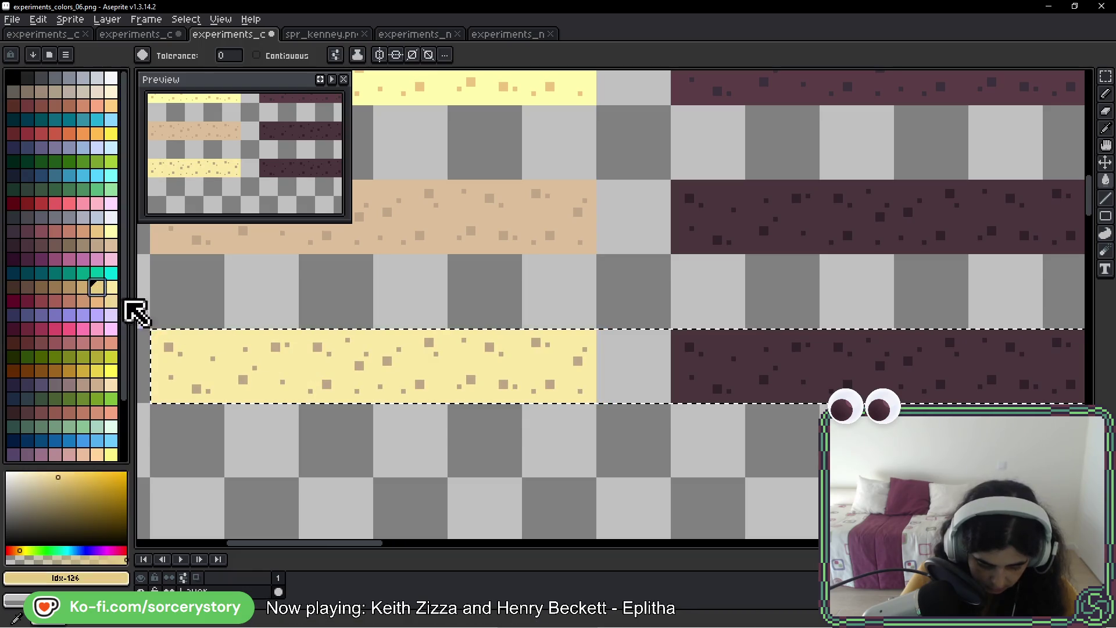
{"action": "left_click_drag", "start_coordinate": [581, 366], "coordinate": [160, 351]}
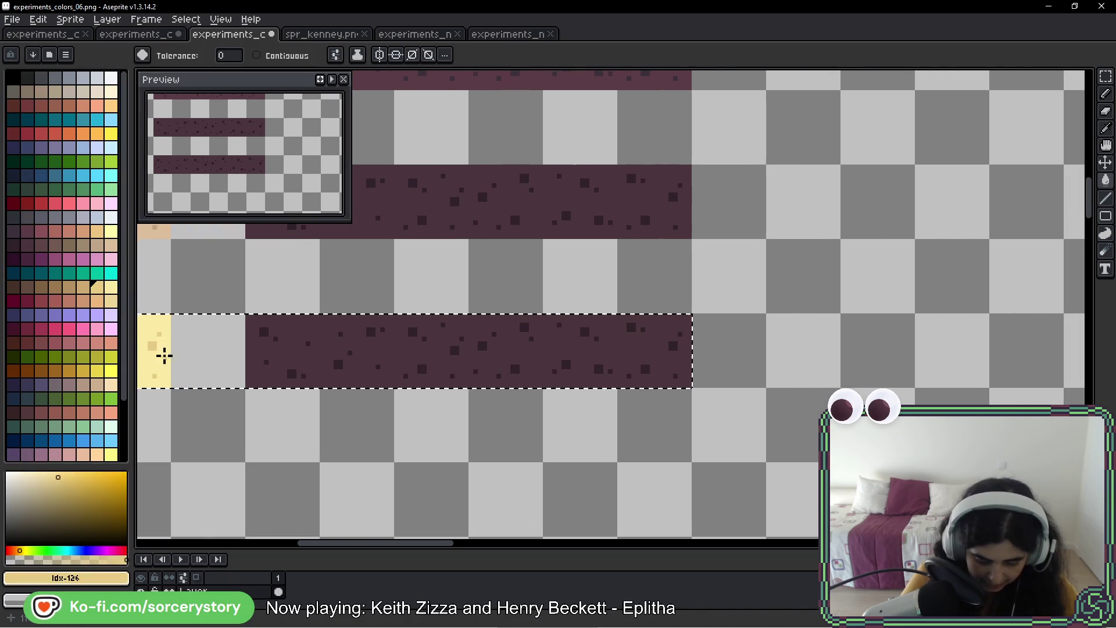
{"action": "left_click", "coordinate": [26, 287]}
{"action": "key", "text": "["}
{"action": "left_click", "coordinate": [285, 353]}
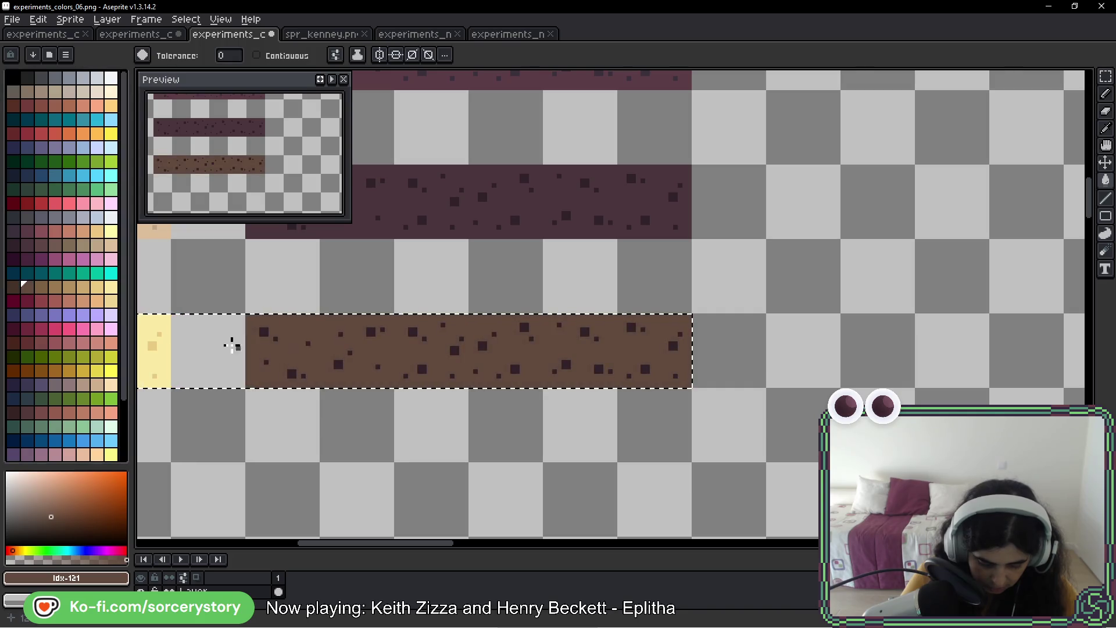
- Copy the pale yellow and brown row one row down
{"action": "scroll", "coordinate": [270, 340], "scroll_direction": "down", "scroll_amount": 4}
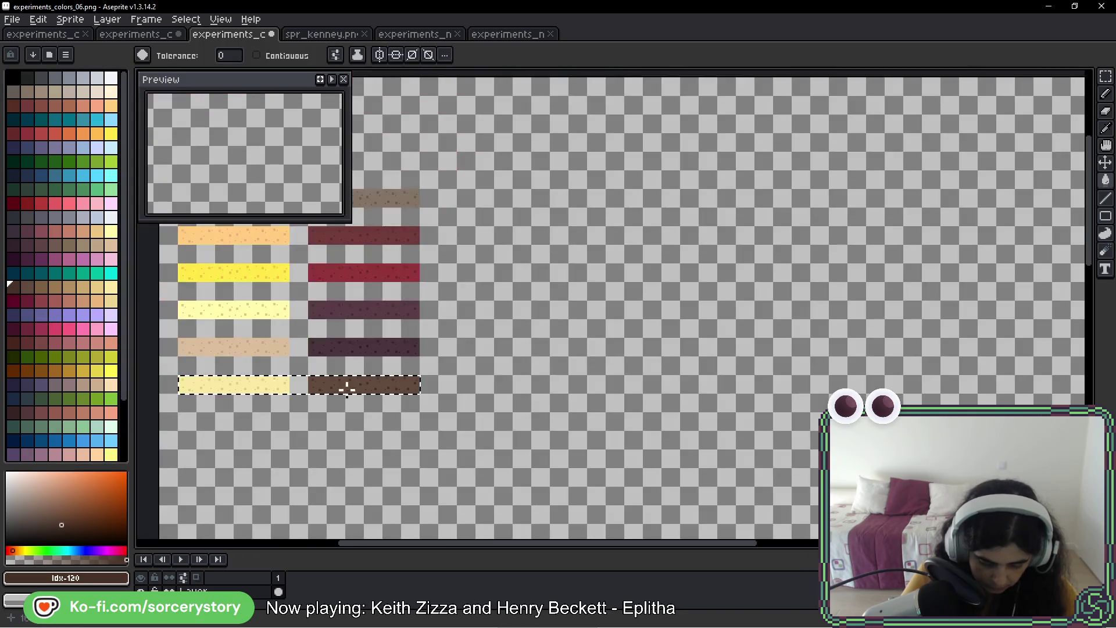
{"action": "scroll", "coordinate": [349, 398], "scroll_direction": "up", "scroll_amount": 2}
{"action": "left_click_drag", "start_coordinate": [312, 400], "coordinate": [577, 373]}
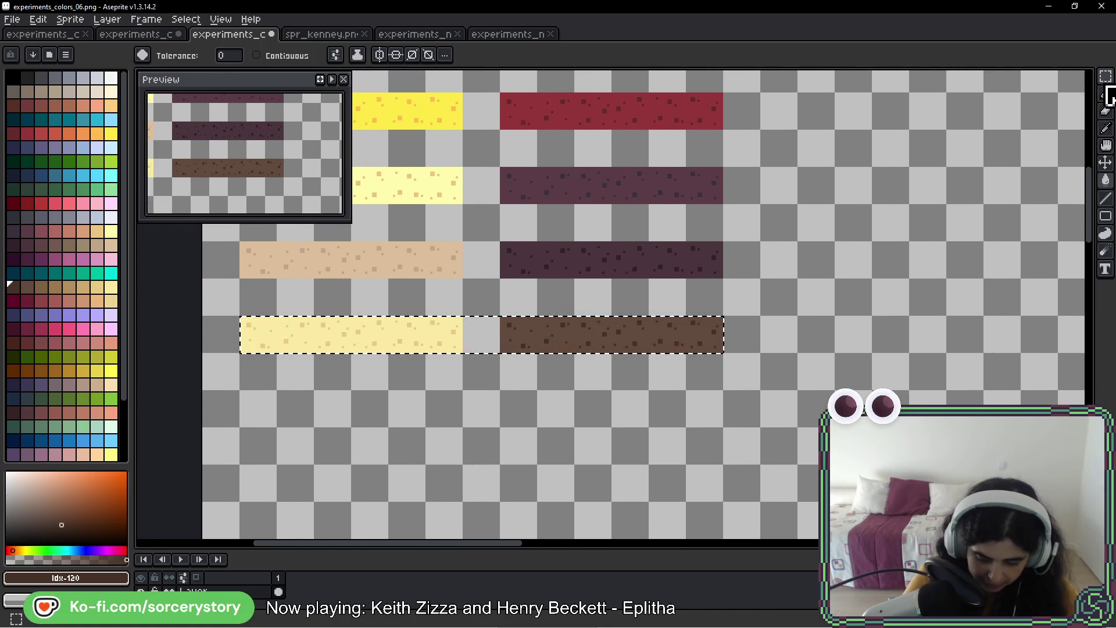
{"action": "left_click", "coordinate": [1104, 76]}
{"action": "mouse_move", "coordinate": [540, 355]}
{"action": "left_mouse_down"}
{"action": "mouse_move", "coordinate": [536, 436]}
{"action": "mouse_move", "coordinate": [548, 411]}
{"action": "left_mouse_up"}
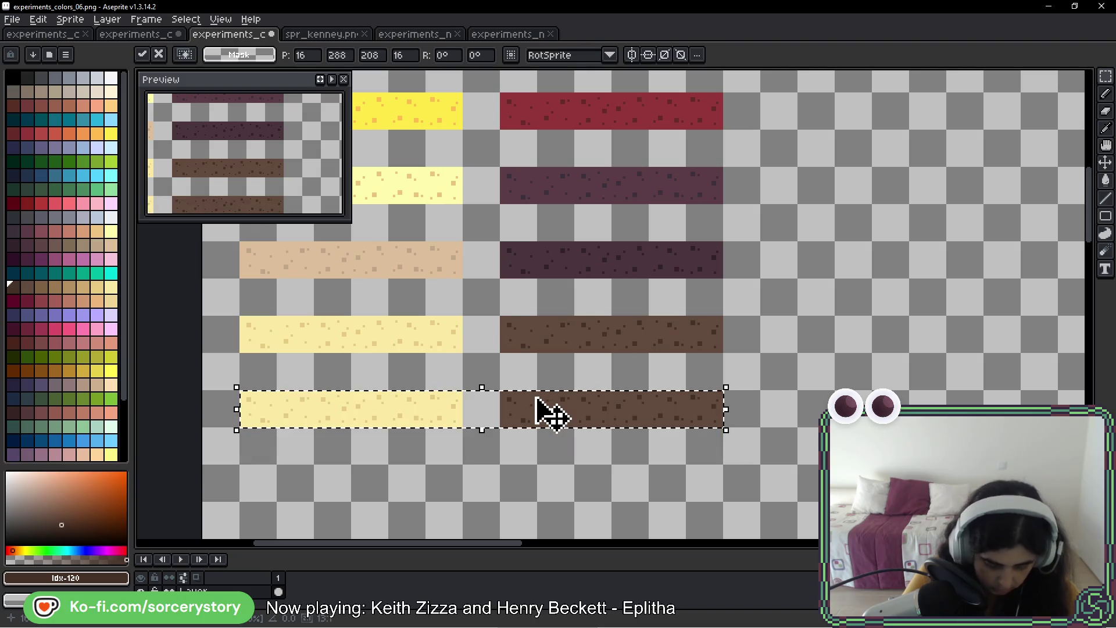
- Fill the copied light strip a darker golden tan with peach dots
{"action": "key", "text": "w"}
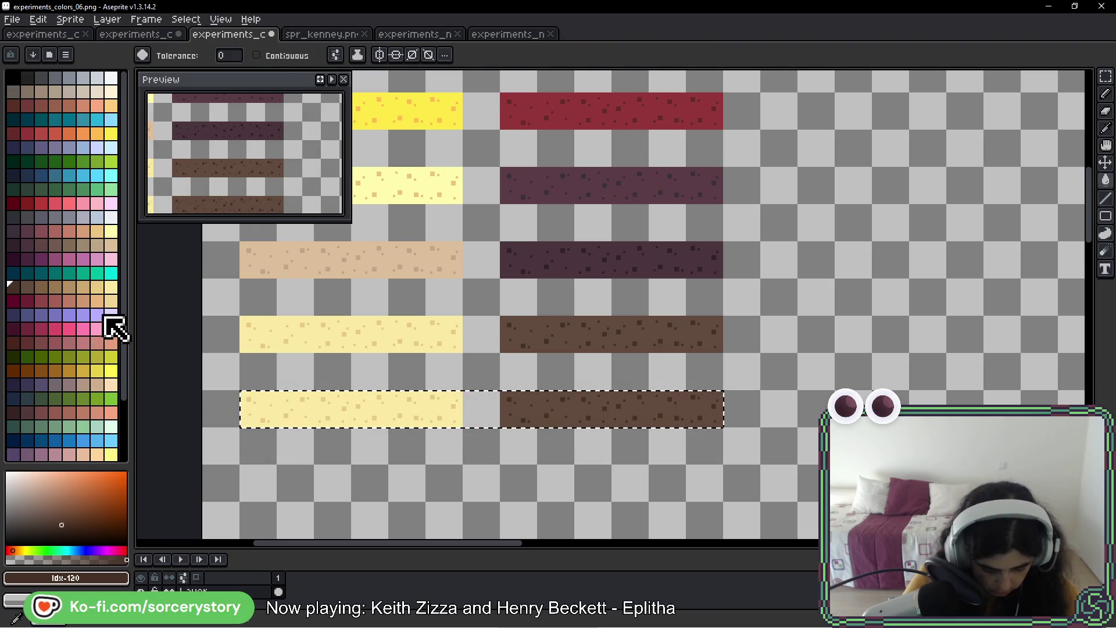
{"action": "left_click", "coordinate": [110, 301]}
{"action": "scroll", "coordinate": [283, 419], "scroll_direction": "up", "scroll_amount": 3}
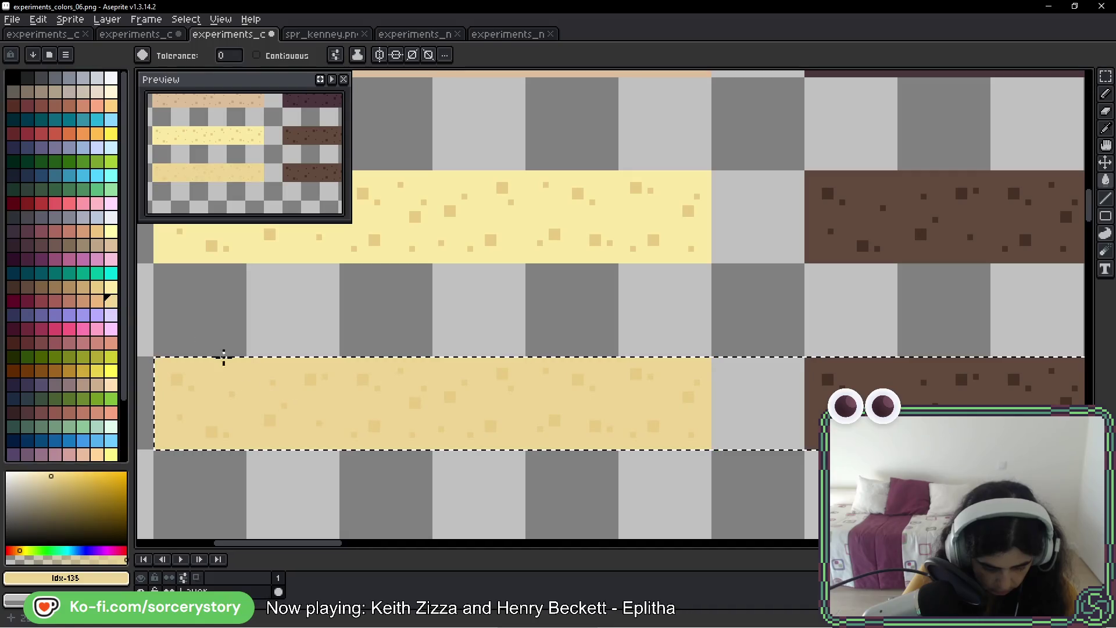
{"action": "left_click", "coordinate": [97, 301]}
{"action": "left_click", "coordinate": [270, 408]}
{"action": "left_click", "coordinate": [269, 421]}
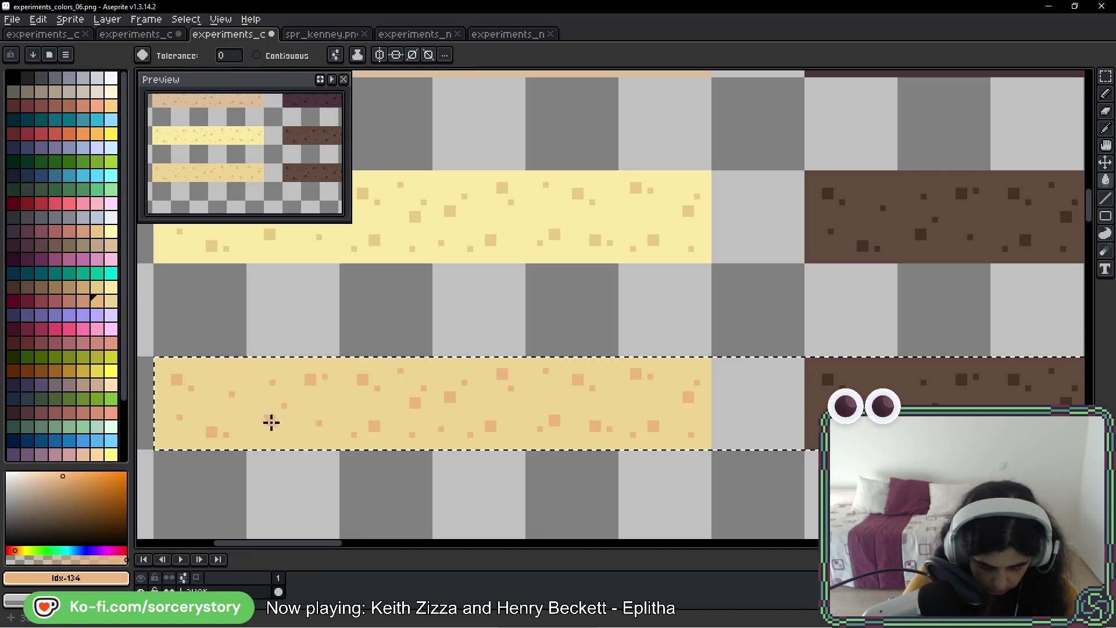
- Recolour the brown strip and its dark dots crimson, redoing one misfill
{"action": "scroll", "coordinate": [324, 414], "scroll_direction": "right", "scroll_amount": 5}
{"action": "left_click", "coordinate": [13, 300]}
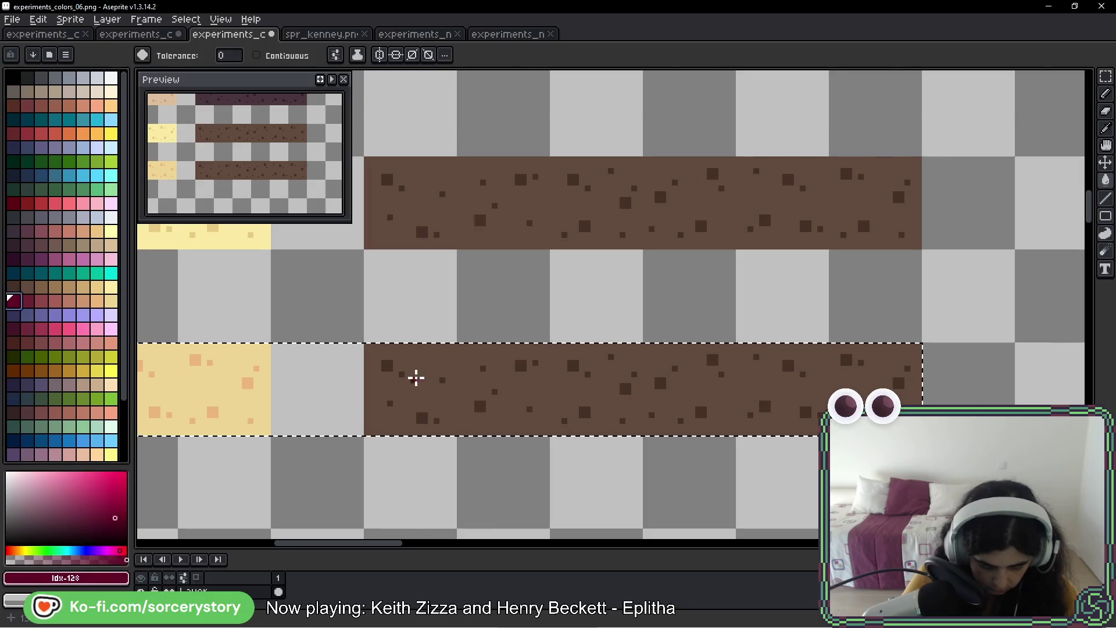
{"action": "left_click", "coordinate": [421, 366]}
{"action": "key", "text": "ctrl+z"}
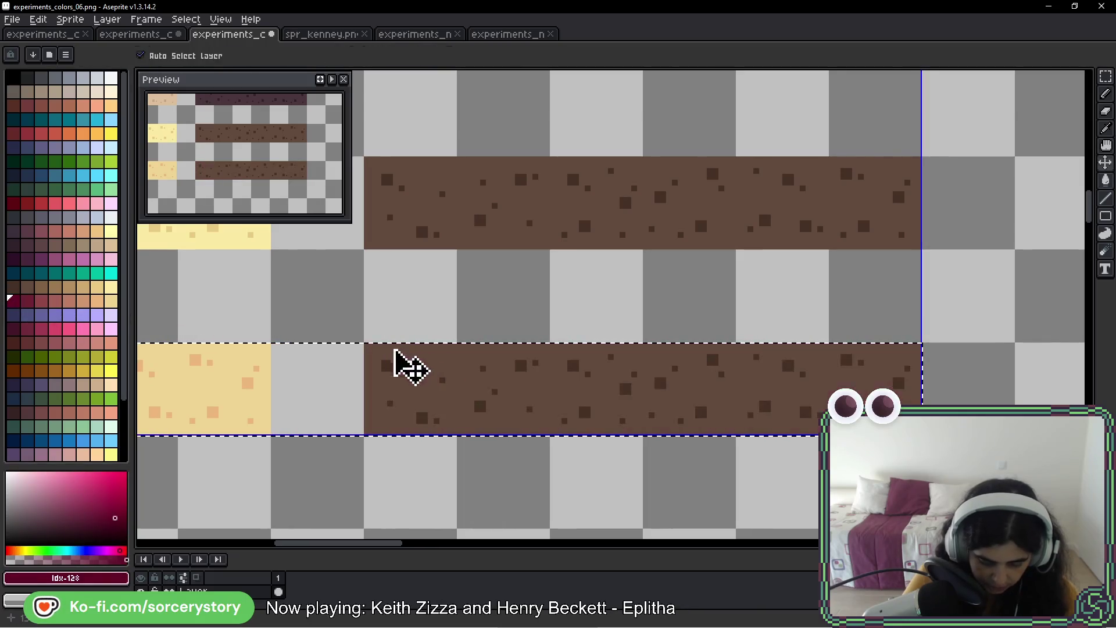
{"action": "left_click", "coordinate": [387, 365]}
{"action": "left_click", "coordinate": [23, 303]}
{"action": "left_click", "coordinate": [417, 366]}
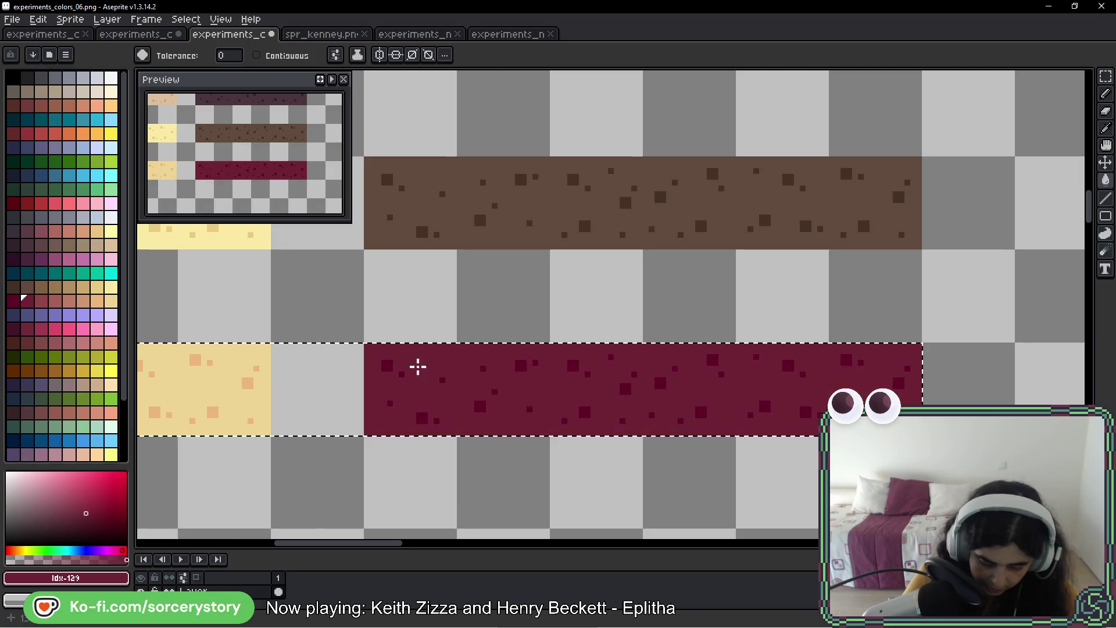
- Copy the tan and crimson row one row down
{"action": "scroll", "coordinate": [518, 393], "scroll_direction": "down", "scroll_amount": 4}
{"action": "left_click_drag", "start_coordinate": [584, 269], "coordinate": [523, 344]}
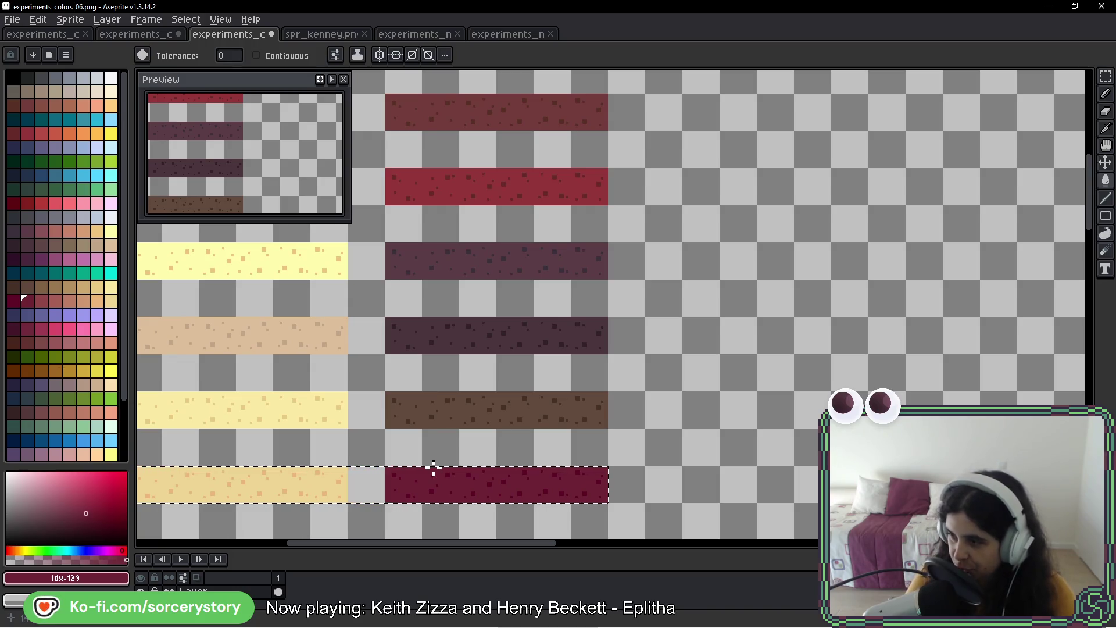
{"action": "left_click_drag", "start_coordinate": [323, 476], "coordinate": [390, 399]}
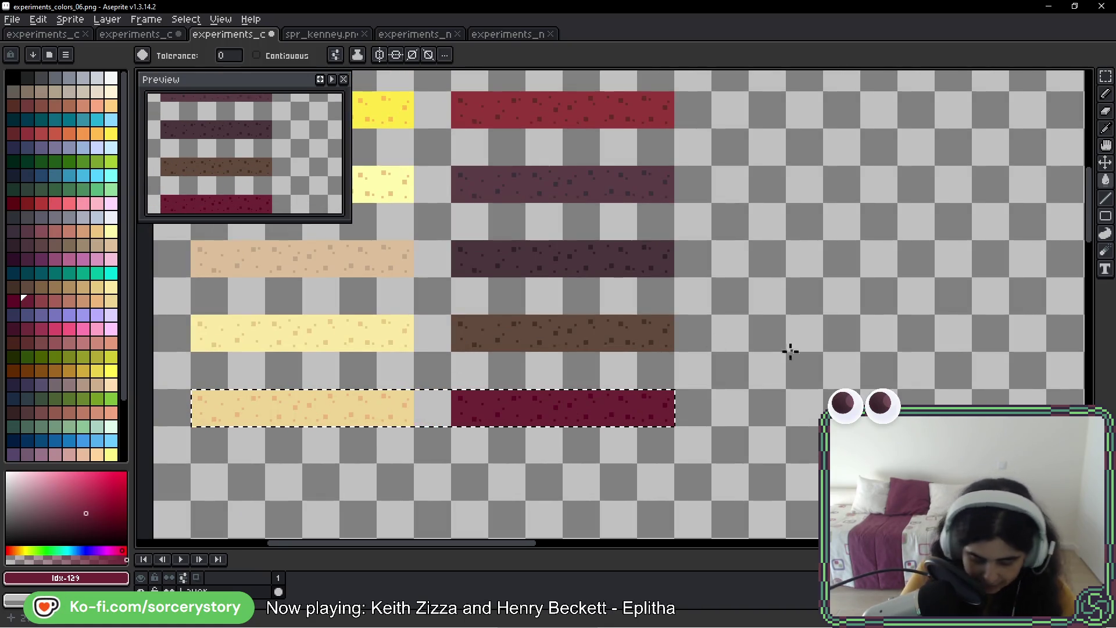
{"action": "left_click", "coordinate": [1105, 76]}
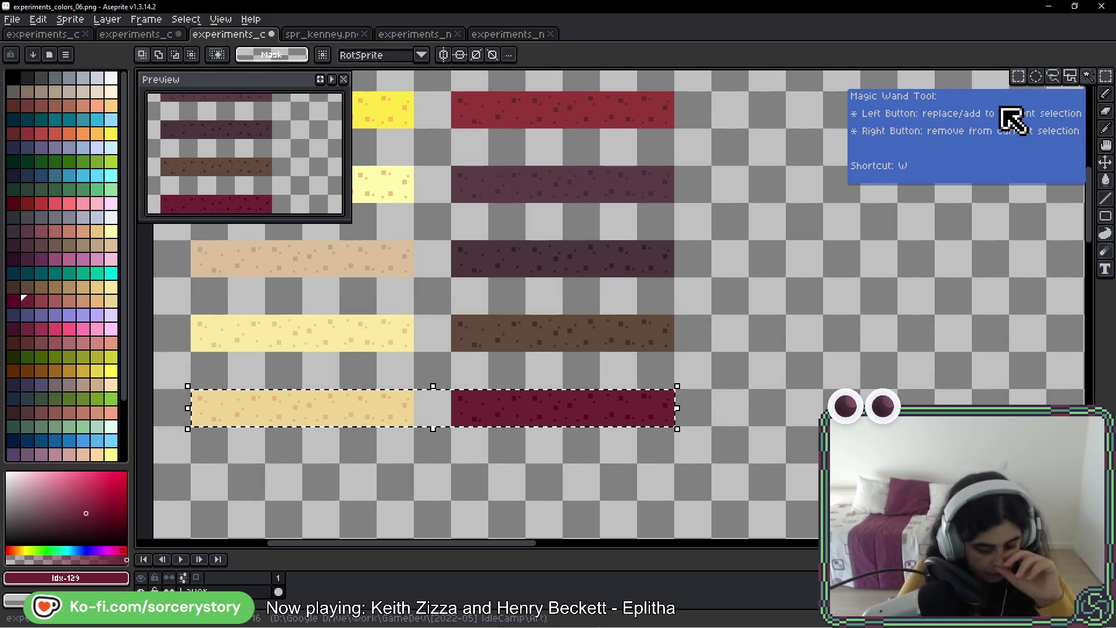
{"action": "scroll", "coordinate": [451, 249], "scroll_direction": "down", "scroll_amount": 5}
{"action": "left_click_drag", "start_coordinate": [416, 304], "coordinate": [404, 357]}
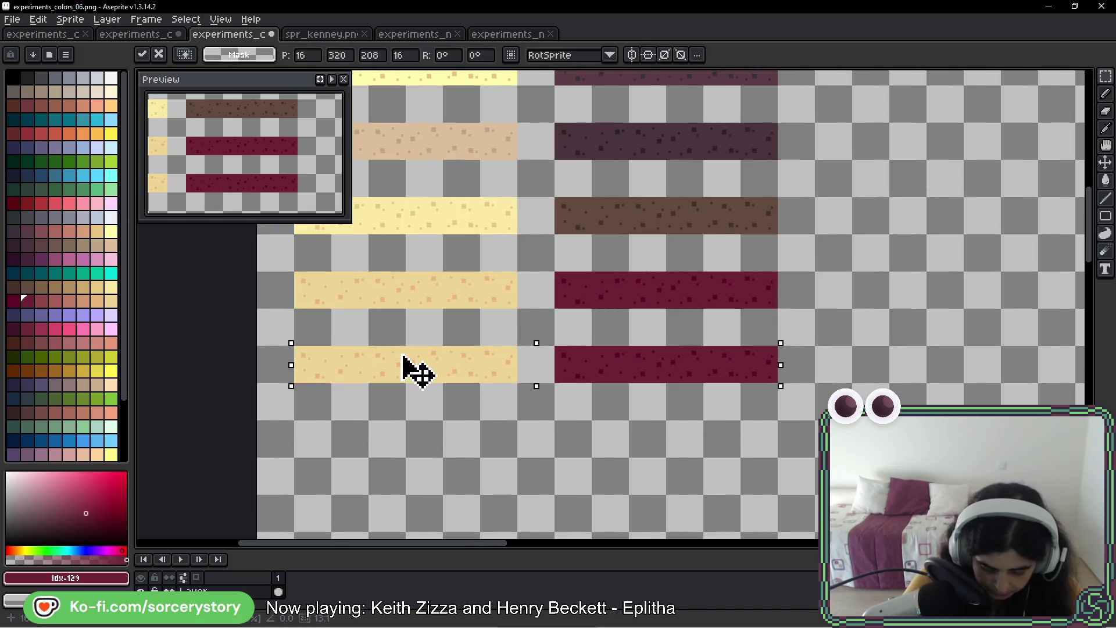
- Fill the copied light strip salmon with darker salmon dots
{"action": "key", "text": "Return"}
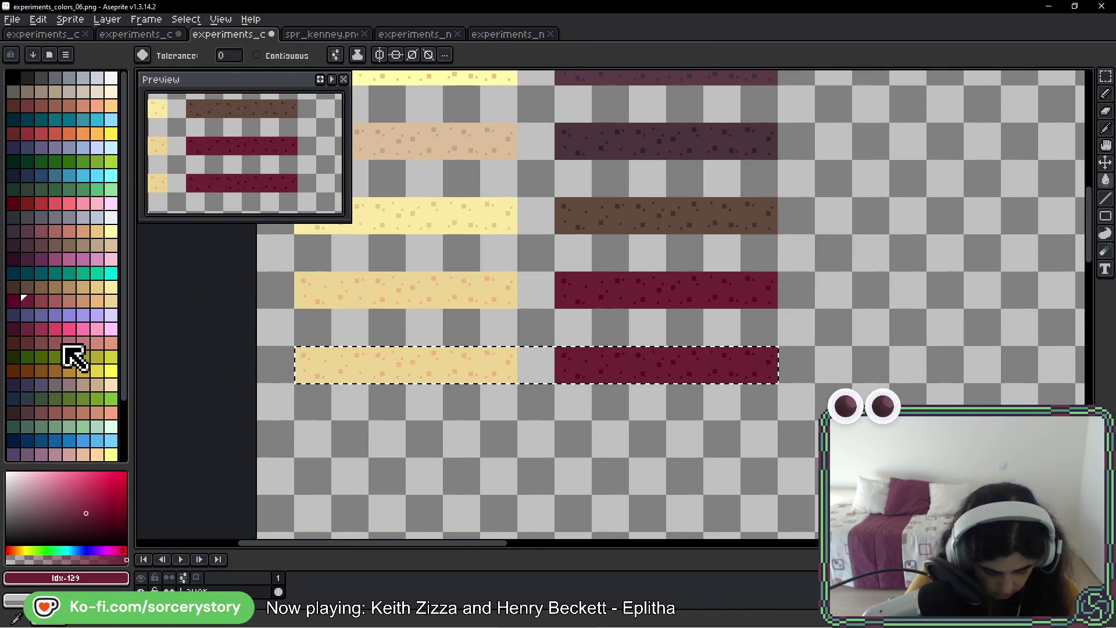
{"action": "left_click", "coordinate": [111, 343]}
{"action": "scroll", "coordinate": [381, 369], "scroll_direction": "up", "scroll_amount": 5}
{"action": "left_click", "coordinate": [296, 366]}
{"action": "left_click", "coordinate": [97, 342]}
{"action": "left_click", "coordinate": [322, 318]}
- Fill the crimson strip brownish red with darker brown dots
{"action": "scroll", "coordinate": [341, 319], "scroll_direction": "down", "scroll_amount": 1}
{"action": "scroll", "coordinate": [724, 369], "scroll_direction": "right", "scroll_amount": 5}
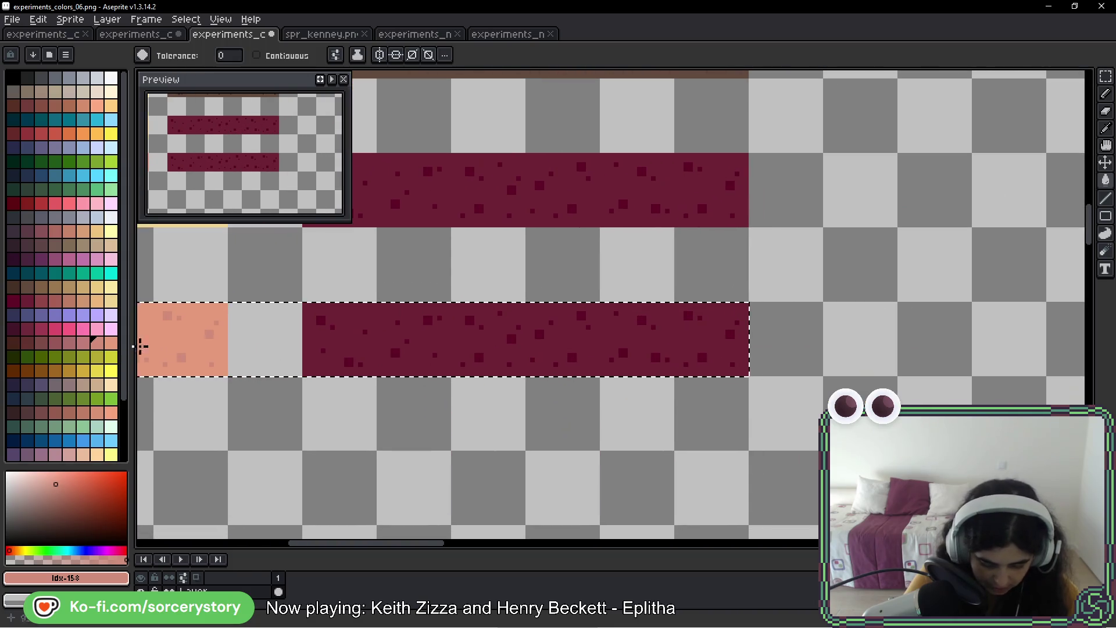
{"action": "left_click", "coordinate": [35, 347]}
{"action": "scroll", "coordinate": [336, 342], "scroll_direction": "up", "scroll_amount": 2}
{"action": "left_click", "coordinate": [349, 331]}
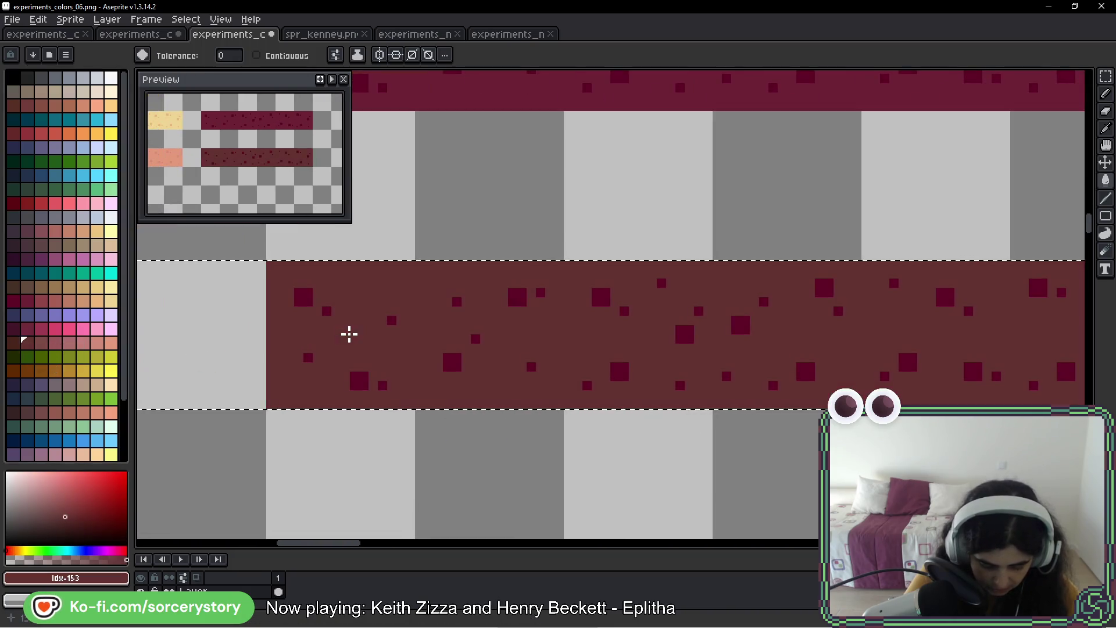
{"action": "left_click", "coordinate": [12, 343]}
{"action": "left_click", "coordinate": [308, 299]}
- Look over all the recoloured strip rows together, from orange and yellow down
{"action": "scroll", "coordinate": [554, 385], "scroll_direction": "down", "scroll_amount": 3}
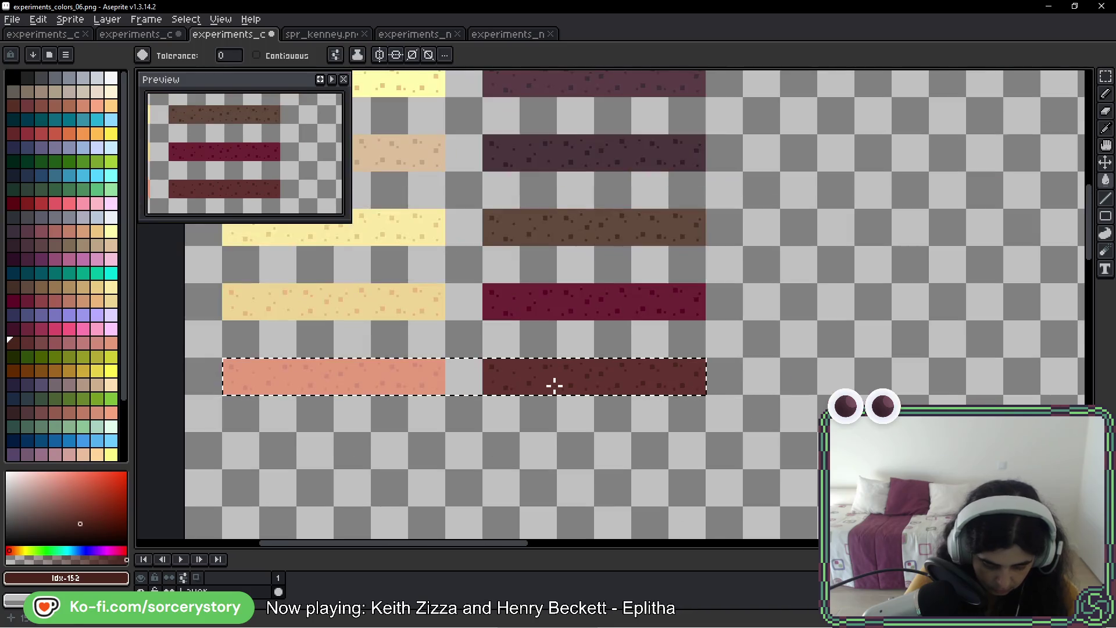
{"action": "mouse_move", "coordinate": [655, 325]}
{"action": "left_mouse_down"}
{"action": "mouse_move", "coordinate": [542, 527]}
{"action": "mouse_move", "coordinate": [548, 392]}
{"action": "left_mouse_up"}
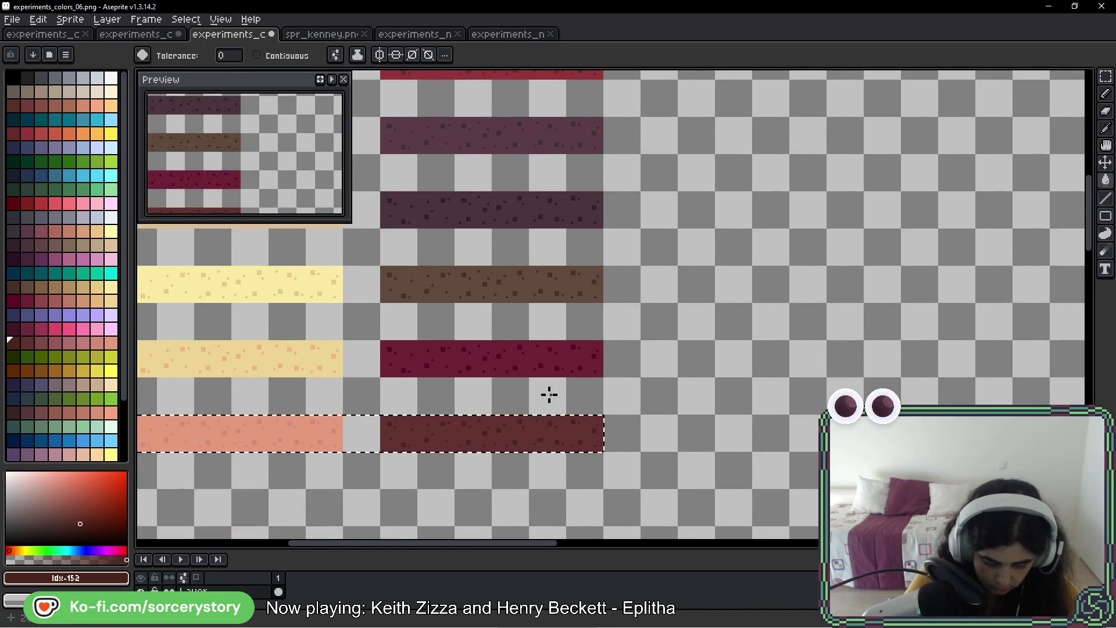
{"action": "scroll", "coordinate": [609, 308], "scroll_direction": "down", "scroll_amount": 1}
{"action": "left_click_drag", "start_coordinate": [609, 309], "coordinate": [605, 332]}
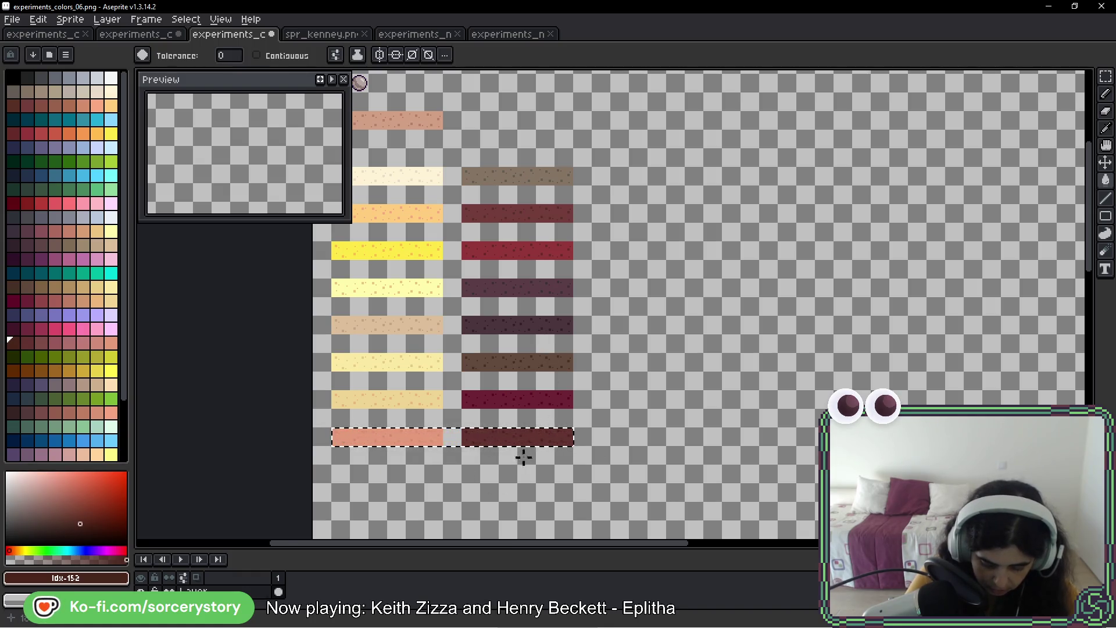
{"action": "scroll", "coordinate": [523, 457], "scroll_direction": "up", "scroll_amount": 2}
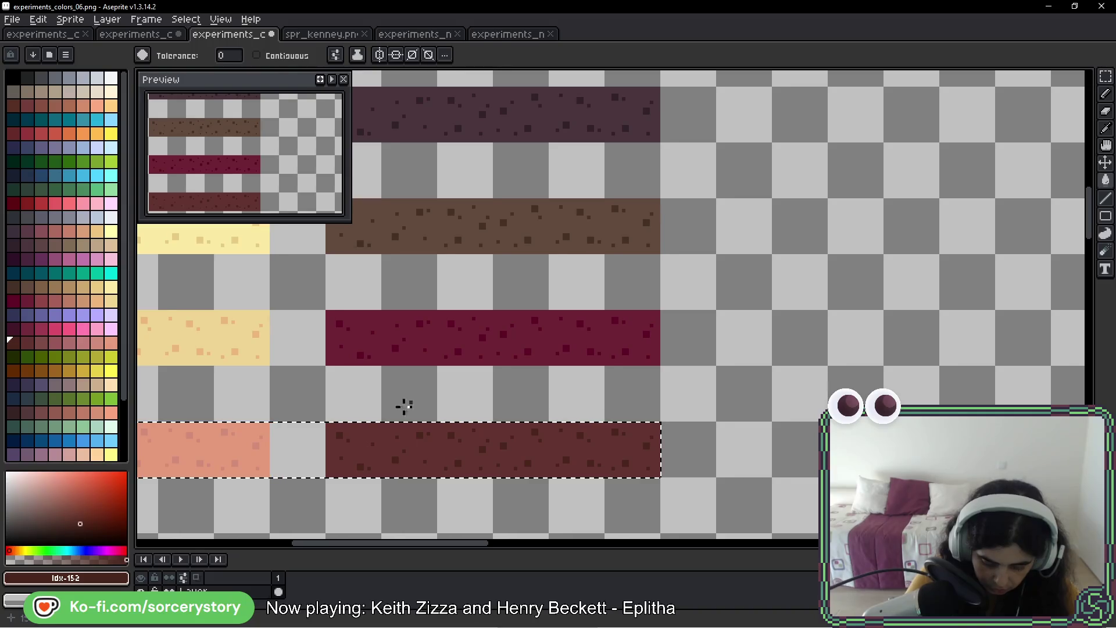
{"action": "left_click_drag", "start_coordinate": [521, 334], "coordinate": [547, 519]}
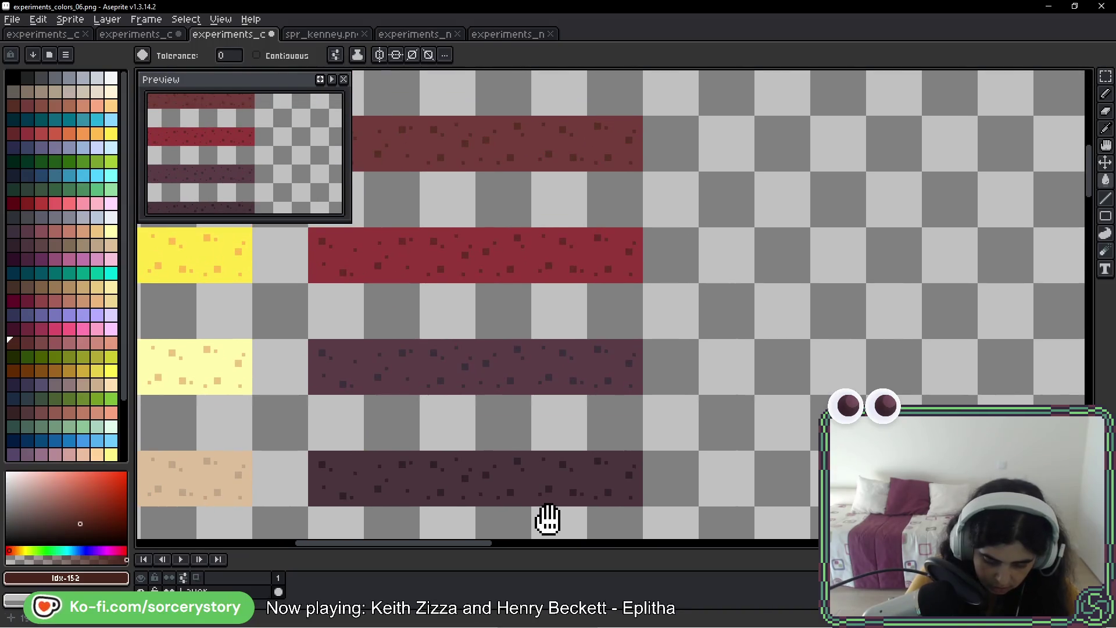
{"action": "mouse_move", "coordinate": [542, 231]}
{"action": "left_mouse_down"}
{"action": "mouse_move", "coordinate": [543, 309]}
{"action": "mouse_move", "coordinate": [576, 434]}
{"action": "left_mouse_up"}
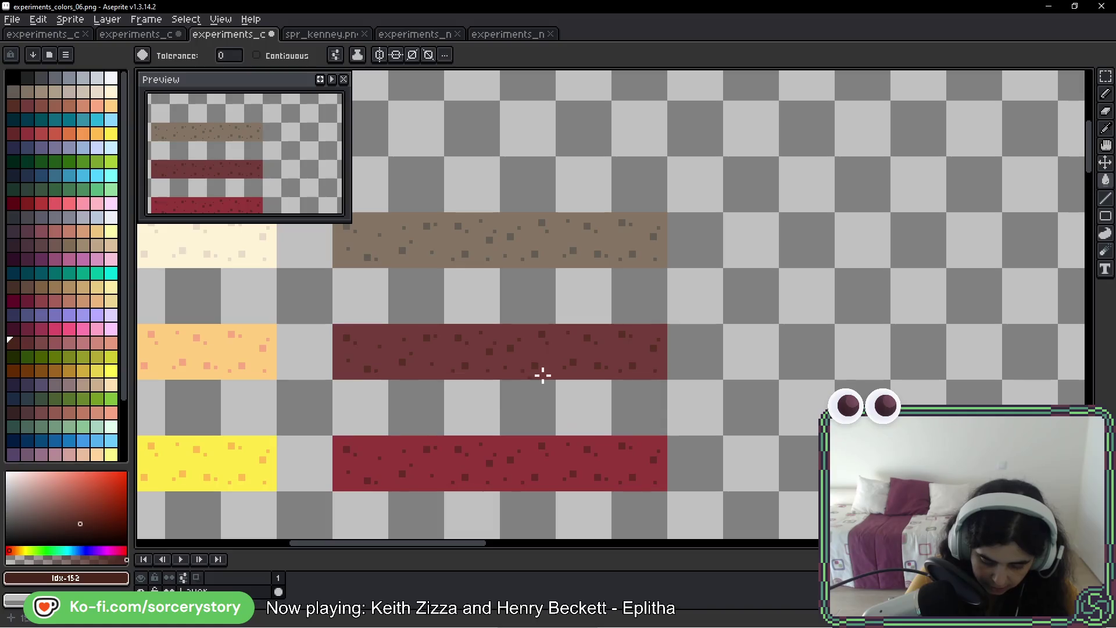
{"action": "scroll", "coordinate": [559, 371], "scroll_direction": "down", "scroll_amount": 5}
{"action": "mouse_move", "coordinate": [538, 473]}
{"action": "left_mouse_down"}
{"action": "mouse_move", "coordinate": [520, 308]}
{"action": "mouse_move", "coordinate": [516, 355]}
{"action": "mouse_move", "coordinate": [531, 304]}
{"action": "left_mouse_up"}
- Copy the salmon and dark maroon strip pair into the rows below
{"action": "scroll", "coordinate": [491, 256], "scroll_direction": "up", "scroll_amount": 4}
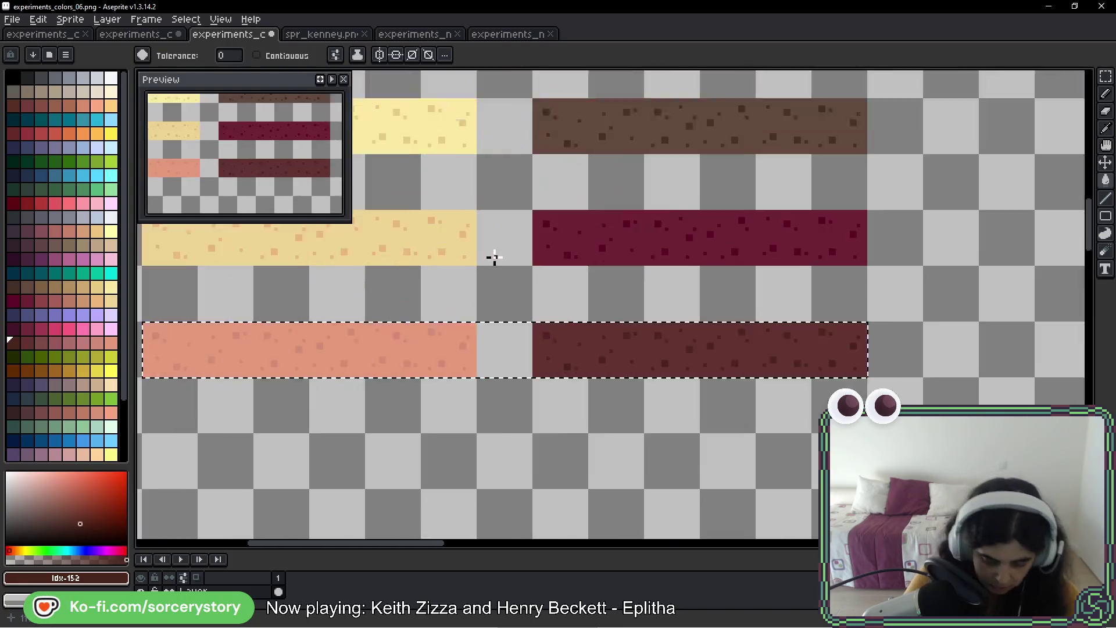
{"action": "left_click_drag", "start_coordinate": [509, 370], "coordinate": [578, 308]}
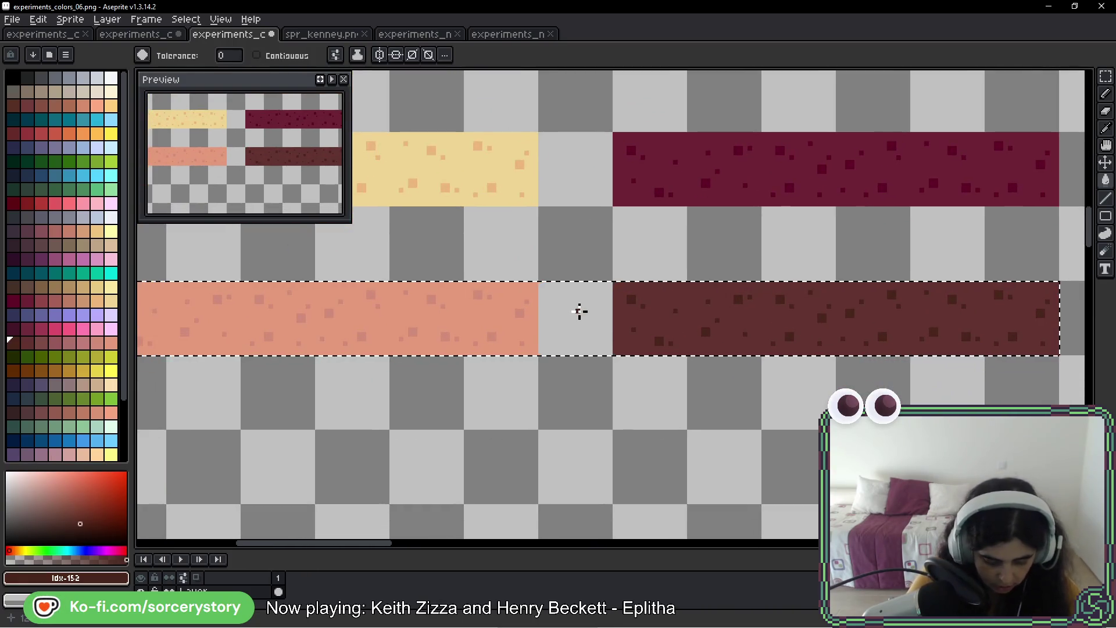
{"action": "scroll", "coordinate": [70, 393], "scroll_direction": "down", "scroll_amount": 3}
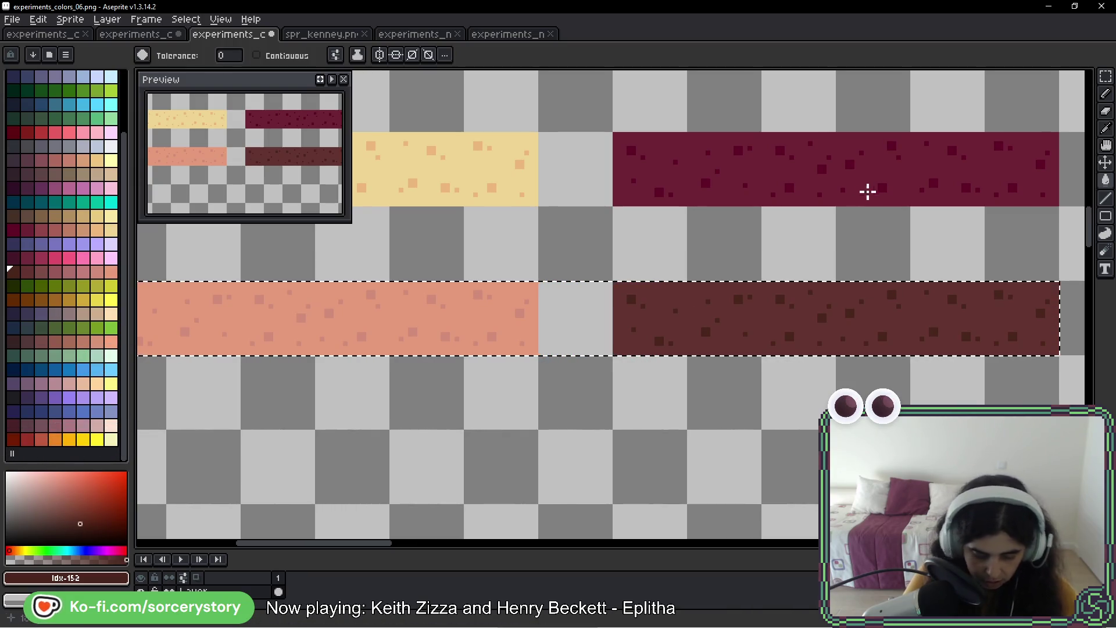
{"action": "left_click", "coordinate": [1105, 76]}
{"action": "mouse_move", "coordinate": [786, 325]}
{"action": "left_mouse_down"}
{"action": "mouse_move", "coordinate": [735, 451]}
{"action": "mouse_move", "coordinate": [742, 538]}
{"action": "mouse_move", "coordinate": [754, 451]}
{"action": "mouse_move", "coordinate": [731, 366]}
{"action": "left_mouse_up"}
- Commit the copied strips and refill the middle row's dark stripe purplish red
{"action": "key", "text": "Return"}
{"action": "mouse_move", "coordinate": [431, 336]}
{"action": "left_mouse_down"}
{"action": "mouse_move", "coordinate": [1034, 349]}
{"action": "mouse_move", "coordinate": [885, 356]}
{"action": "left_mouse_up"}
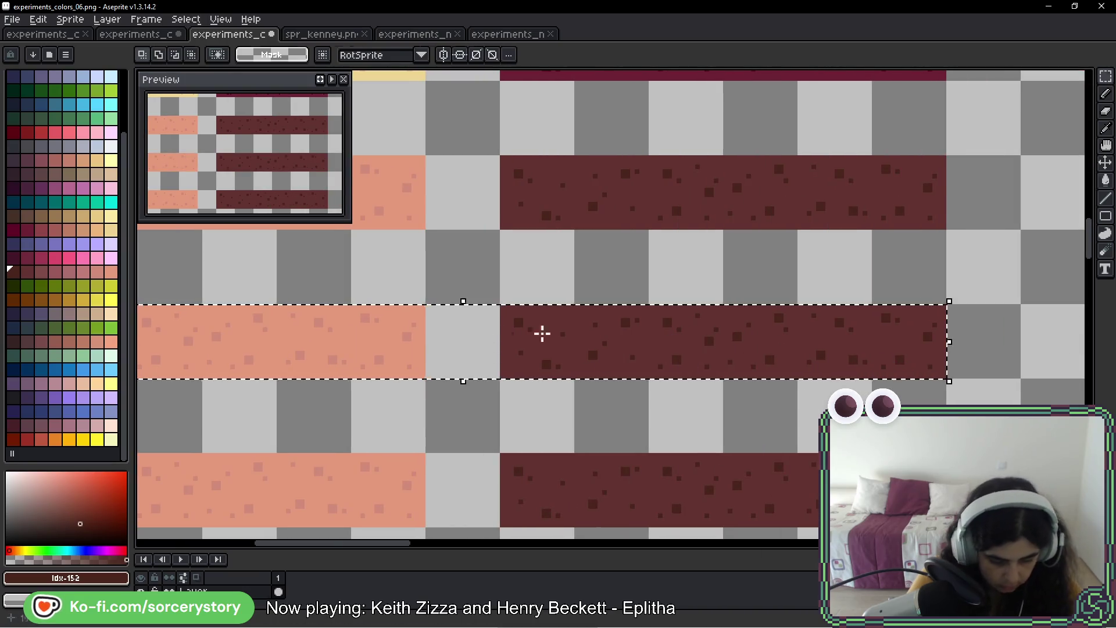
{"action": "key", "text": "w"}
{"action": "scroll", "coordinate": [232, 291], "scroll_direction": "left", "scroll_amount": 2}
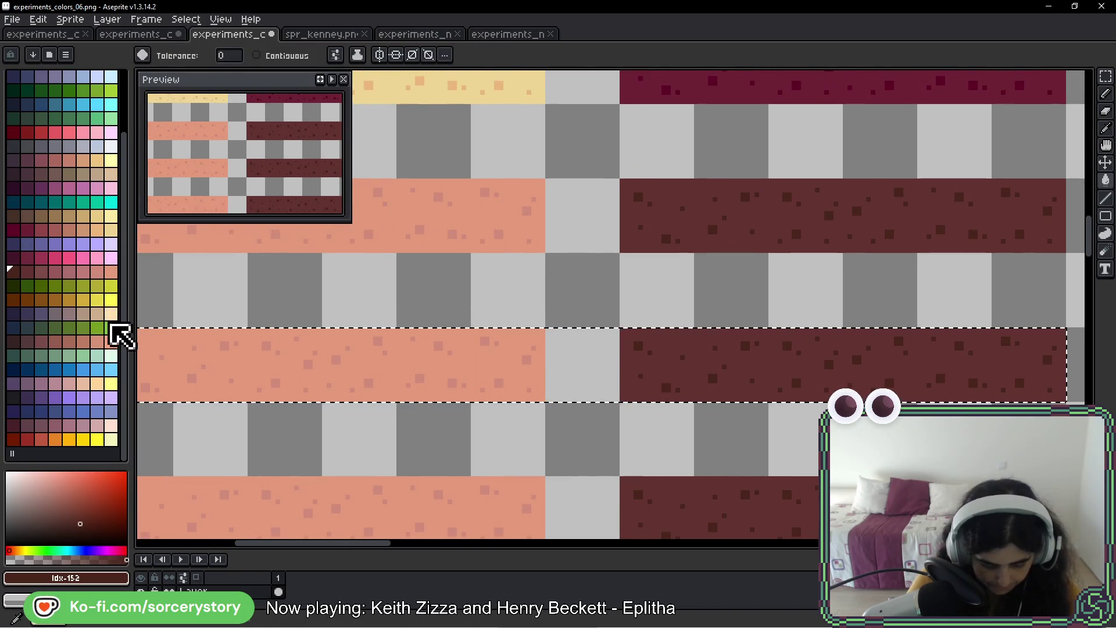
{"action": "left_click", "coordinate": [111, 342]}
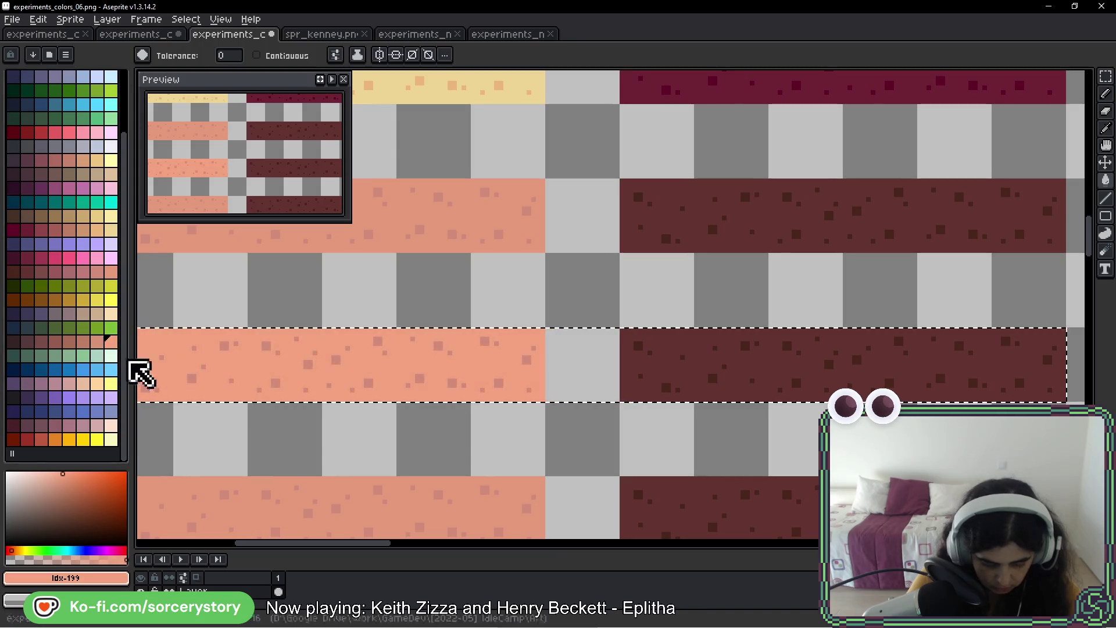
{"action": "left_click", "coordinate": [97, 343]}
{"action": "scroll", "coordinate": [186, 362], "scroll_direction": "up", "scroll_amount": 2}
{"action": "scroll", "coordinate": [204, 335], "scroll_direction": "right", "scroll_amount": 5}
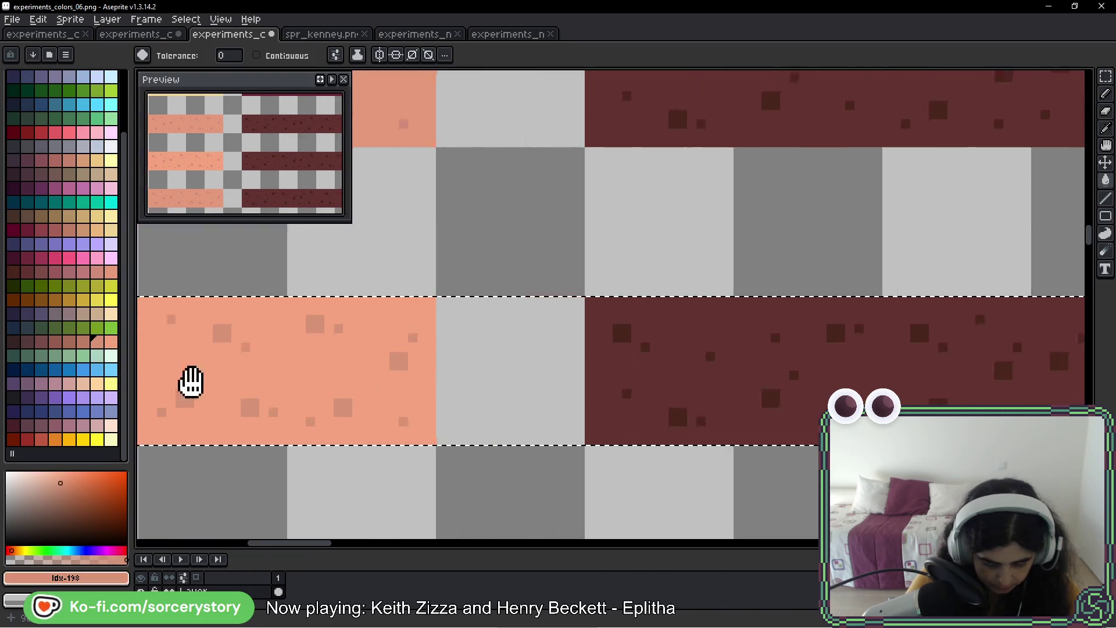
{"action": "left_click", "coordinate": [26, 342]}
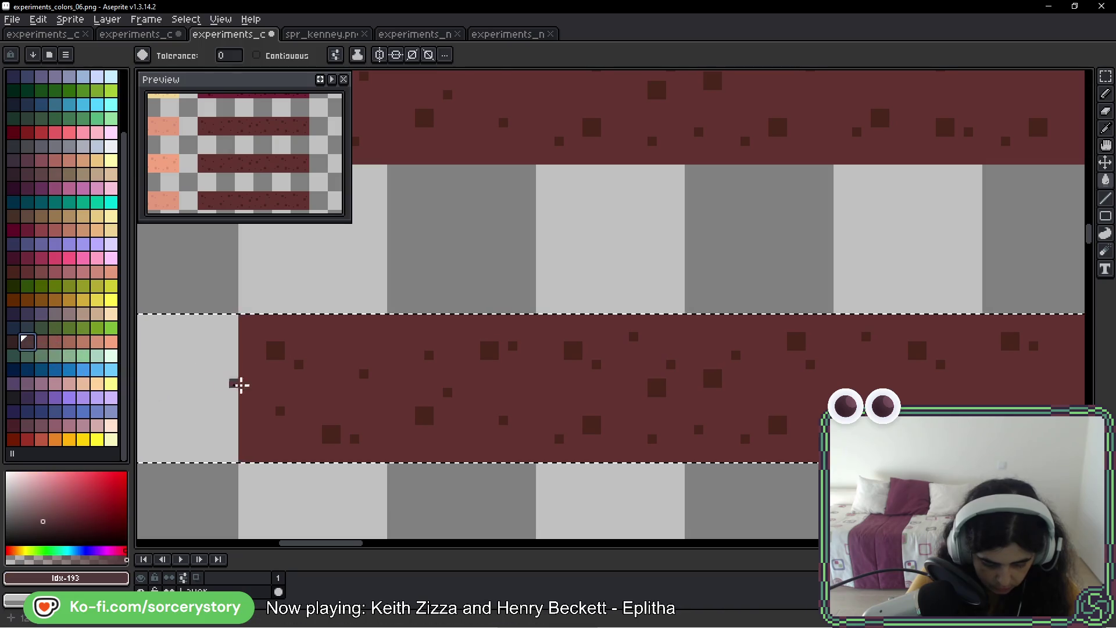
{"action": "left_click", "coordinate": [321, 361]}
{"action": "left_click", "coordinate": [13, 342]}
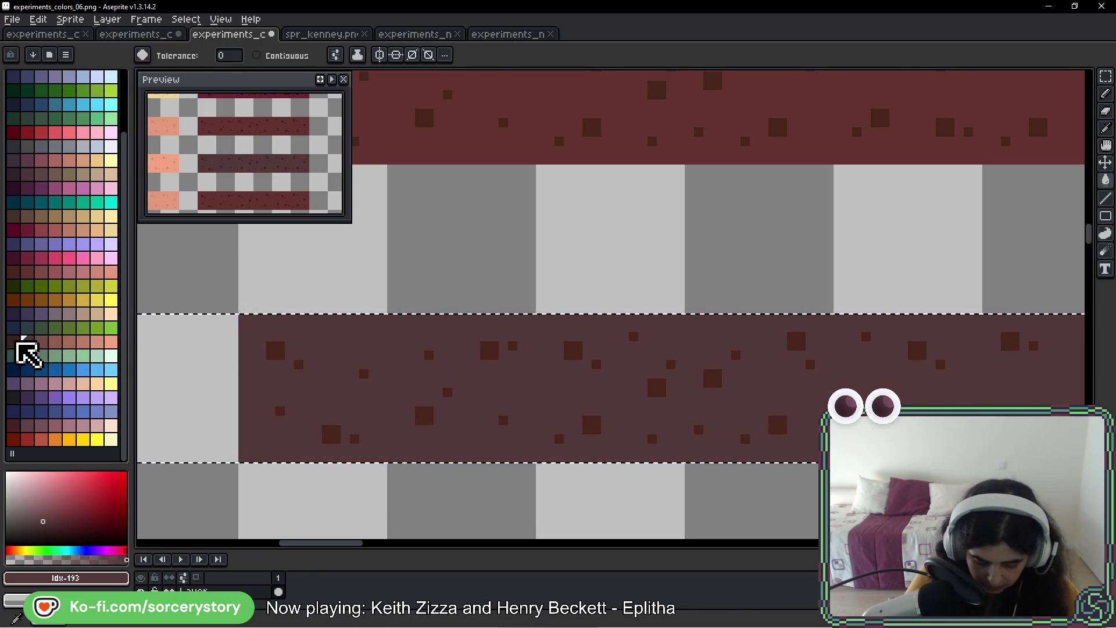
- Select the whole lower stripe row with a rectangular selection
{"action": "left_click_drag", "start_coordinate": [397, 452], "coordinate": [939, 189]}
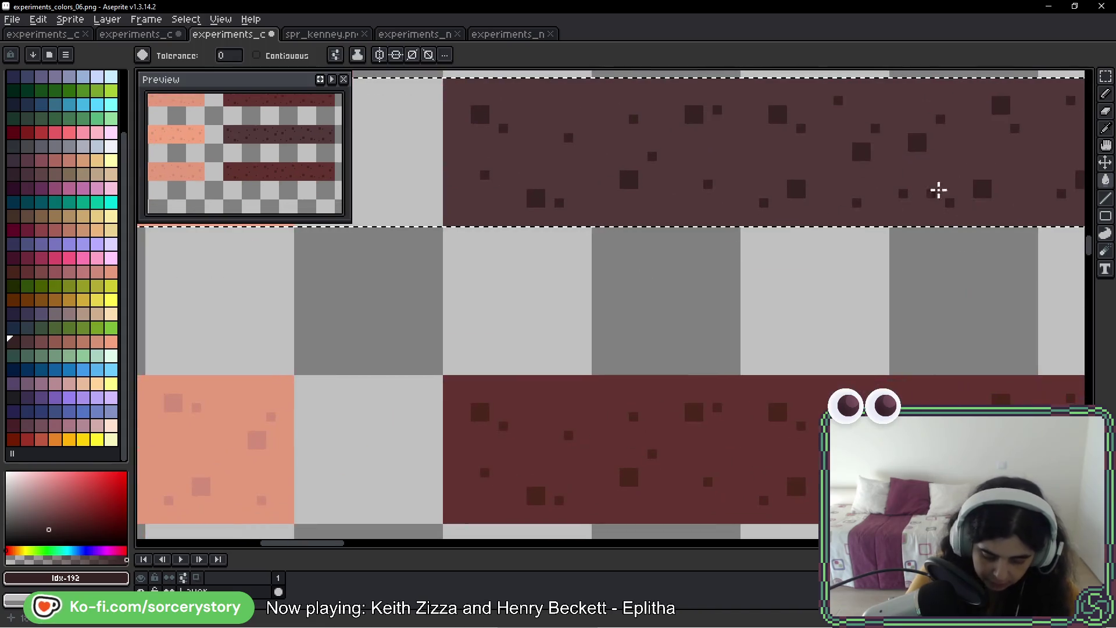
{"action": "key", "text": "w"}
{"action": "scroll", "coordinate": [658, 338], "scroll_direction": "down", "scroll_amount": 1}
{"action": "scroll", "coordinate": [491, 378], "scroll_direction": "down", "scroll_amount": 1}
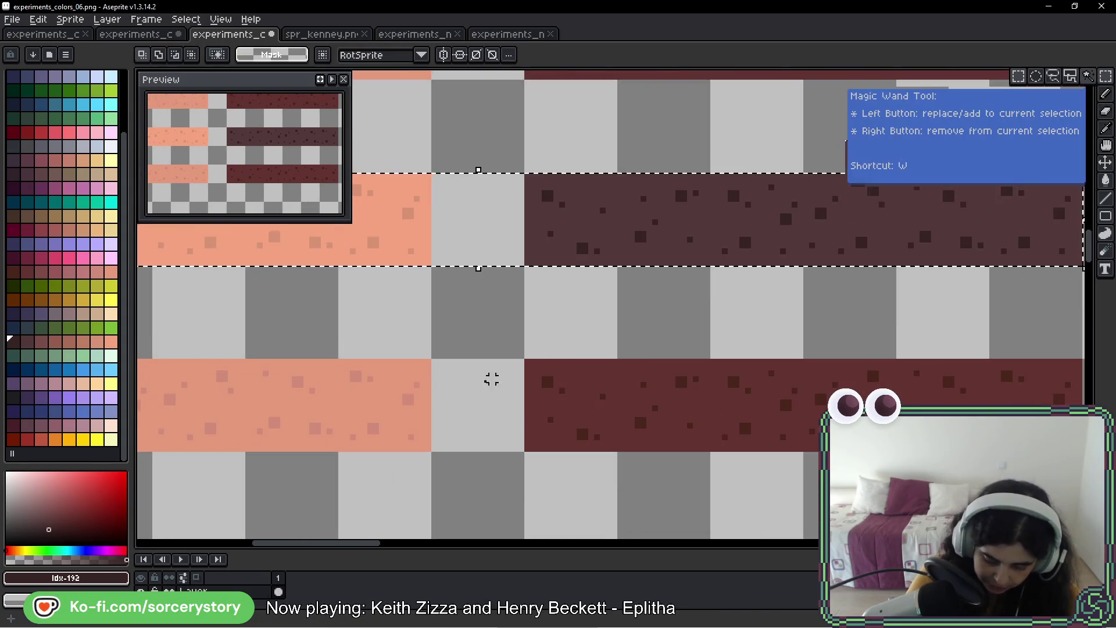
{"action": "scroll", "coordinate": [308, 394], "scroll_direction": "down", "scroll_amount": 1}
{"action": "key", "text": "m"}
{"action": "left_click_drag", "start_coordinate": [308, 393], "coordinate": [629, 394]}
{"action": "left_click_drag", "start_coordinate": [269, 402], "coordinate": [373, 394]}
{"action": "mouse_move", "coordinate": [204, 386]}
{"action": "left_mouse_down"}
{"action": "mouse_move", "coordinate": [988, 401]}
{"action": "mouse_move", "coordinate": [804, 406]}
{"action": "mouse_move", "coordinate": [804, 418]}
{"action": "left_mouse_up"}
{"action": "key", "text": "g"}
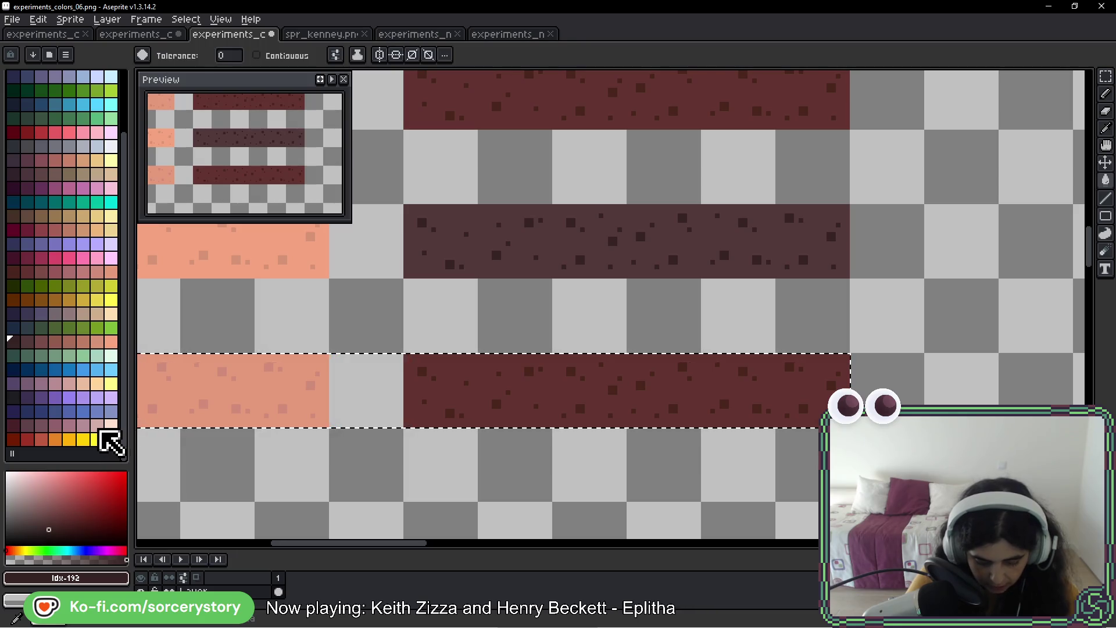
- Fill the lower salmon stripe light peach
{"action": "left_click", "coordinate": [112, 425]}
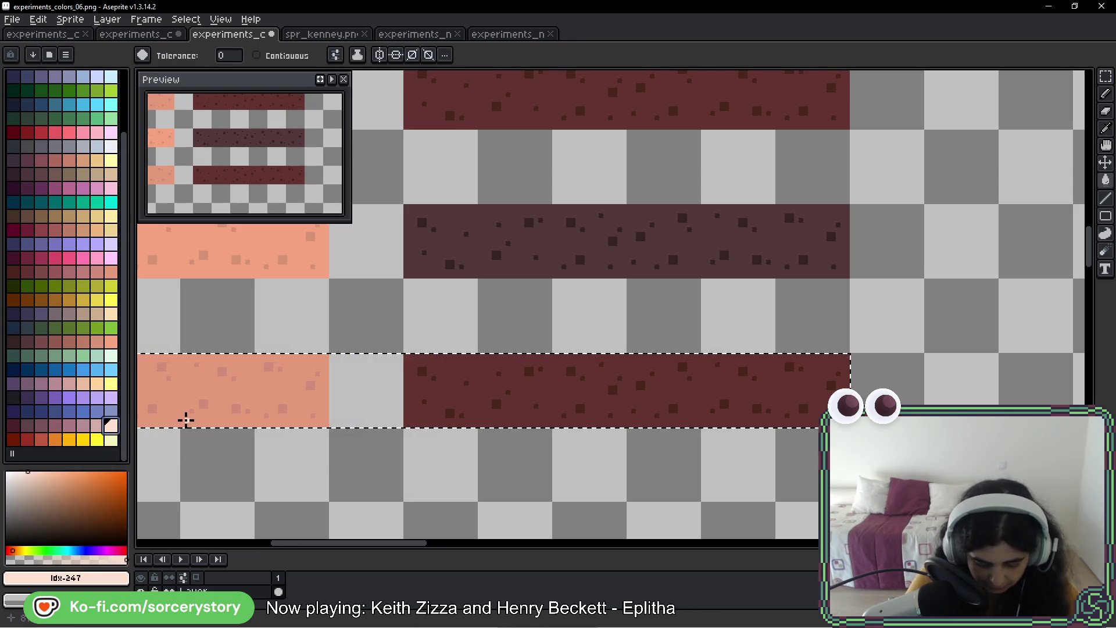
{"action": "left_click_drag", "start_coordinate": [186, 419], "coordinate": [319, 378]}
{"action": "scroll", "coordinate": [324, 391], "scroll_direction": "up", "scroll_amount": 2}
{"action": "left_click", "coordinate": [328, 375]}
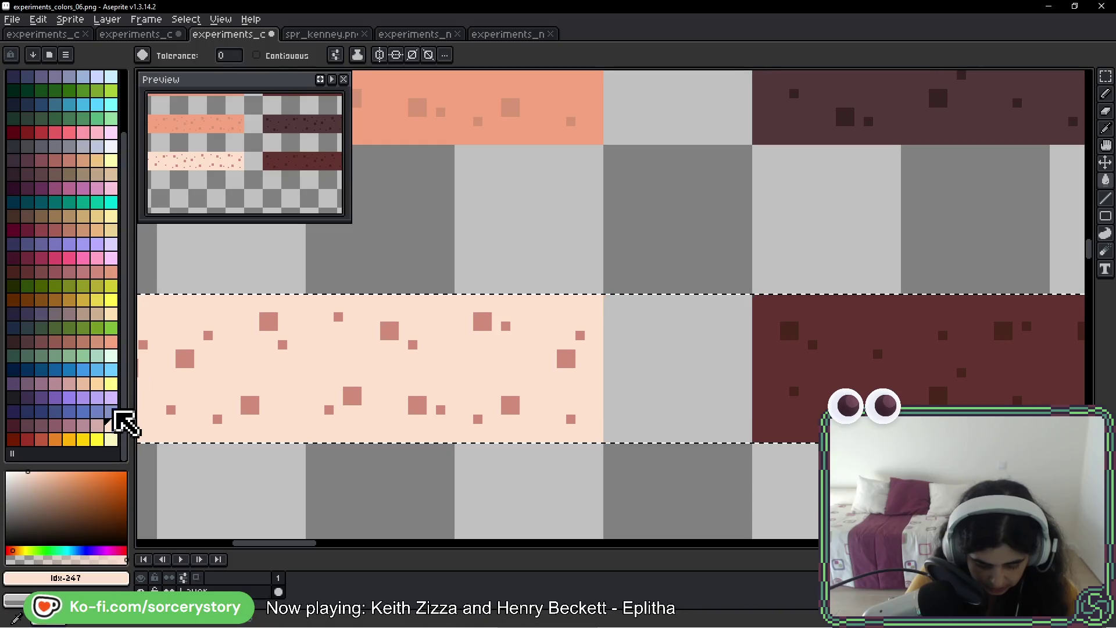
- Fill the lower maroon stripe and its dark specks dusty mauve
{"action": "left_click", "coordinate": [98, 425]}
{"action": "left_click_drag", "start_coordinate": [623, 378], "coordinate": [108, 397]}
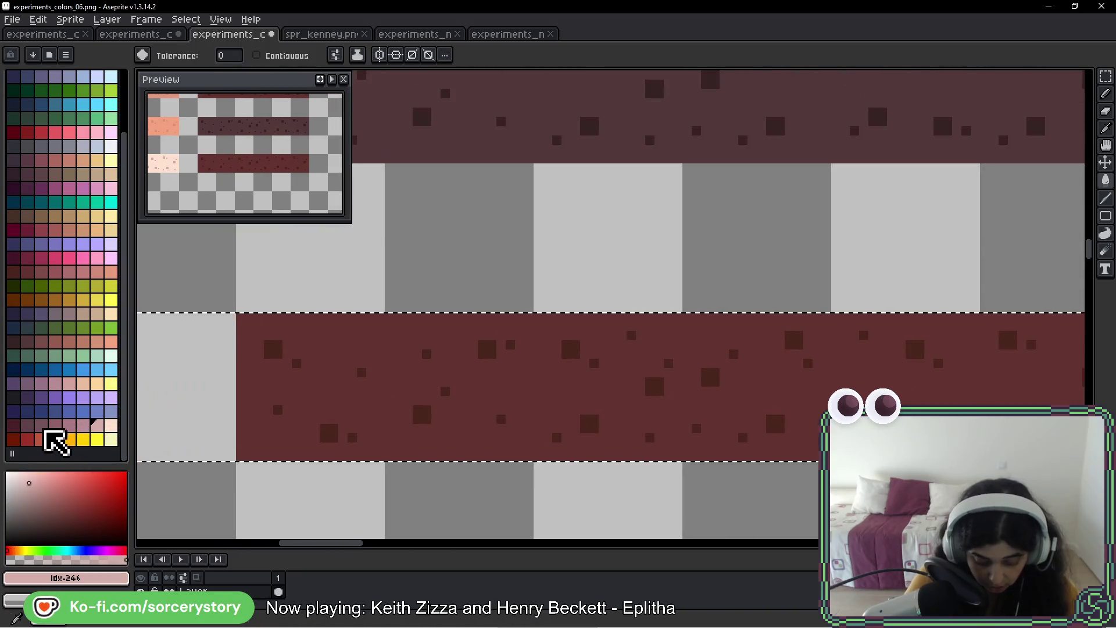
{"action": "left_click", "coordinate": [13, 425]}
{"action": "left_click", "coordinate": [244, 387]}
{"action": "left_click", "coordinate": [284, 344]}
{"action": "key", "text": "ctrl+z"}
{"action": "left_click", "coordinate": [276, 349]}
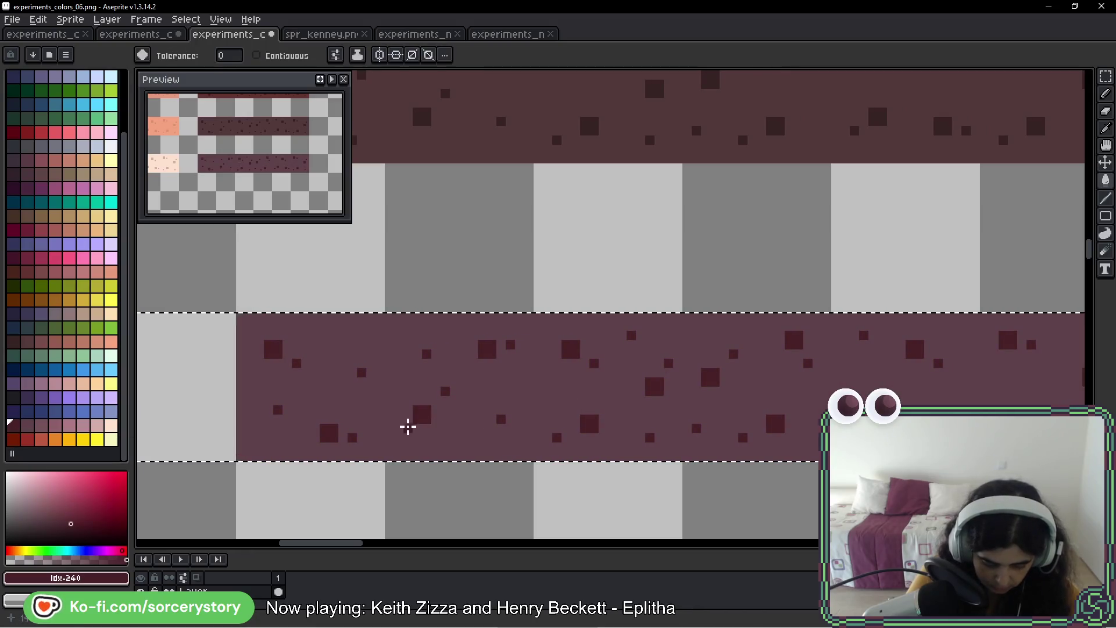
{"action": "scroll", "coordinate": [278, 358], "scroll_direction": "up", "scroll_amount": 1}
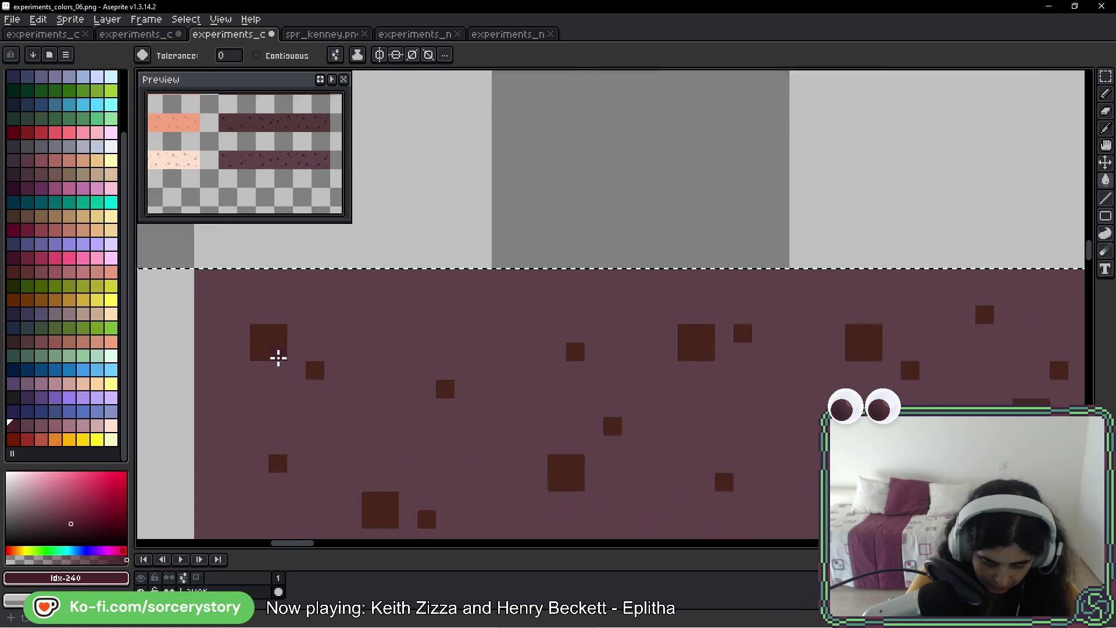
{"action": "scroll", "coordinate": [278, 357], "scroll_direction": "up", "scroll_amount": 2}
{"action": "left_click", "coordinate": [281, 378]}
{"action": "scroll", "coordinate": [522, 403], "scroll_direction": "down", "scroll_amount": 3}
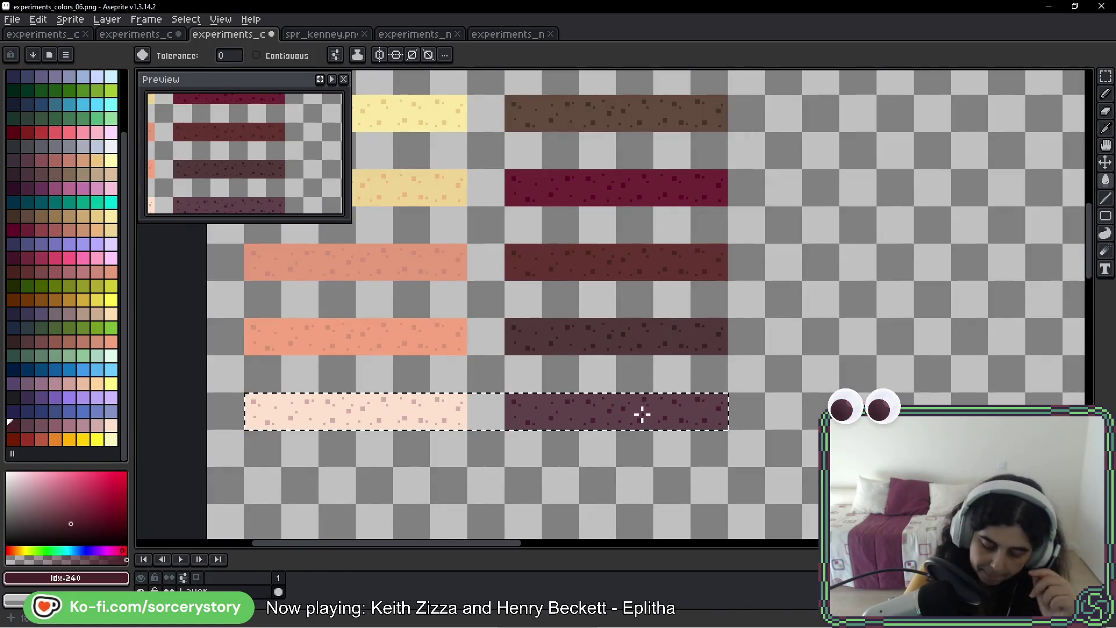
- Zoom out and pan until all the paired colour strips show, then clear the selection
{"action": "left_click_drag", "start_coordinate": [658, 314], "coordinate": [639, 440]}
{"action": "scroll", "coordinate": [639, 440], "scroll_direction": "down", "scroll_amount": 2}
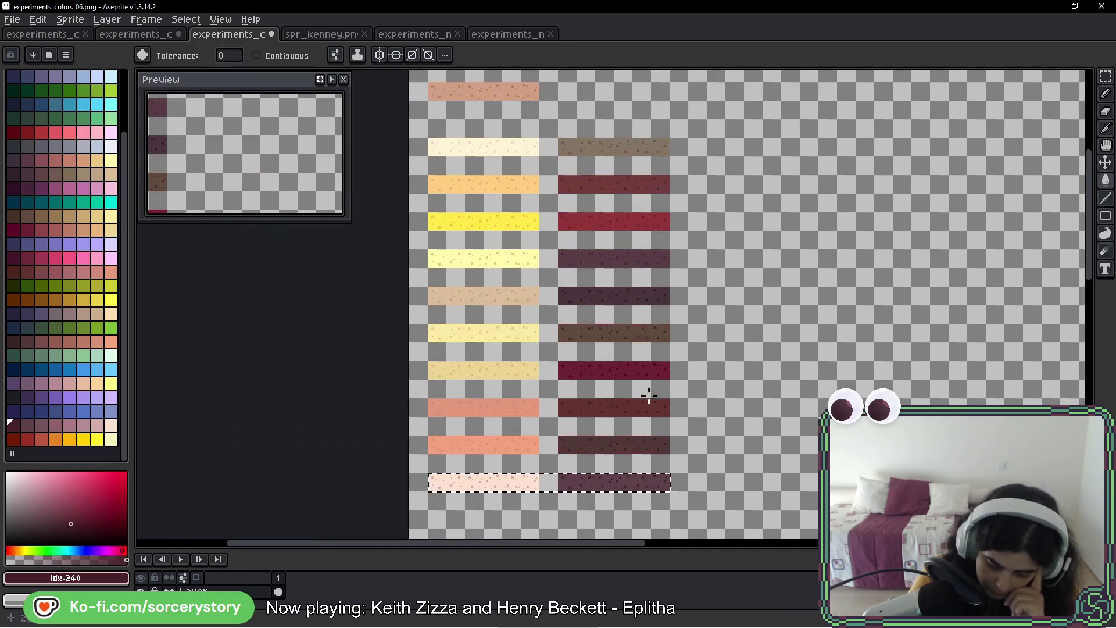
{"action": "left_click_drag", "start_coordinate": [673, 353], "coordinate": [657, 358]}
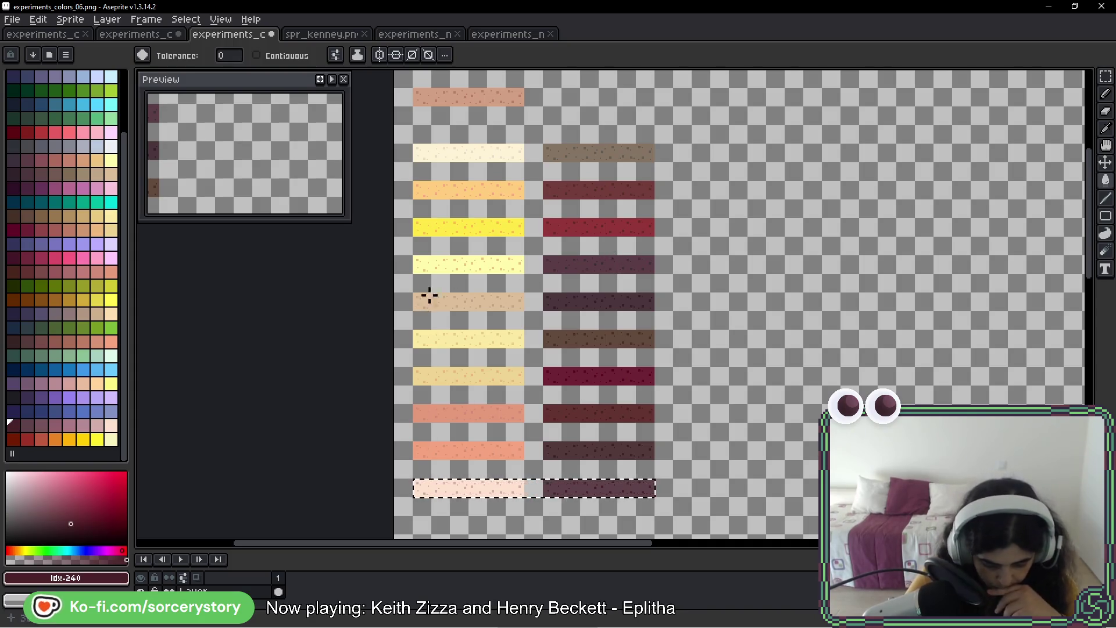
{"action": "mouse_move", "coordinate": [551, 181]}
{"action": "left_mouse_down"}
{"action": "mouse_move", "coordinate": [537, 229]}
{"action": "mouse_move", "coordinate": [533, 190]}
{"action": "left_mouse_up"}
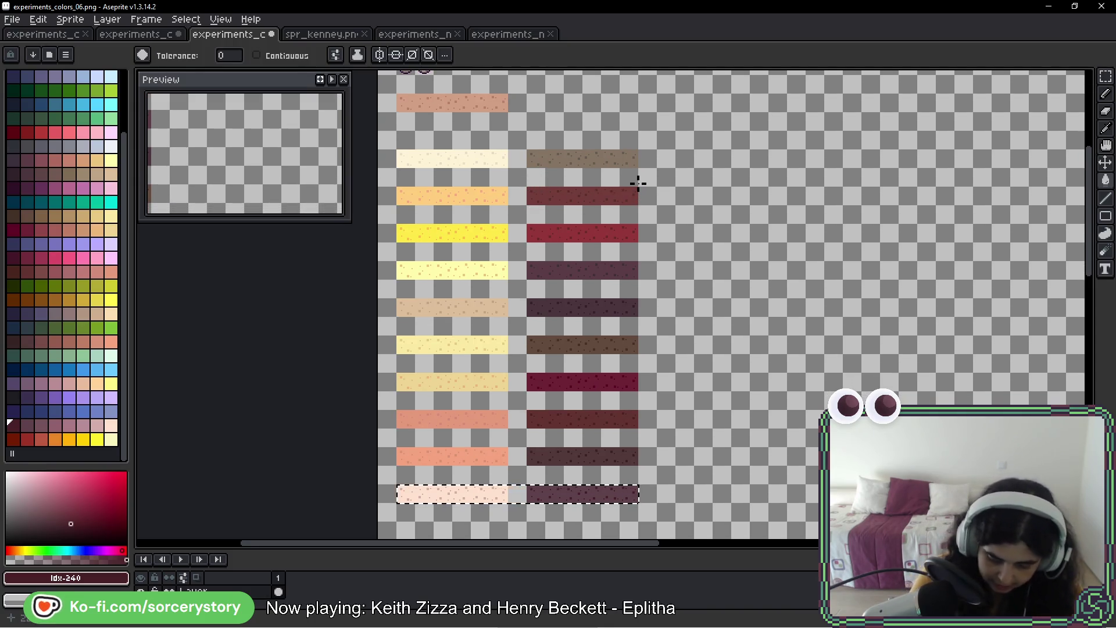
{"action": "key", "text": "ctrl+d"}
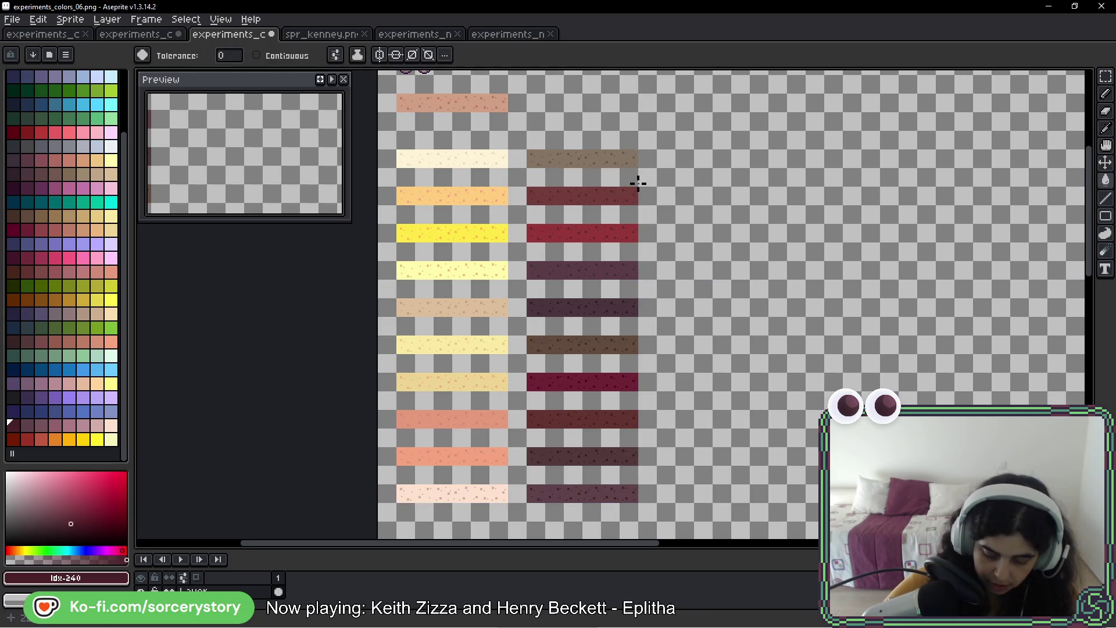
{"action": "left_click", "coordinate": [543, 179]}
- Undo the accidental background fill and ring the favourite dark red strips with Pencil ellipses
{"action": "key", "text": "ctrl+z"}
{"action": "key", "text": "b"}
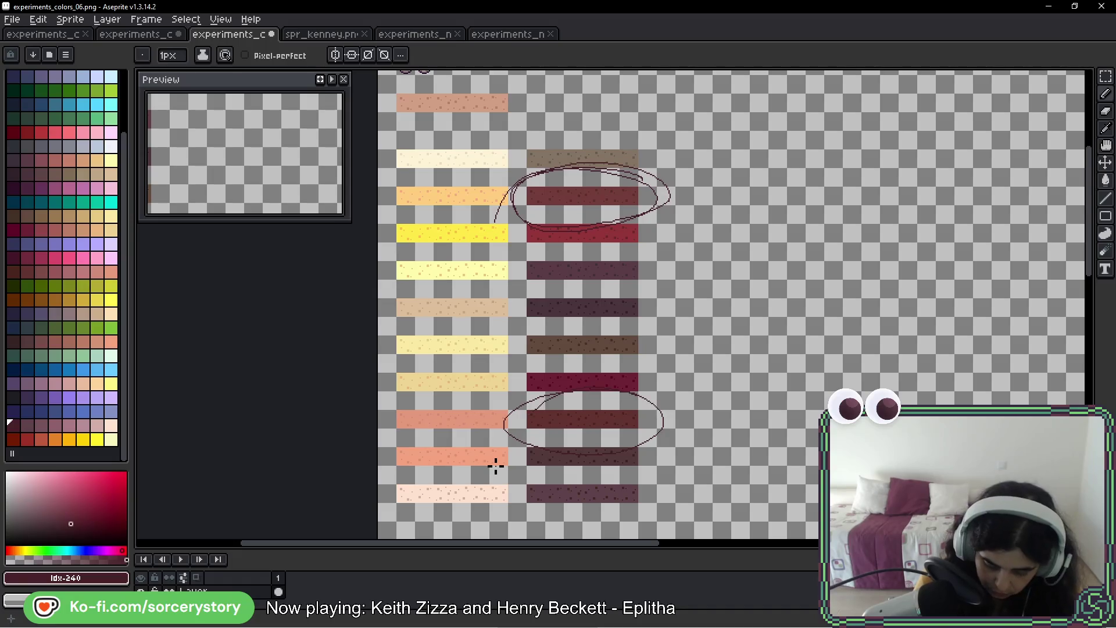
{"action": "scroll", "coordinate": [699, 275], "scroll_direction": "up", "scroll_amount": 5}
{"action": "mouse_move", "coordinate": [618, 242]}
{"action": "left_mouse_down"}
{"action": "mouse_move", "coordinate": [618, 438]}
{"action": "mouse_move", "coordinate": [598, 70]}
{"action": "left_mouse_up"}
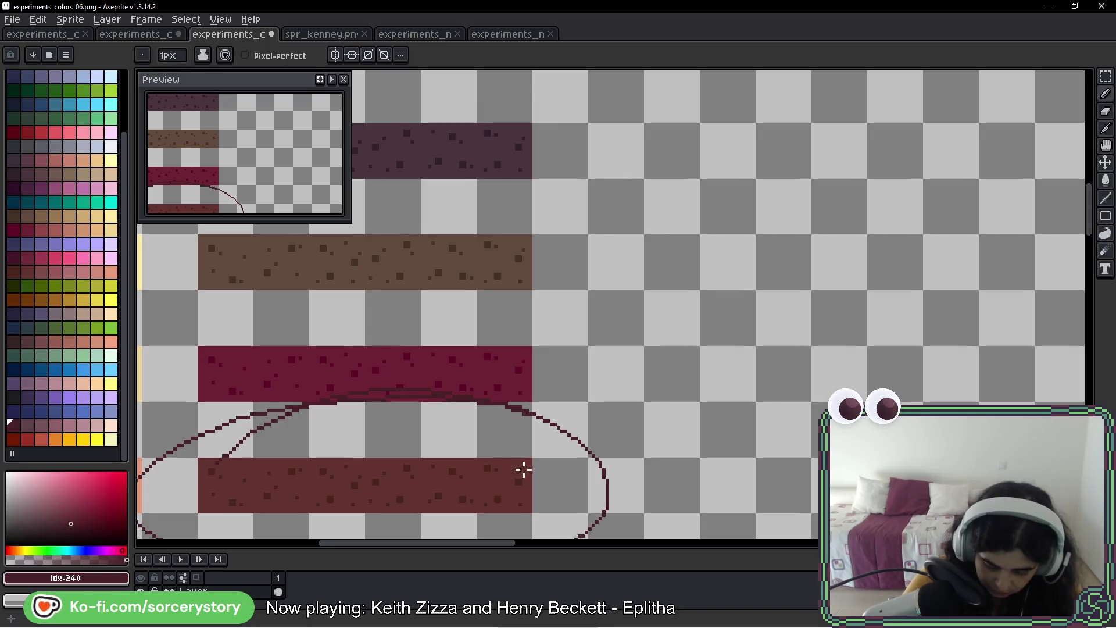
{"action": "scroll", "coordinate": [615, 478], "scroll_direction": "down", "scroll_amount": 5}
{"action": "scroll", "coordinate": [594, 141], "scroll_direction": "up", "scroll_amount": 5}
{"action": "left_click_drag", "start_coordinate": [594, 141], "coordinate": [595, 84]}
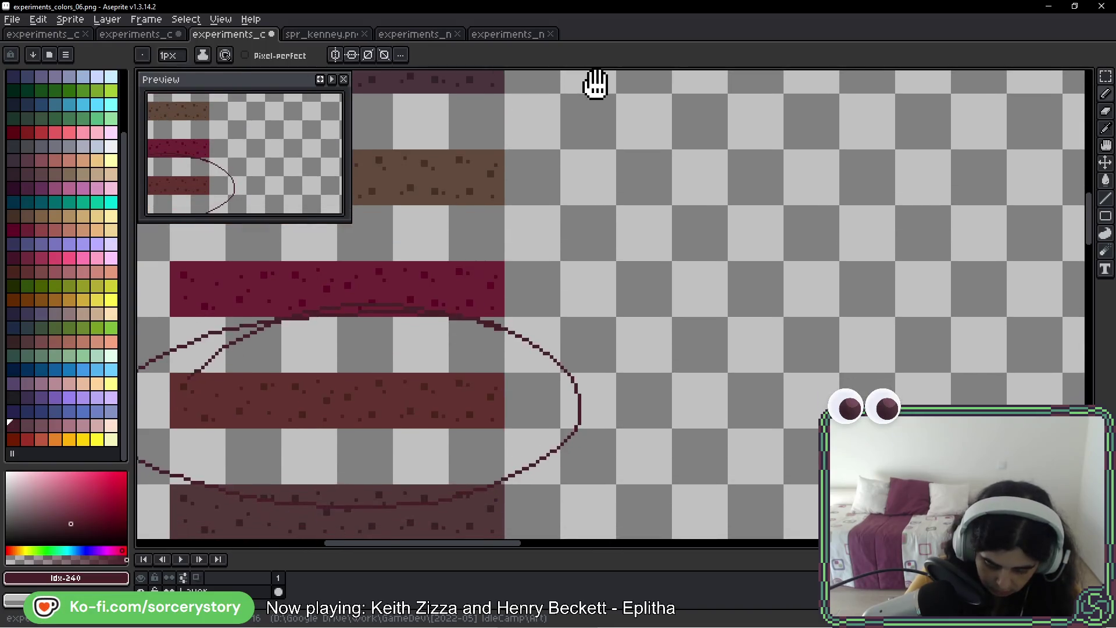
- Look over the yellow and salmon strips, then undo the lower ellipse
{"action": "scroll", "coordinate": [550, 465], "scroll_direction": "down", "scroll_amount": 5}
{"action": "scroll", "coordinate": [665, 323], "scroll_direction": "left", "scroll_amount": 5}
{"action": "left_click_drag", "start_coordinate": [678, 289], "coordinate": [666, 222]}
{"action": "mouse_move", "coordinate": [593, 428]}
{"action": "left_mouse_down"}
{"action": "mouse_move", "coordinate": [515, 374]}
{"action": "mouse_move", "coordinate": [707, 304]}
{"action": "left_mouse_up"}
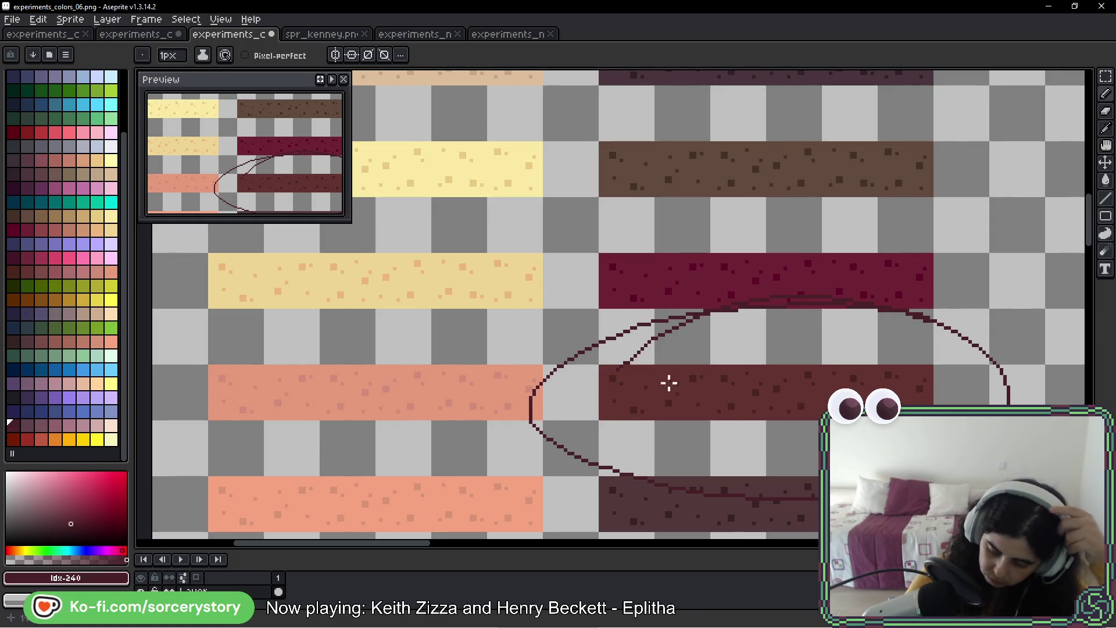
{"action": "mouse_move", "coordinate": [835, 238]}
{"action": "left_mouse_down"}
{"action": "mouse_move", "coordinate": [777, 297]}
{"action": "mouse_move", "coordinate": [695, 292]}
{"action": "left_mouse_up"}
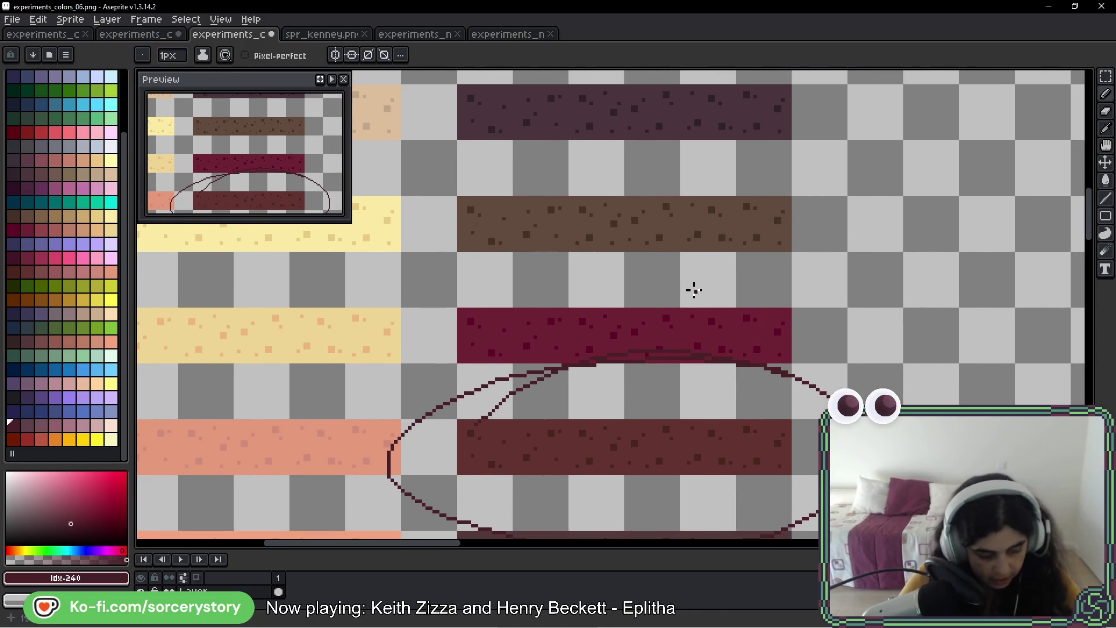
{"action": "key", "text": "ctrl+z"}
{"action": "left_click", "coordinate": [1106, 76]}
{"action": "scroll", "coordinate": [860, 199], "scroll_direction": "down", "scroll_amount": 2}
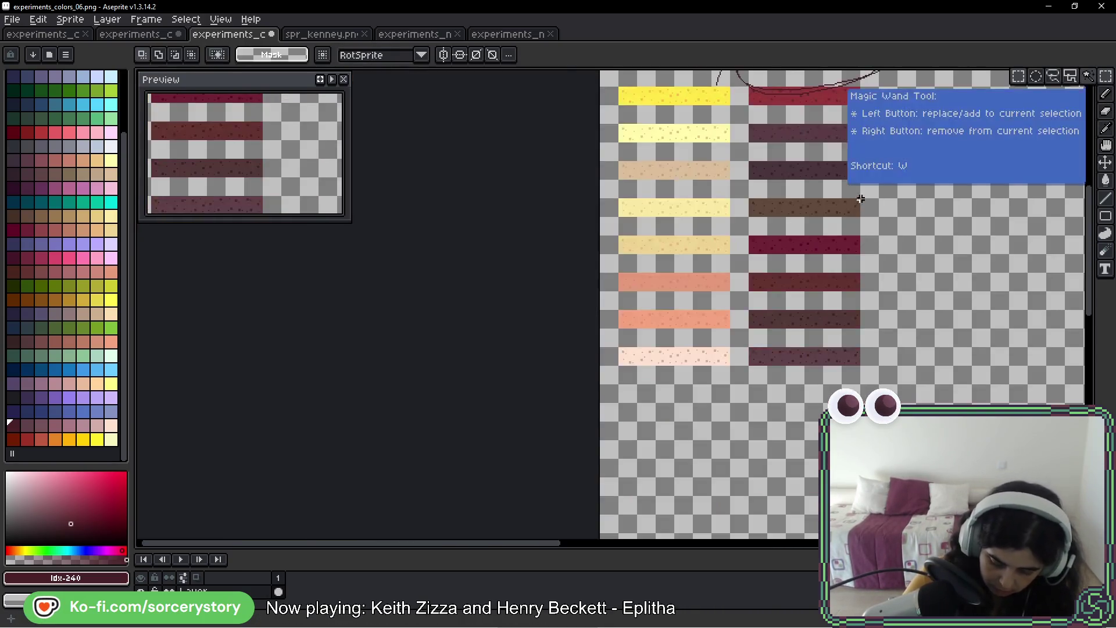
- Copy the dark maroon strip directly under the red-brown band, commit it, and zoom out
{"action": "left_click_drag", "start_coordinate": [860, 198], "coordinate": [557, 250]}
{"action": "mouse_move", "coordinate": [498, 97]}
{"action": "left_mouse_down"}
{"action": "mouse_move", "coordinate": [522, 122]}
{"action": "mouse_move", "coordinate": [445, 120]}
{"action": "mouse_move", "coordinate": [699, 221]}
{"action": "left_mouse_up"}
{"action": "left_click", "coordinate": [483, 361]}
{"action": "mouse_move", "coordinate": [448, 325]}
{"action": "left_mouse_down"}
{"action": "mouse_move", "coordinate": [557, 343]}
{"action": "mouse_move", "coordinate": [742, 241]}
{"action": "mouse_move", "coordinate": [715, 247]}
{"action": "left_mouse_up"}
{"action": "scroll", "coordinate": [715, 247], "scroll_direction": "up", "scroll_amount": 4}
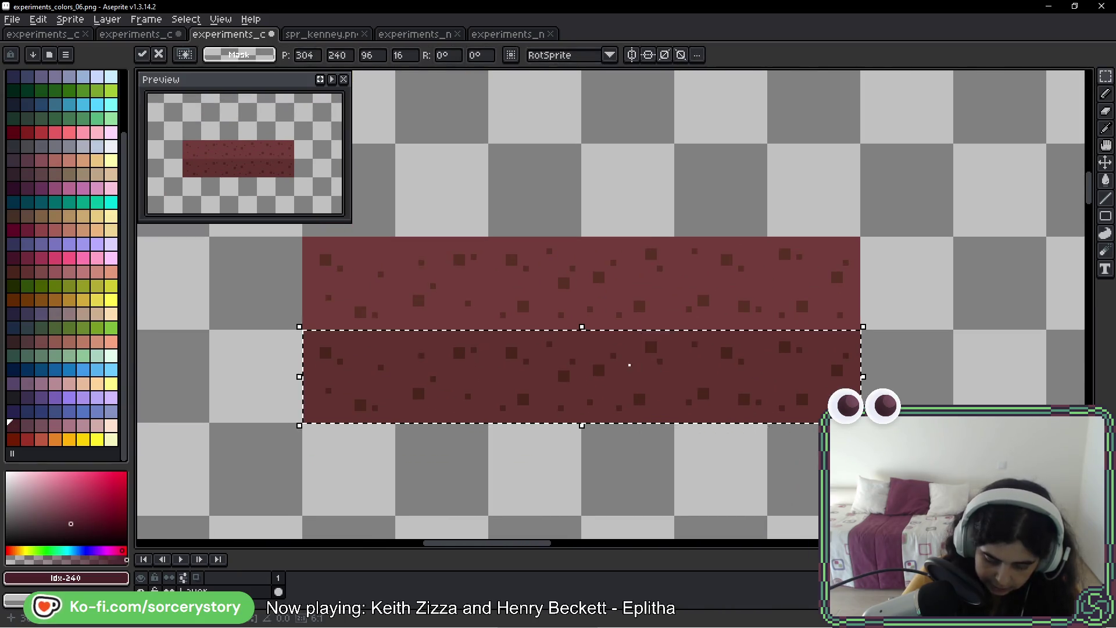
{"action": "key", "text": "Return"}
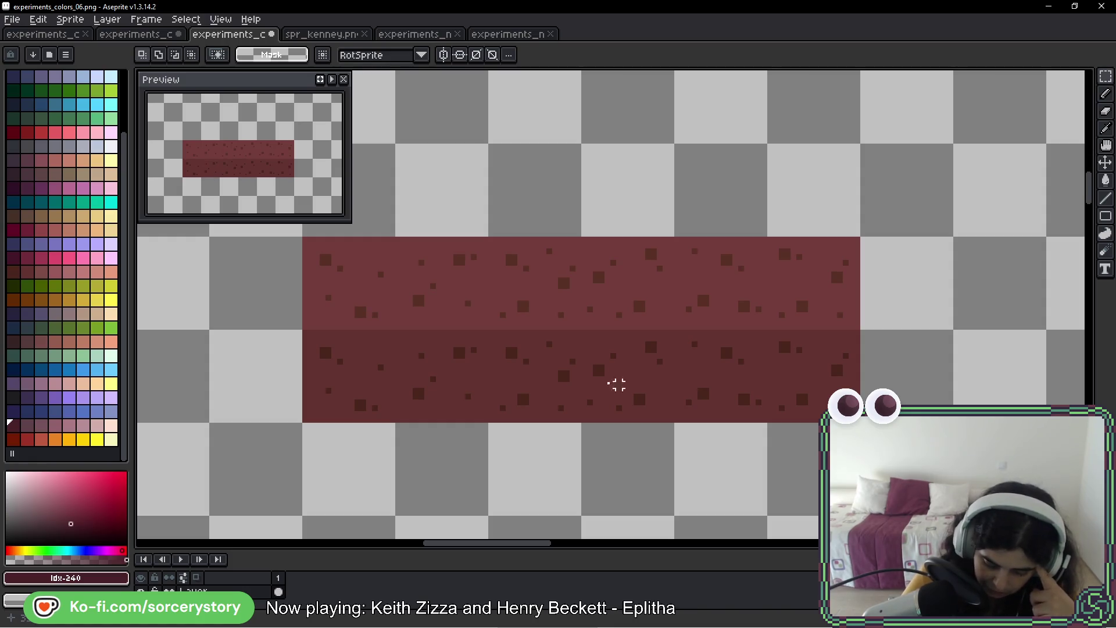
{"action": "mouse_move", "coordinate": [363, 368]}
{"action": "left_mouse_down"}
{"action": "mouse_move", "coordinate": [810, 349]}
{"action": "mouse_move", "coordinate": [830, 368]}
{"action": "left_mouse_up"}
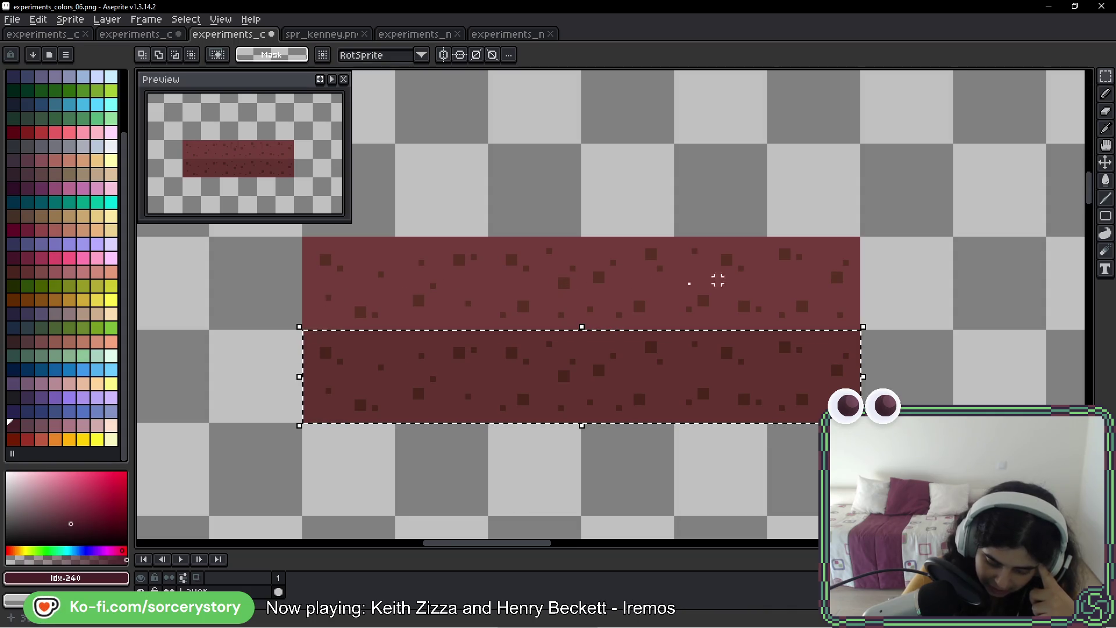
{"action": "scroll", "coordinate": [399, 286], "scroll_direction": "down", "scroll_amount": 4}
{"action": "mouse_move", "coordinate": [338, 274]}
{"action": "left_mouse_down"}
{"action": "mouse_move", "coordinate": [914, 299]}
{"action": "mouse_move", "coordinate": [916, 399]}
{"action": "mouse_move", "coordinate": [889, 137]}
{"action": "mouse_move", "coordinate": [881, 419]}
{"action": "left_mouse_up"}
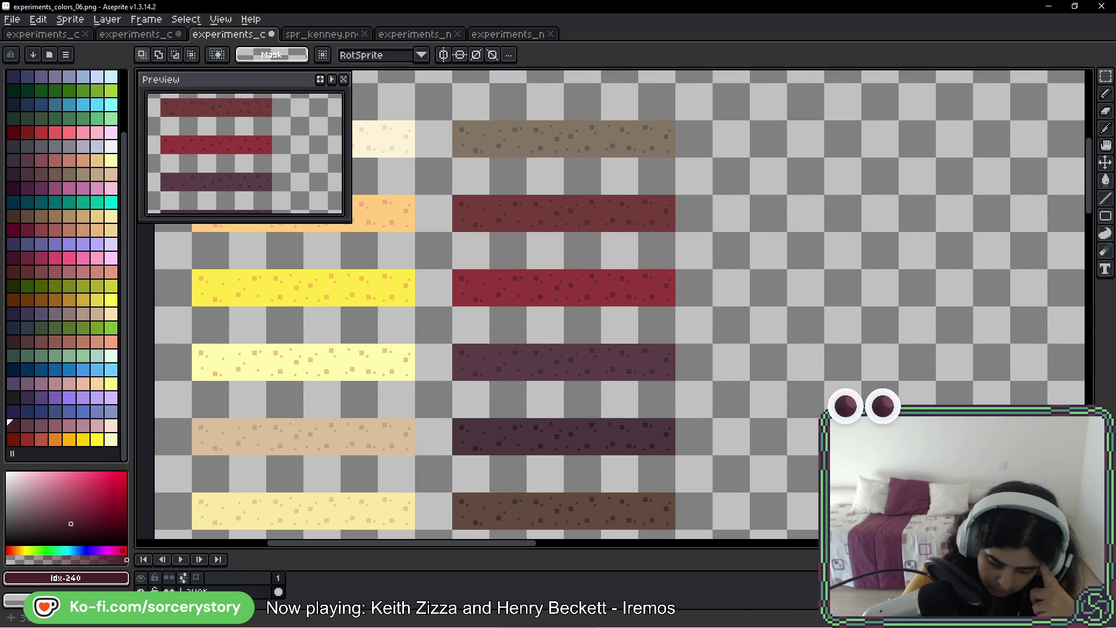
{"action": "scroll", "coordinate": [79, 299], "scroll_direction": "up", "scroll_amount": 3}
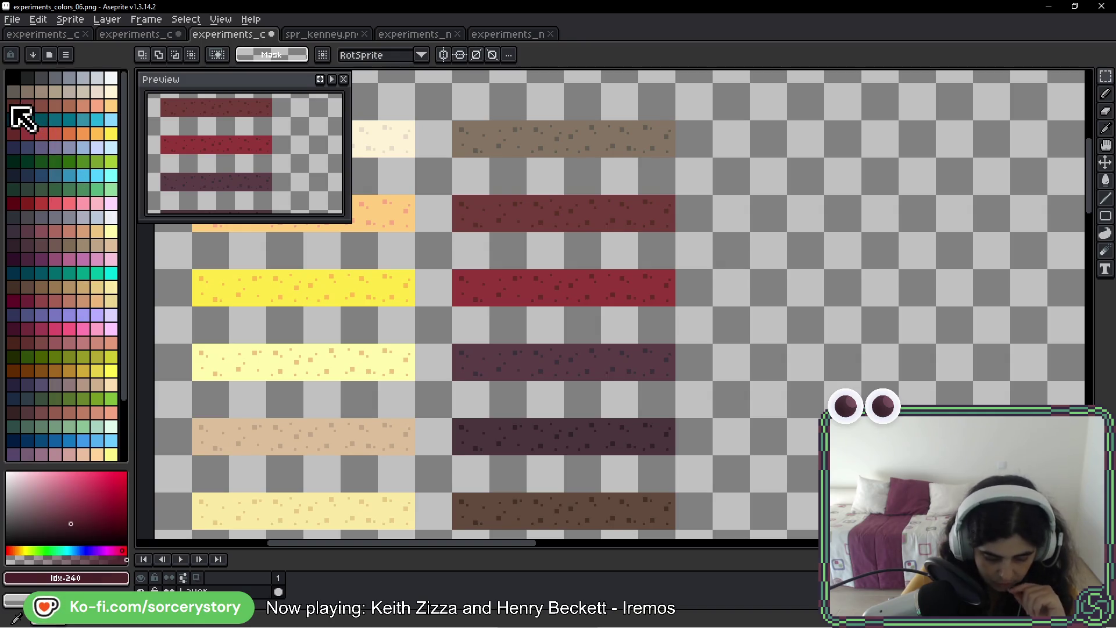
- Pick the orange palette colour and move the orange and red tiles into the empty area
{"action": "left_click", "coordinate": [111, 105]}
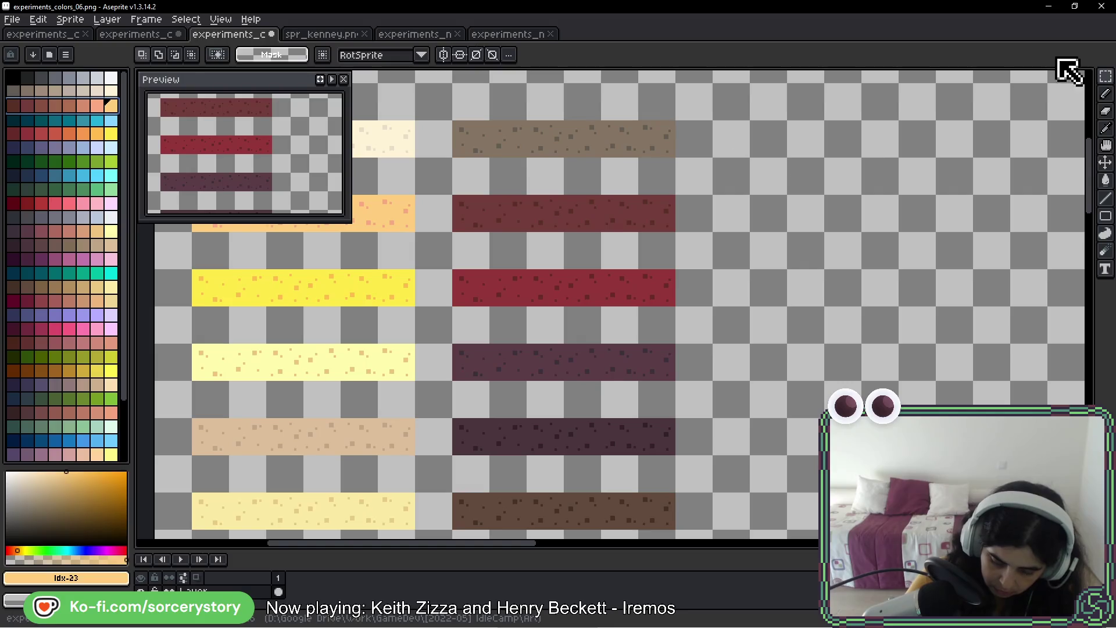
{"action": "left_click_drag", "start_coordinate": [790, 197], "coordinate": [746, 221]}
{"action": "left_click_drag", "start_coordinate": [422, 237], "coordinate": [436, 249]}
{"action": "scroll", "coordinate": [436, 253], "scroll_direction": "left", "scroll_amount": 5}
{"action": "mouse_move", "coordinate": [361, 248]}
{"action": "left_mouse_down"}
{"action": "mouse_move", "coordinate": [372, 259]}
{"action": "mouse_move", "coordinate": [988, 261]}
{"action": "mouse_move", "coordinate": [889, 262]}
{"action": "left_mouse_up"}
{"action": "left_click", "coordinate": [608, 252]}
{"action": "mouse_move", "coordinate": [609, 251]}
{"action": "left_mouse_down"}
{"action": "mouse_move", "coordinate": [629, 264]}
{"action": "mouse_move", "coordinate": [1103, 266]}
{"action": "mouse_move", "coordinate": [781, 262]}
{"action": "left_mouse_up"}
{"action": "left_click", "coordinate": [580, 259]}
- Duplicate the orange tile one slot right and recolour the copy: darker salmon speckles, salmon base
{"action": "left_click_drag", "start_coordinate": [435, 240], "coordinate": [493, 259]}
{"action": "scroll", "coordinate": [488, 256], "scroll_direction": "up", "scroll_amount": 4}
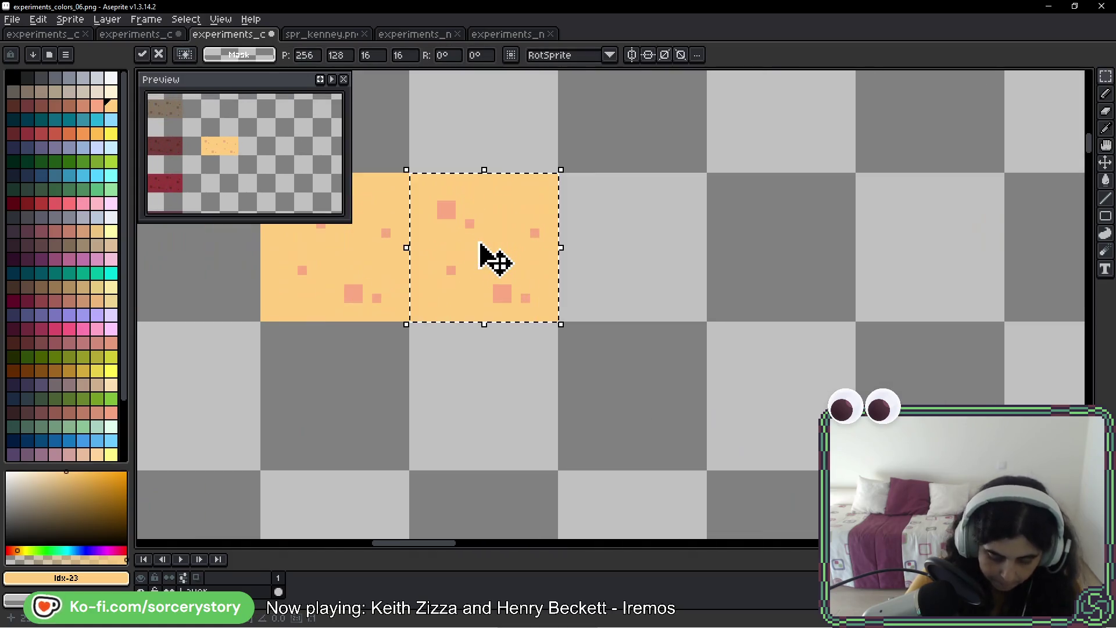
{"action": "key", "text": "g"}
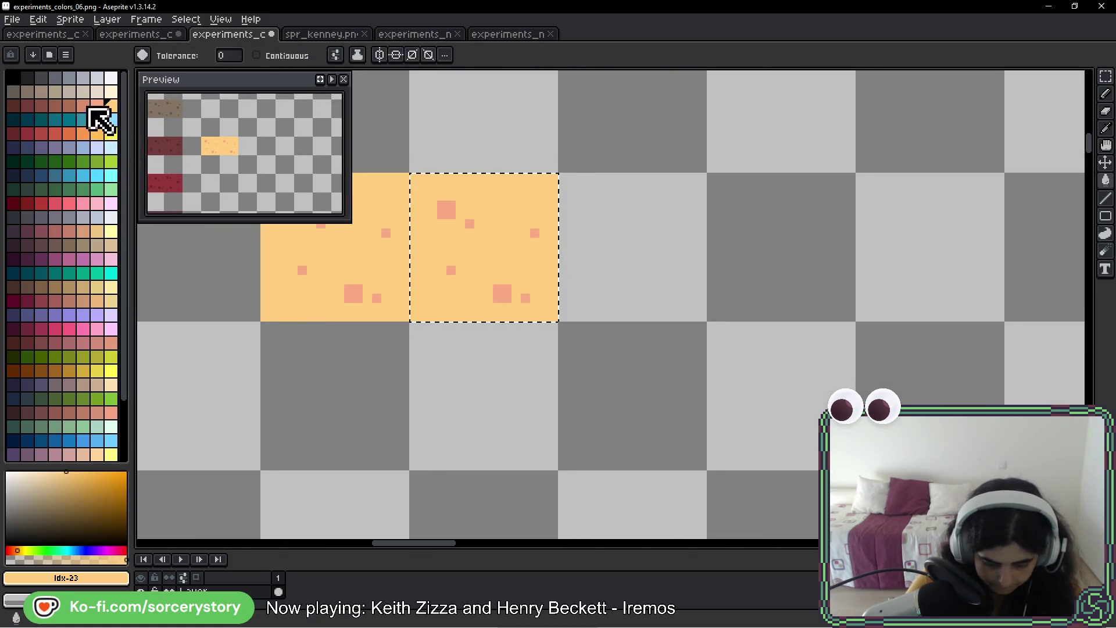
{"action": "left_click", "coordinate": [85, 106]}
{"action": "scroll", "coordinate": [377, 199], "scroll_direction": "up", "scroll_amount": 1}
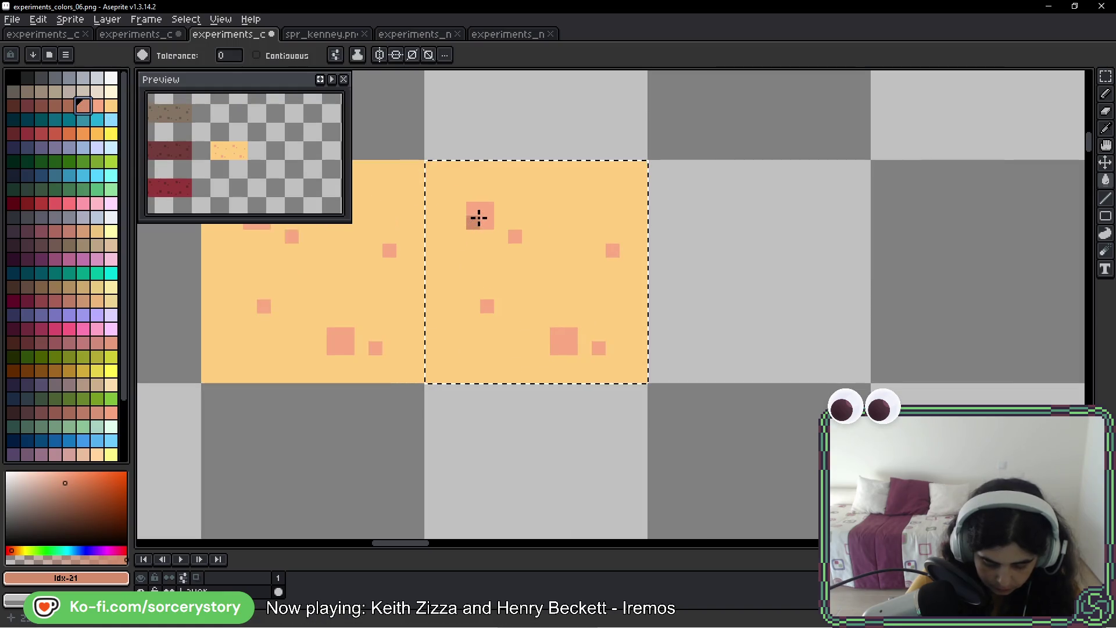
{"action": "left_click", "coordinate": [478, 221]}
{"action": "left_click", "coordinate": [97, 105]}
{"action": "left_click", "coordinate": [531, 193]}
- Duplicate the salmon tile one tile to the right and commit the copy
{"action": "scroll", "coordinate": [530, 193], "scroll_direction": "down", "scroll_amount": 1}
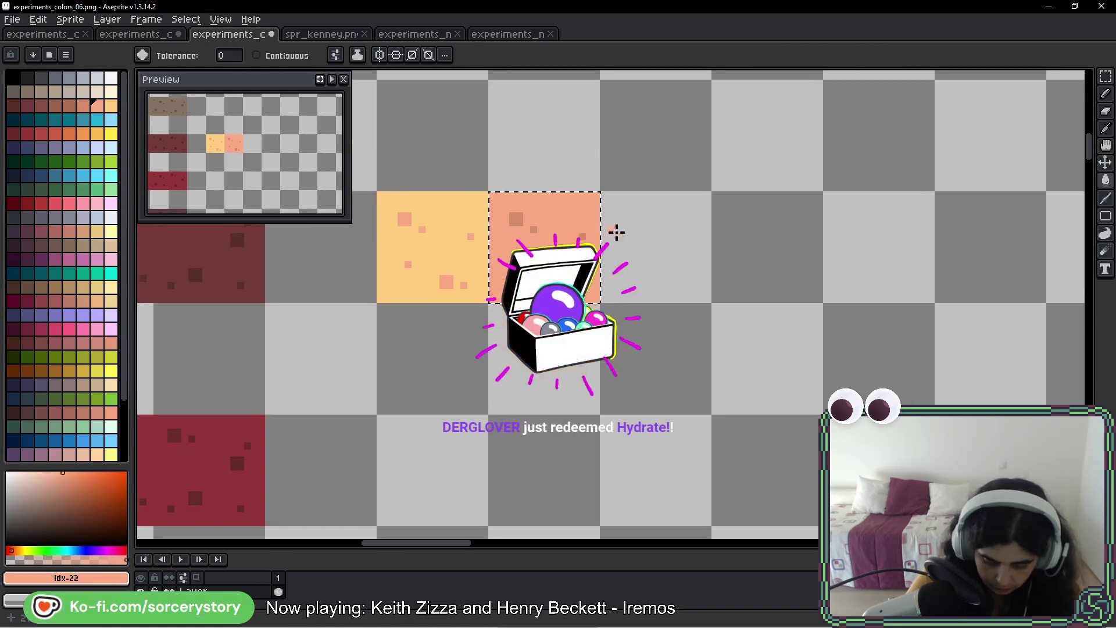
{"action": "left_click_drag", "start_coordinate": [612, 232], "coordinate": [482, 266]}
{"action": "key", "text": "m"}
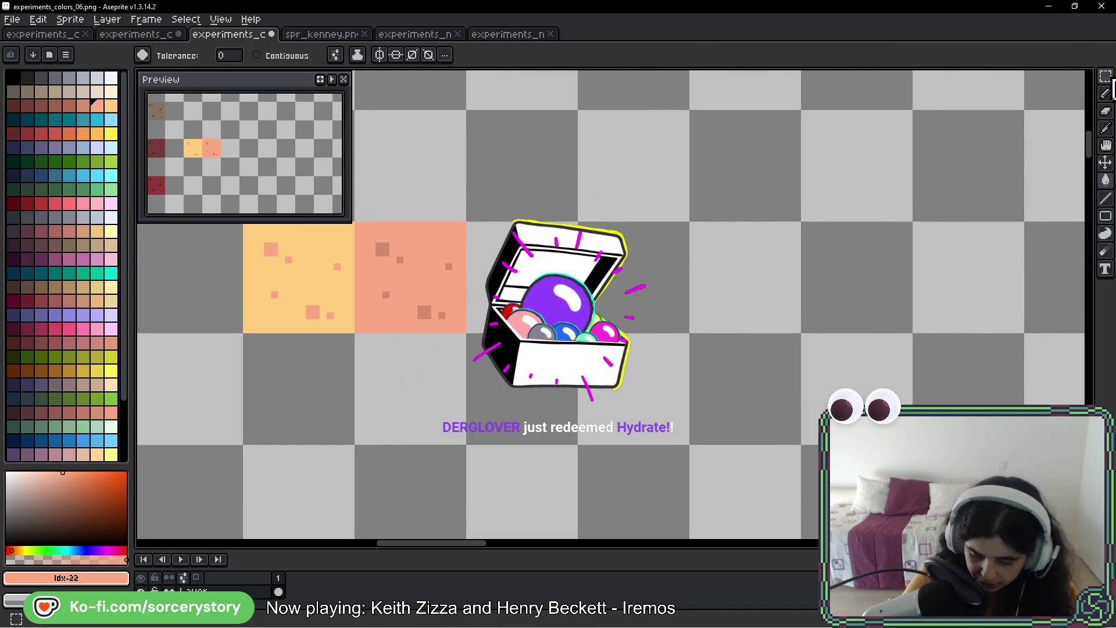
{"action": "mouse_move", "coordinate": [355, 222]}
{"action": "left_mouse_down"}
{"action": "mouse_move", "coordinate": [466, 331]}
{"action": "mouse_move", "coordinate": [558, 302]}
{"action": "left_mouse_up"}
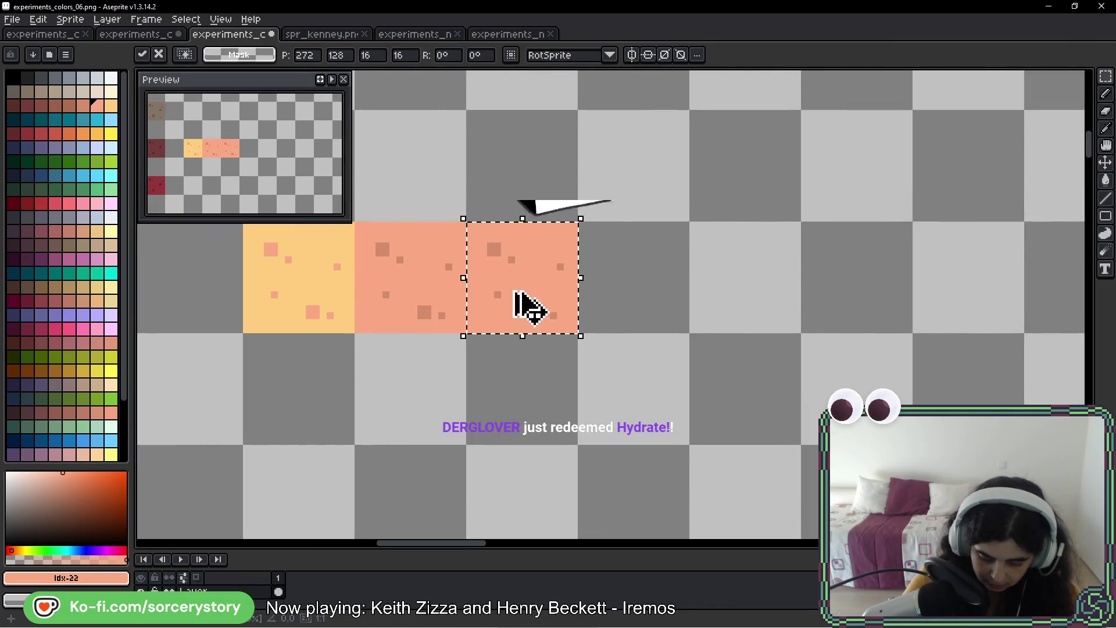
{"action": "scroll", "coordinate": [536, 276], "scroll_direction": "up", "scroll_amount": 1}
{"action": "key", "text": "g"}
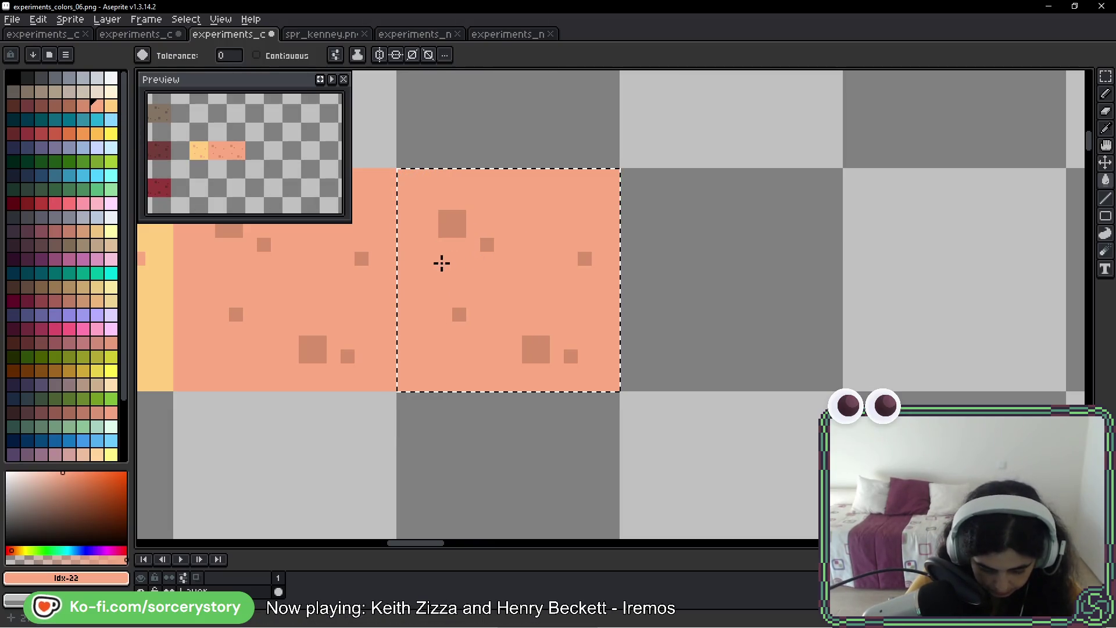
- Bucket-fill the selected tile's speckles and base with dark brown palette colours
{"action": "key", "text": "i"}
{"action": "left_click", "coordinate": [445, 241]}
{"action": "key", "text": "g"}
{"action": "left_click", "coordinate": [69, 106]}
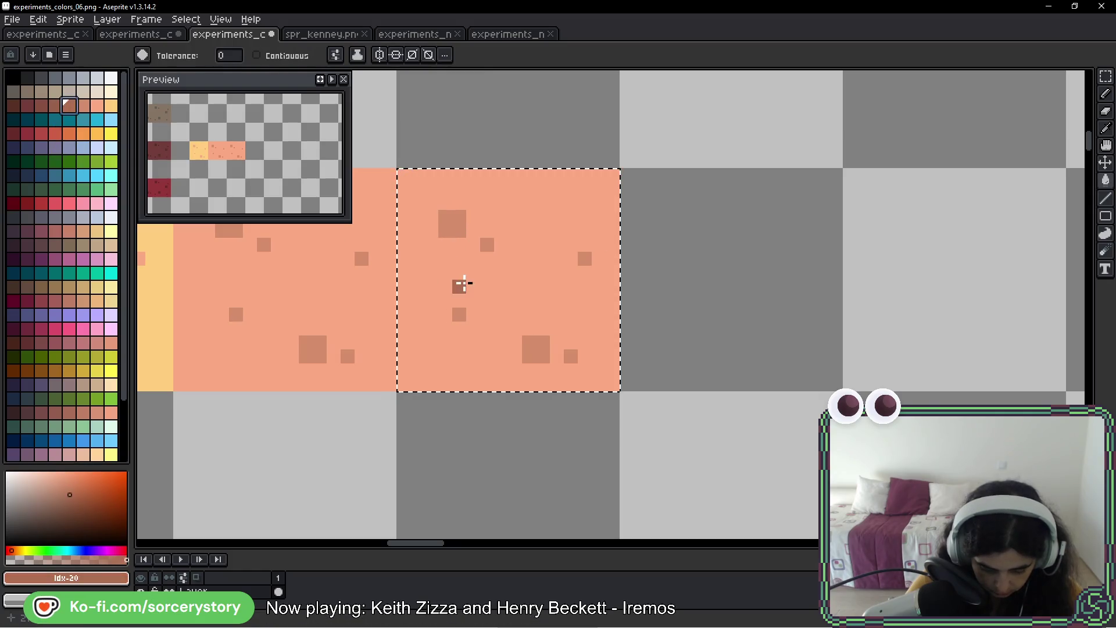
{"action": "left_click", "coordinate": [459, 285]}
{"action": "left_click", "coordinate": [82, 106]}
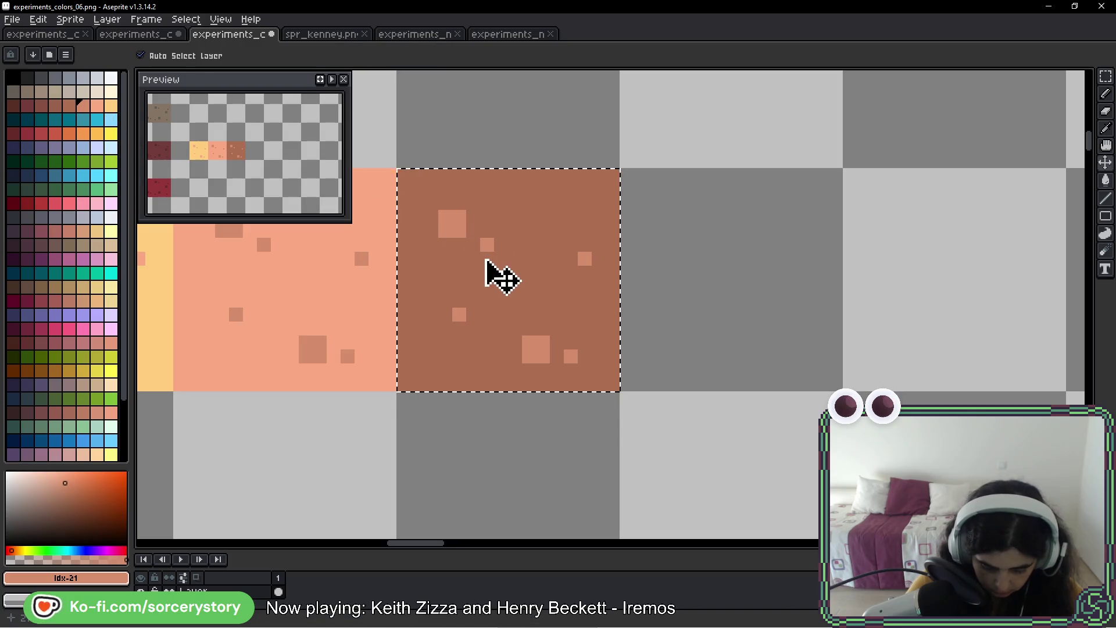
- Refill the tile with a lighter salmon base and darker speckles, then deselect it
{"action": "key", "text": "w"}
{"action": "left_click", "coordinate": [70, 106]}
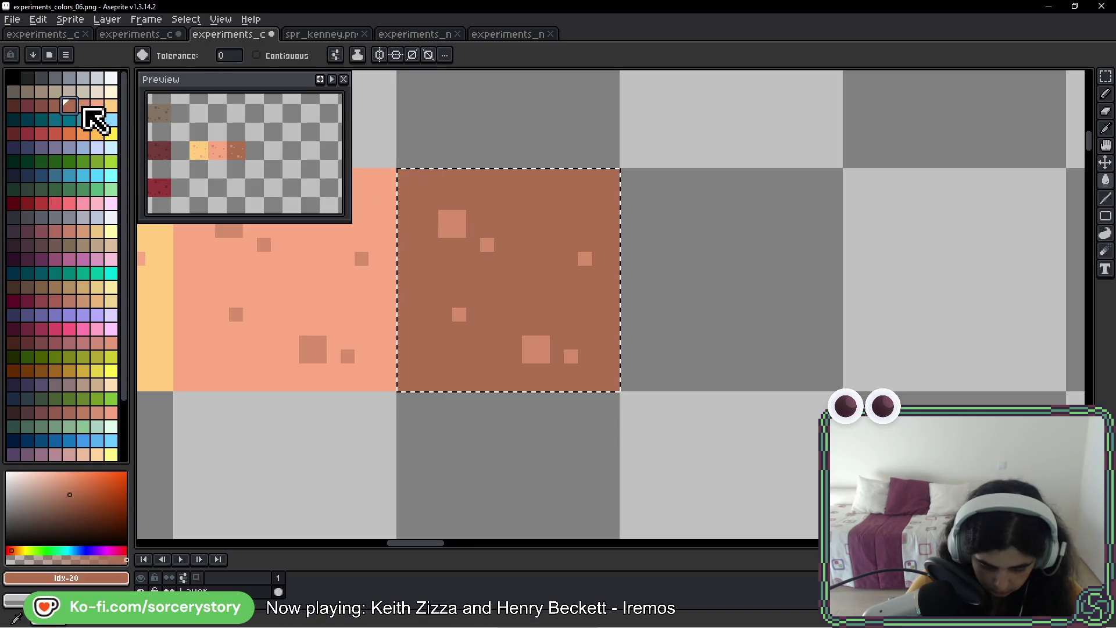
{"action": "left_click", "coordinate": [83, 106]}
{"action": "key", "text": "f"}
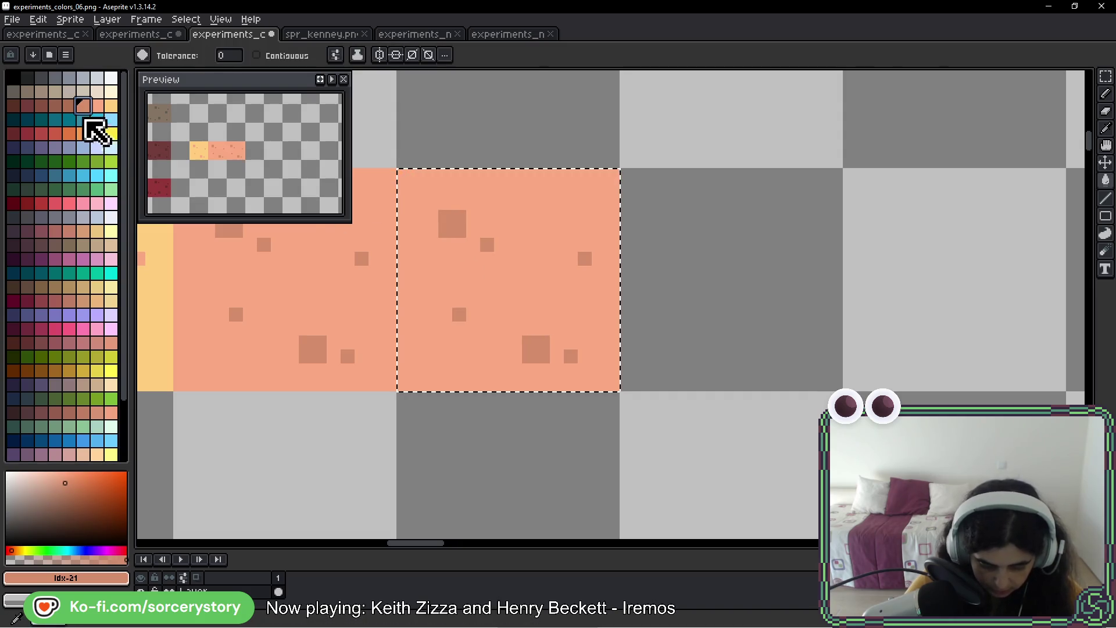
{"action": "left_click", "coordinate": [70, 105]}
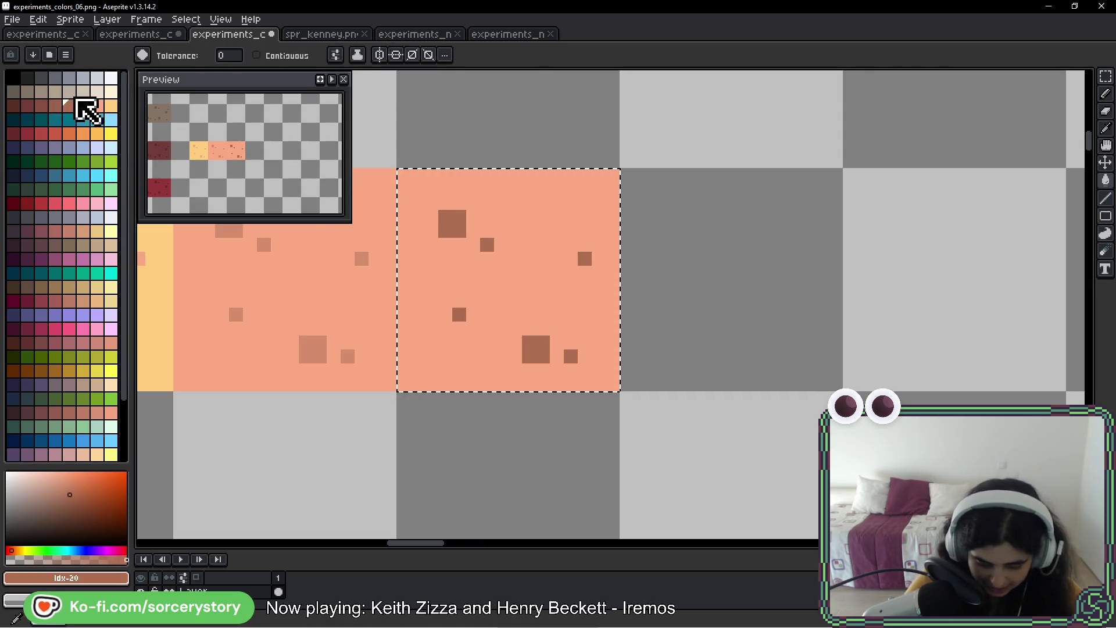
{"action": "left_click", "coordinate": [80, 103]}
{"action": "left_click", "coordinate": [464, 279]}
{"action": "scroll", "coordinate": [559, 306], "scroll_direction": "down", "scroll_amount": 1}
{"action": "key", "text": "ctrl+d"}
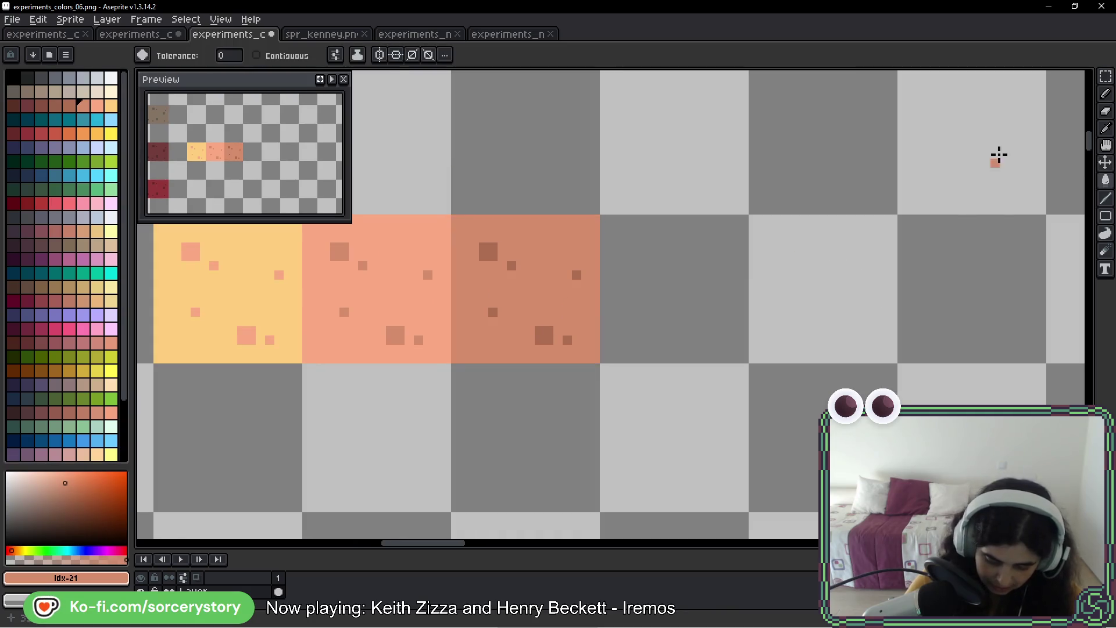
- Copy the dark salmon tile one slot right and give it darker brown speckles and base
{"action": "left_click", "coordinate": [1105, 76]}
{"action": "mouse_move", "coordinate": [528, 301]}
{"action": "left_mouse_down"}
{"action": "mouse_move", "coordinate": [523, 324]}
{"action": "mouse_move", "coordinate": [716, 313]}
{"action": "left_mouse_up"}
{"action": "key", "text": "Return"}
{"action": "key", "text": "g"}
{"action": "scroll", "coordinate": [665, 307], "scroll_direction": "up", "scroll_amount": 1}
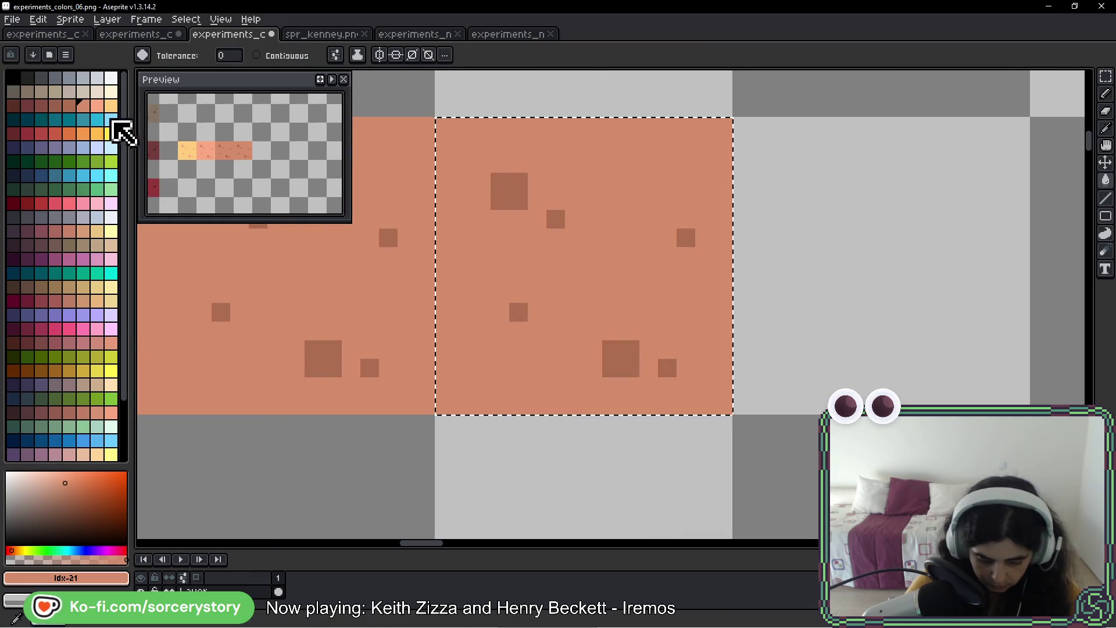
{"action": "left_click", "coordinate": [505, 195], "text": "alt"}
{"action": "left_click", "coordinate": [58, 107]}
{"action": "left_click", "coordinate": [498, 192]}
{"action": "left_click", "coordinate": [69, 105]}
{"action": "left_click", "coordinate": [520, 239]}
{"action": "key", "text": "v"}
{"action": "key", "text": "ctrl+d"}
- Paste another copy one tile right and fill its speckles and background with darker browns
{"action": "key", "text": "g"}
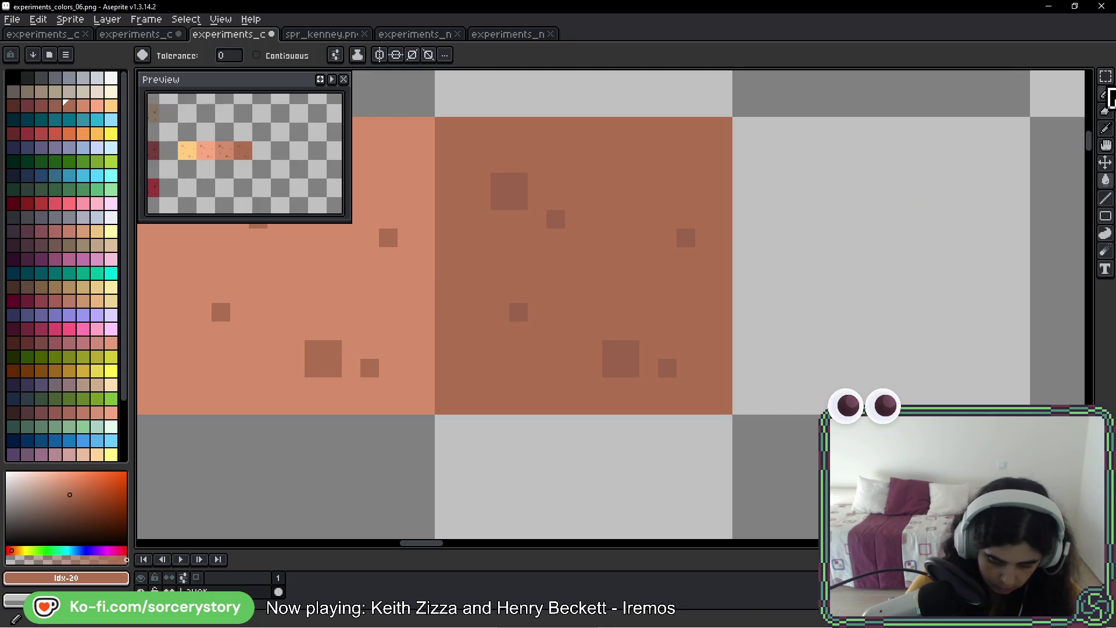
{"action": "key", "text": "ctrl+v"}
{"action": "left_click_drag", "start_coordinate": [424, 251], "coordinate": [672, 308]}
{"action": "key", "text": "Return"}
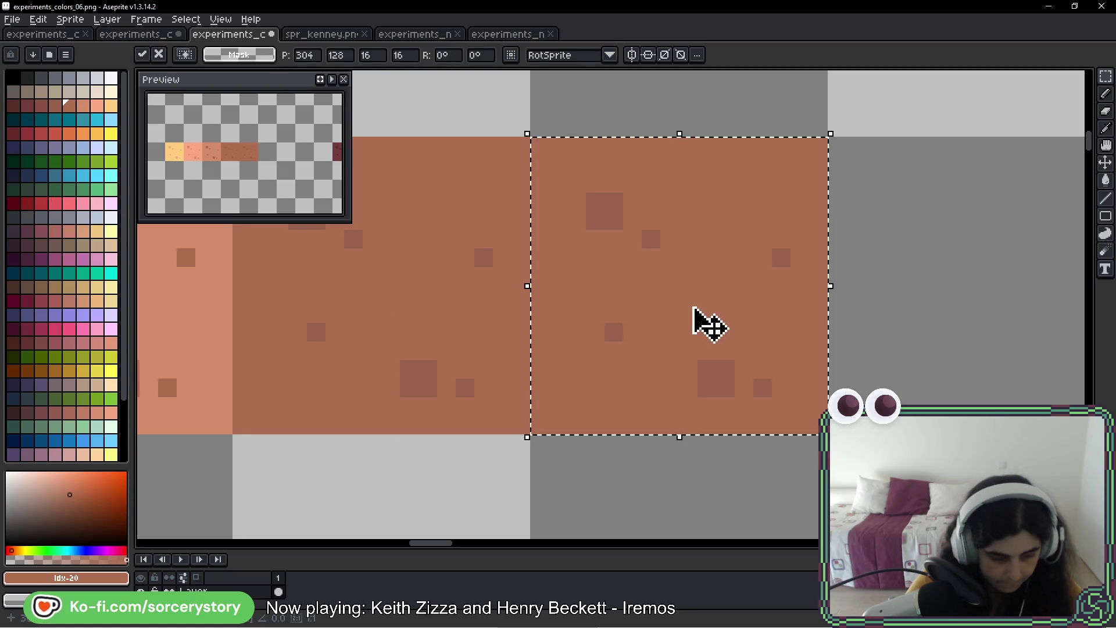
{"action": "key", "text": "i"}
{"action": "key", "text": "g"}
{"action": "left_click", "coordinate": [42, 105]}
{"action": "left_click", "coordinate": [598, 210]}
{"action": "left_click", "coordinate": [51, 105]}
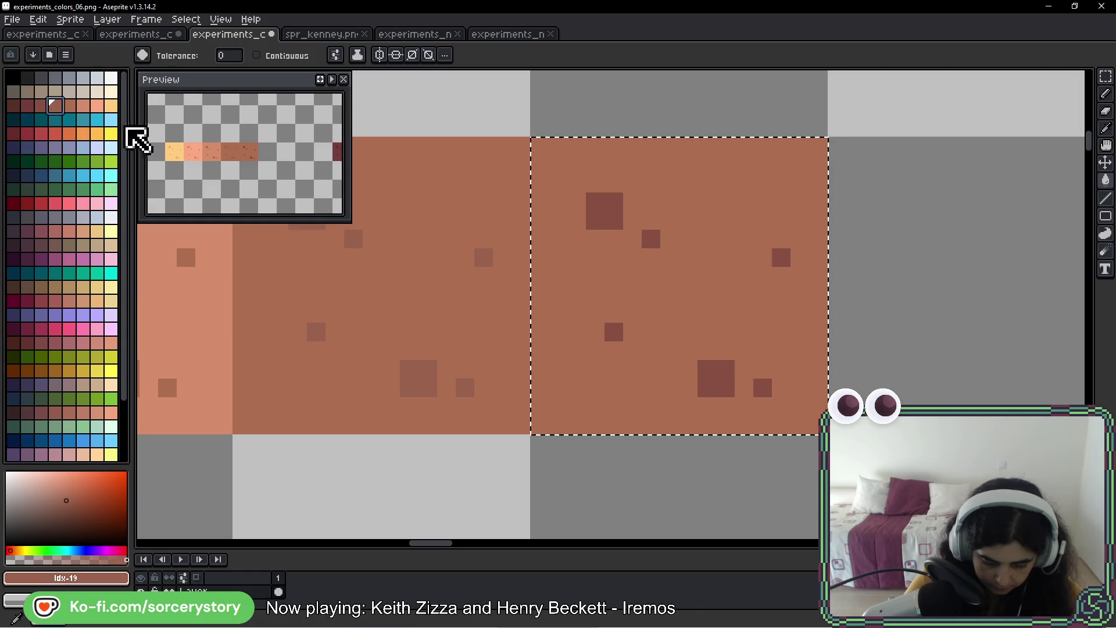
{"action": "left_click", "coordinate": [610, 289]}
{"action": "scroll", "coordinate": [866, 314], "scroll_direction": "right", "scroll_amount": 5}
- Add the next copy to the right, darkening its speckles and background further
{"action": "left_click", "coordinate": [1106, 76]}
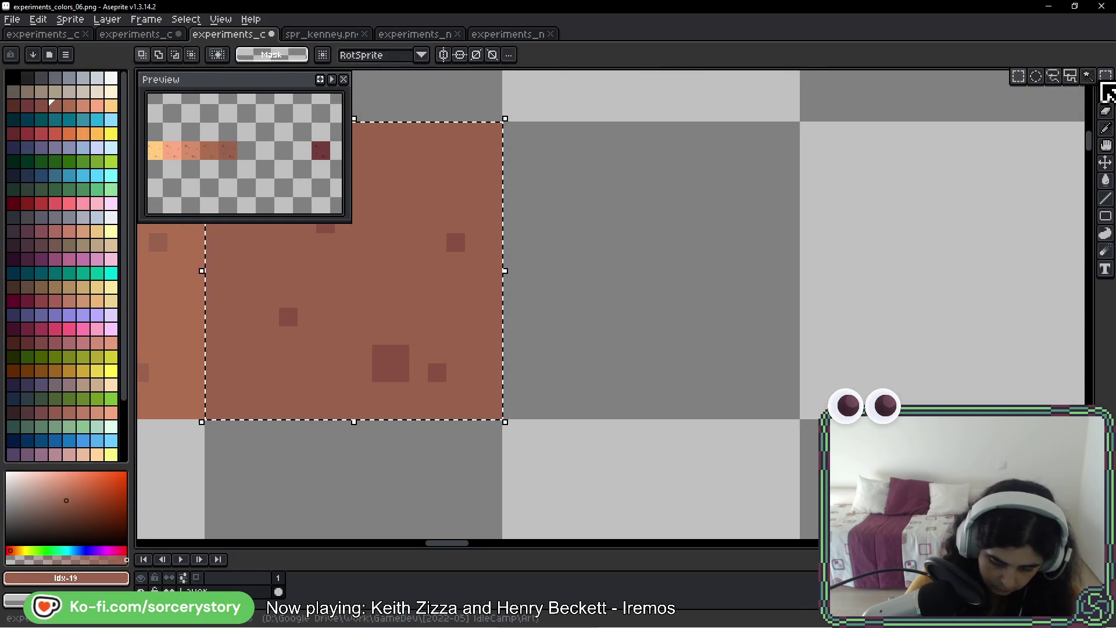
{"action": "left_click_drag", "start_coordinate": [391, 312], "coordinate": [651, 306]}
{"action": "key", "text": "Return"}
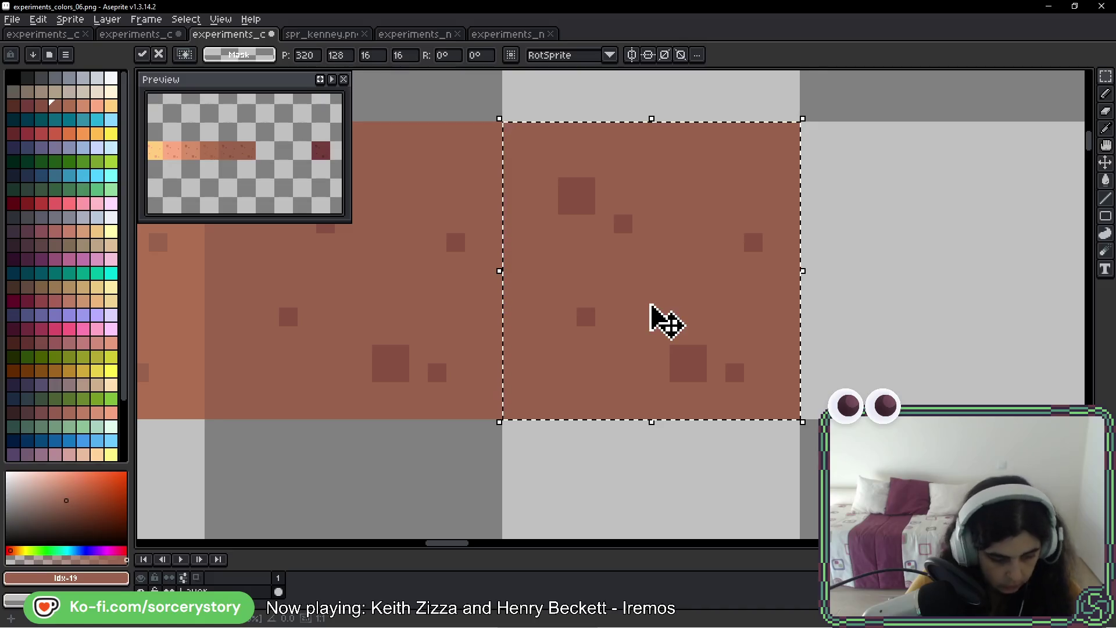
{"action": "key", "text": "i"}
{"action": "left_click", "coordinate": [493, 182]}
{"action": "key", "text": "g"}
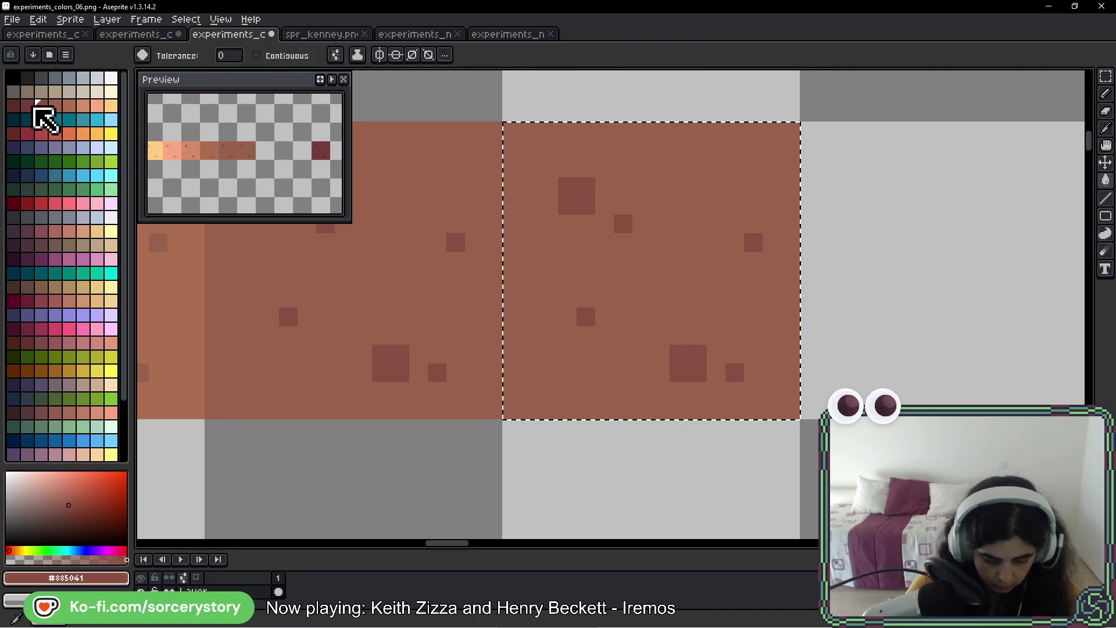
{"action": "left_click", "coordinate": [28, 105]}
{"action": "left_click", "coordinate": [578, 203]}
{"action": "left_click", "coordinate": [40, 105]}
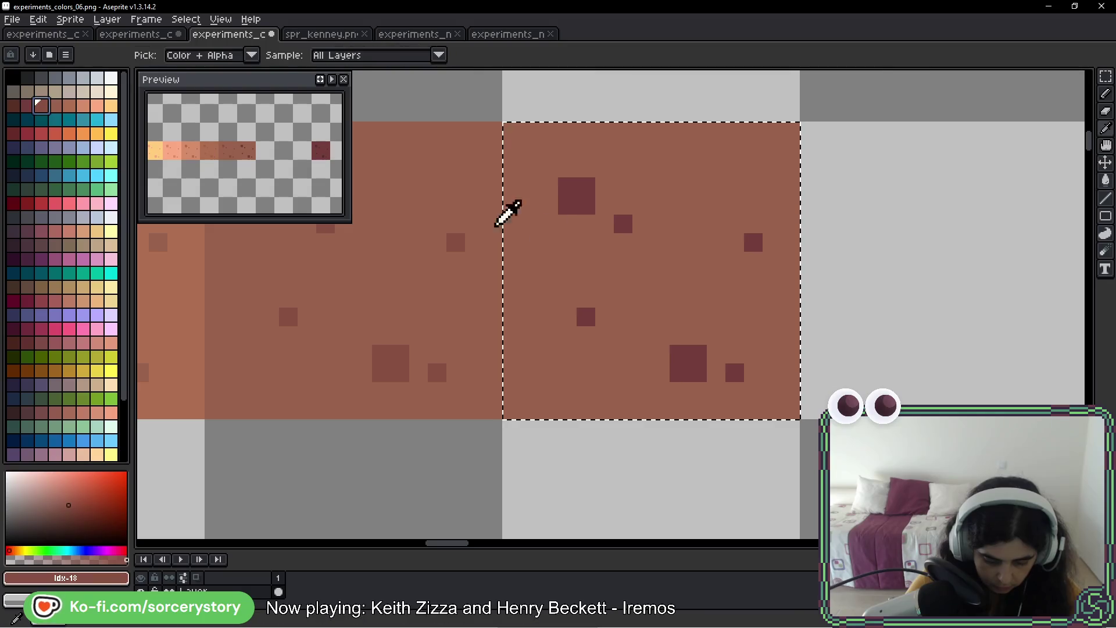
{"action": "left_click", "coordinate": [601, 274]}
{"action": "scroll", "coordinate": [914, 283], "scroll_direction": "down", "scroll_amount": 2}
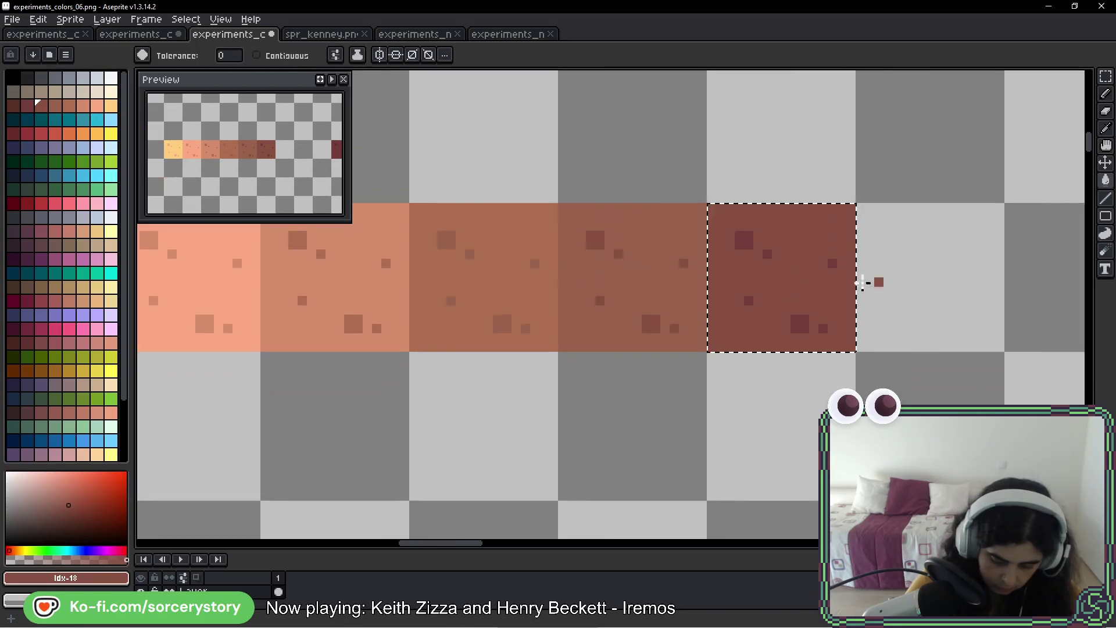
- Move the dark red tile to the end of the brown strip and view the full ramp
{"action": "left_click_drag", "start_coordinate": [872, 279], "coordinate": [268, 281]}
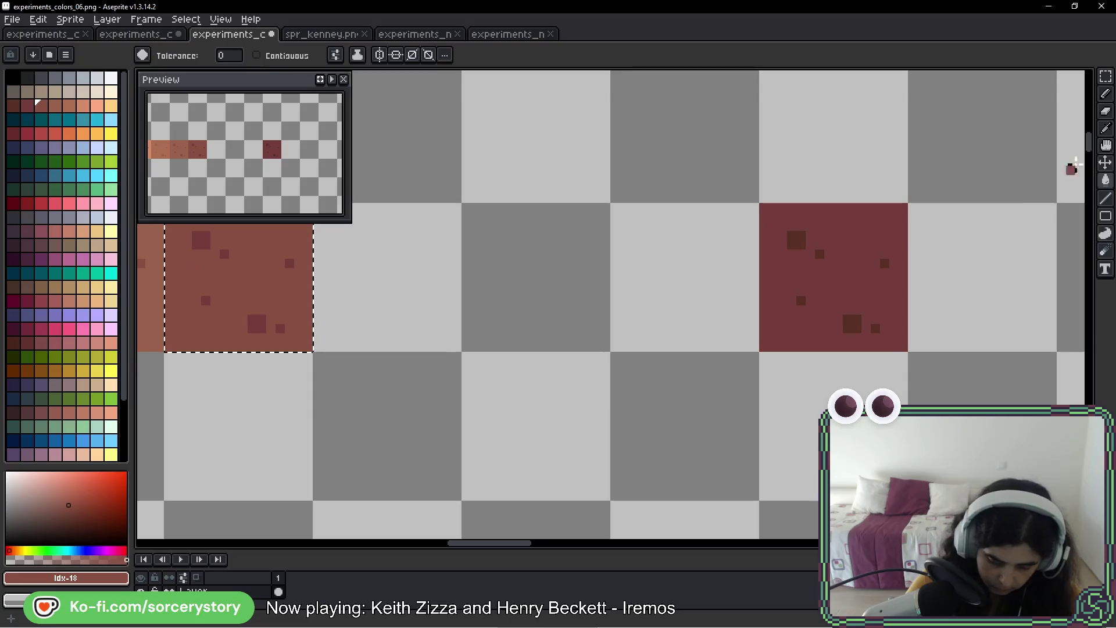
{"action": "left_click", "coordinate": [1105, 76]}
{"action": "left_click_drag", "start_coordinate": [760, 203], "coordinate": [909, 352]}
{"action": "left_click_drag", "start_coordinate": [840, 285], "coordinate": [416, 291]}
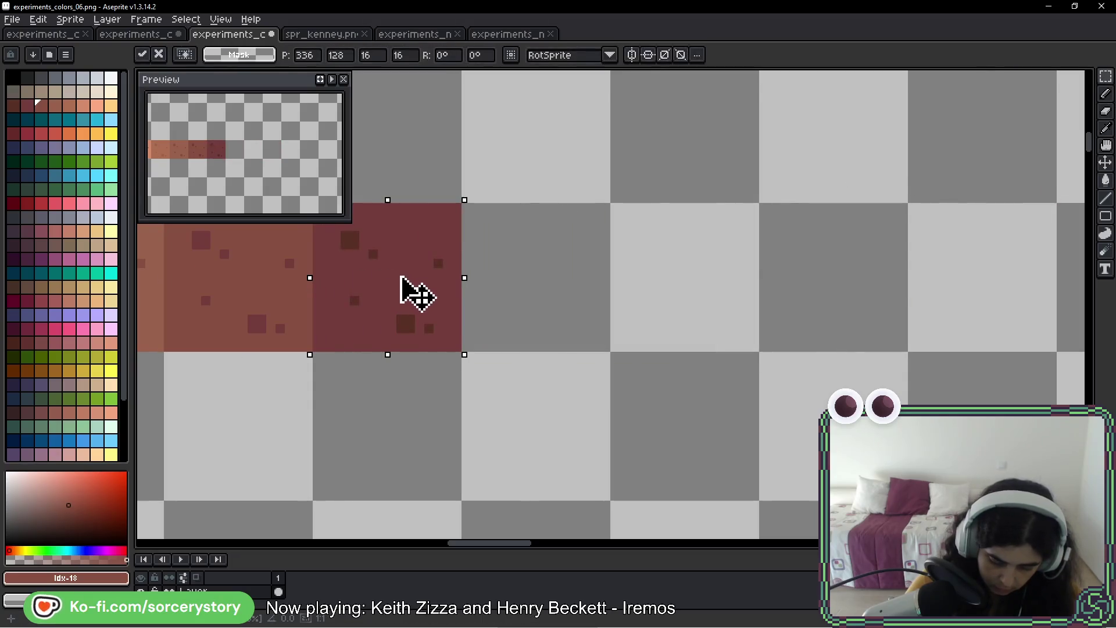
{"action": "left_click_drag", "start_coordinate": [304, 299], "coordinate": [592, 356]}
{"action": "left_click", "coordinate": [372, 357]}
{"action": "scroll", "coordinate": [372, 357], "scroll_direction": "down", "scroll_amount": 4}
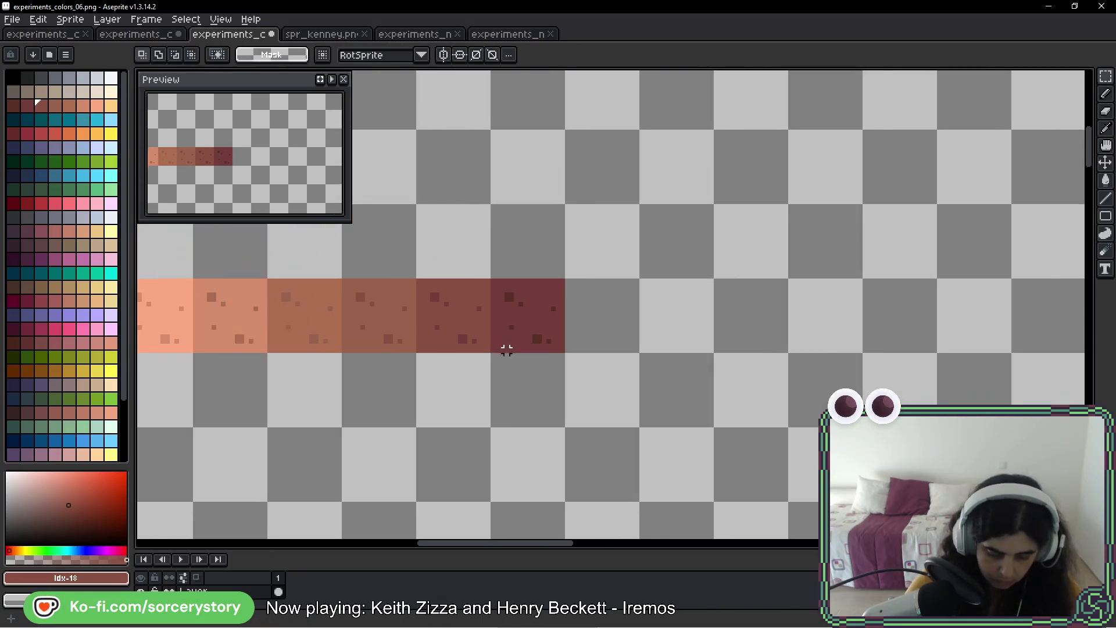
{"action": "left_click_drag", "start_coordinate": [456, 348], "coordinate": [568, 339]}
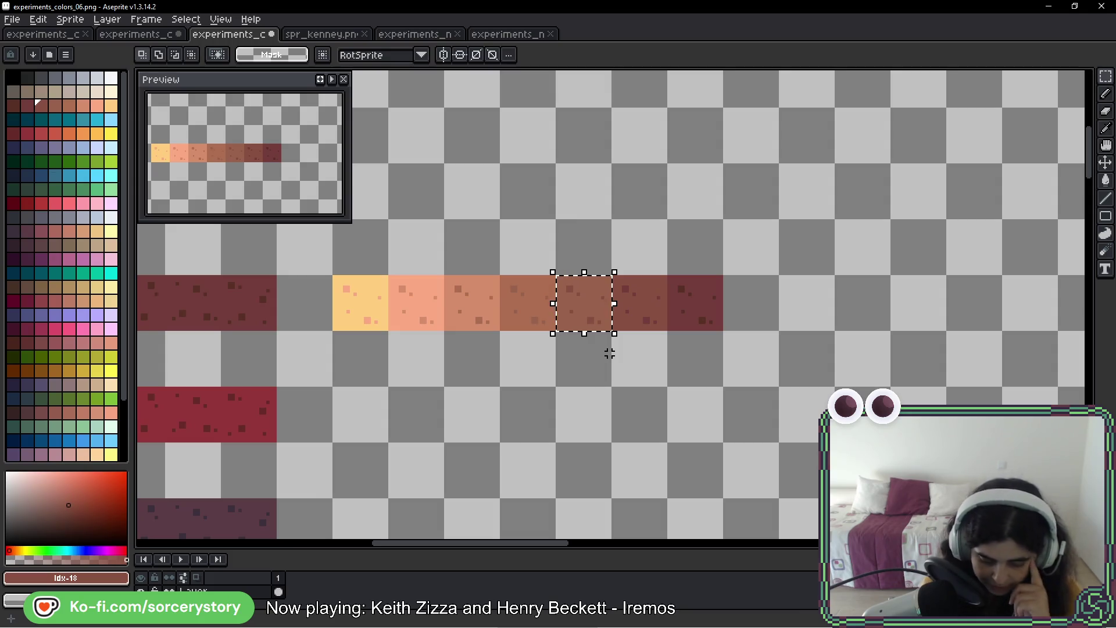
- Pan over the new tile strip, then switch to the experiments_colors_05 tree sheet
{"action": "scroll", "coordinate": [233, 349], "scroll_direction": "down", "scroll_amount": 2}
{"action": "mouse_move", "coordinate": [267, 409]}
{"action": "left_mouse_down"}
{"action": "mouse_move", "coordinate": [414, 302]}
{"action": "mouse_move", "coordinate": [491, 269]}
{"action": "left_mouse_up"}
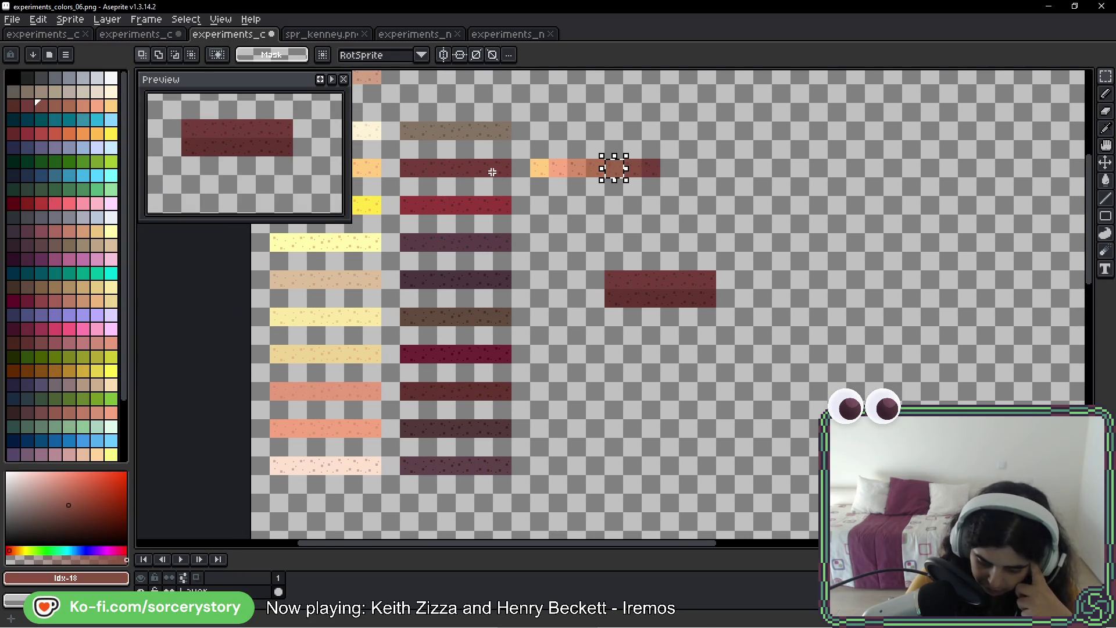
{"action": "mouse_move", "coordinate": [595, 248]}
{"action": "left_mouse_down"}
{"action": "mouse_move", "coordinate": [528, 403]}
{"action": "mouse_move", "coordinate": [510, 416]}
{"action": "left_mouse_up"}
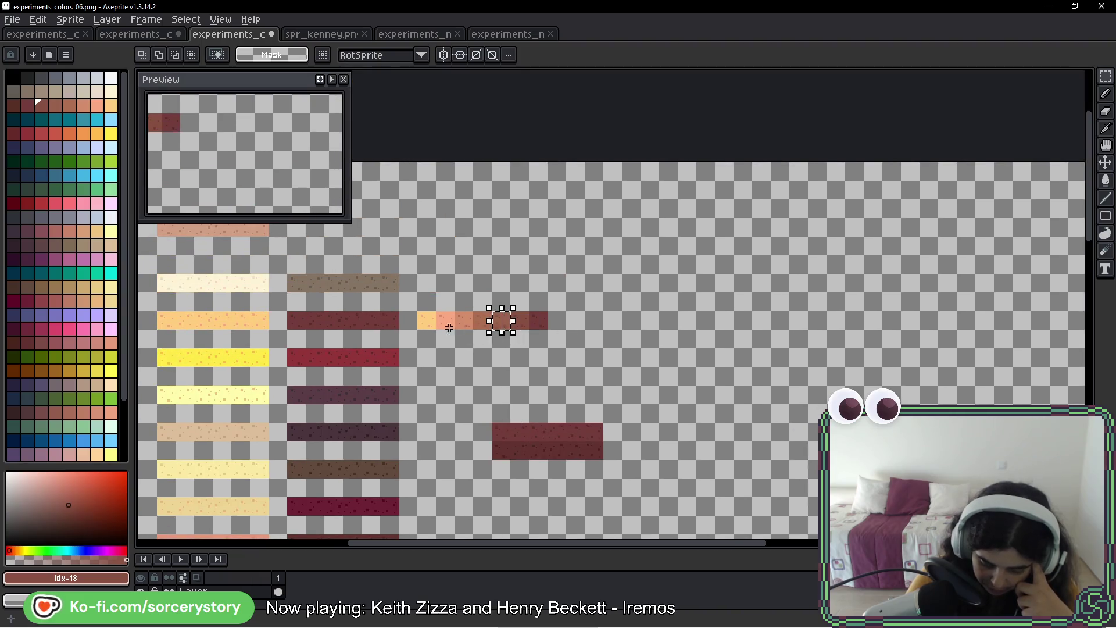
{"action": "scroll", "coordinate": [443, 328], "scroll_direction": "up", "scroll_amount": 3}
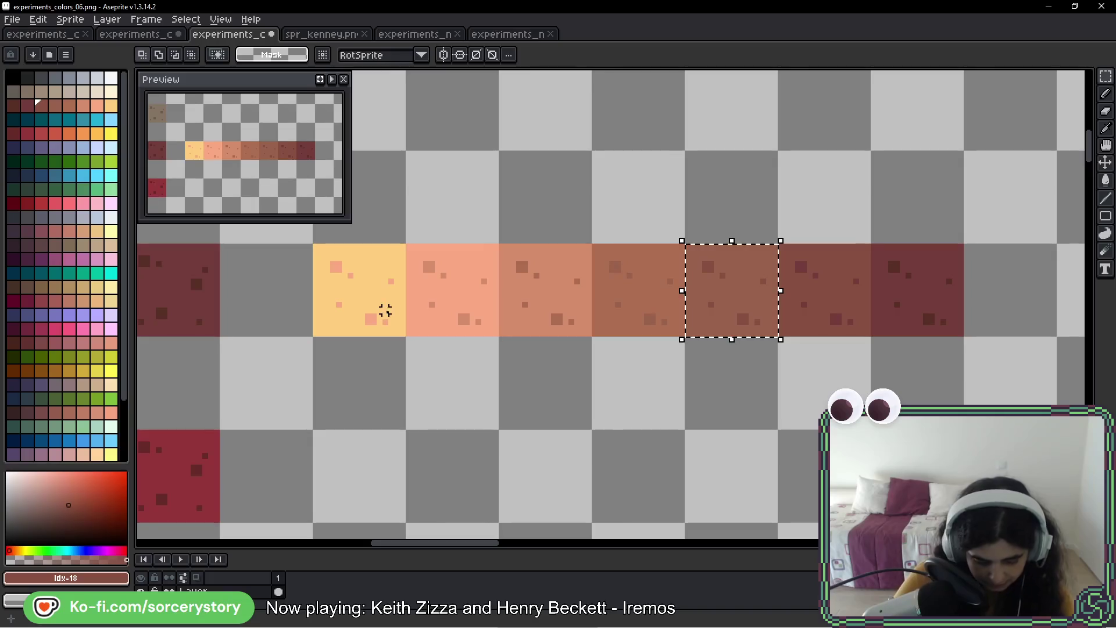
{"action": "left_click", "coordinate": [139, 36]}
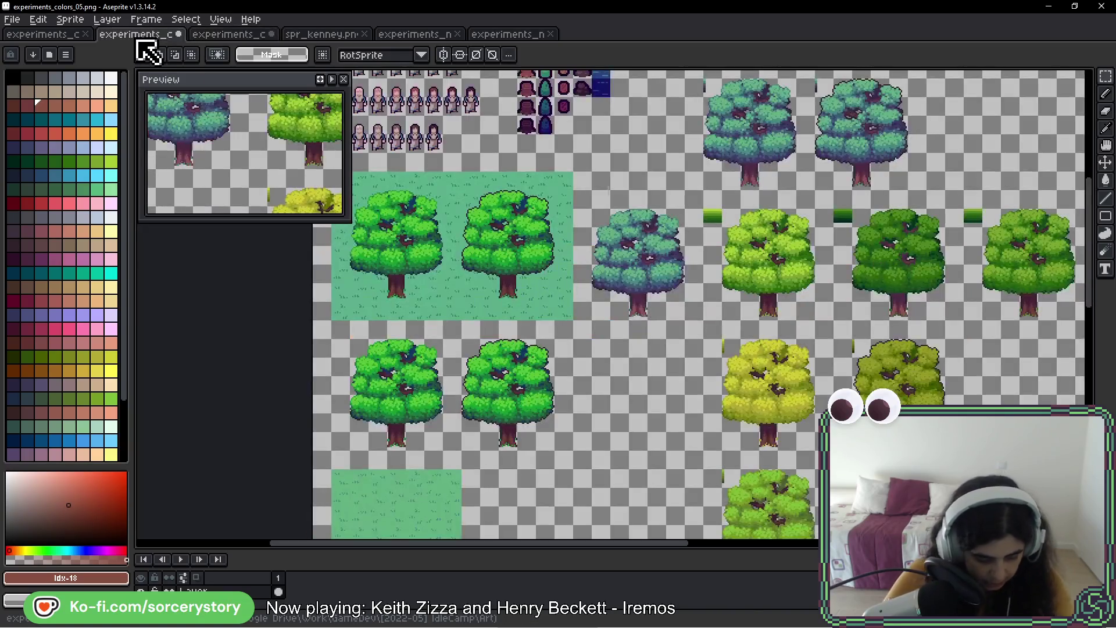
- Sample the light green and olive leaf colours from the trees and bushes, then select palette entry Idx-64
{"action": "mouse_move", "coordinate": [639, 250]}
{"action": "left_mouse_down"}
{"action": "mouse_move", "coordinate": [360, 209]}
{"action": "mouse_move", "coordinate": [375, 216]}
{"action": "left_mouse_up"}
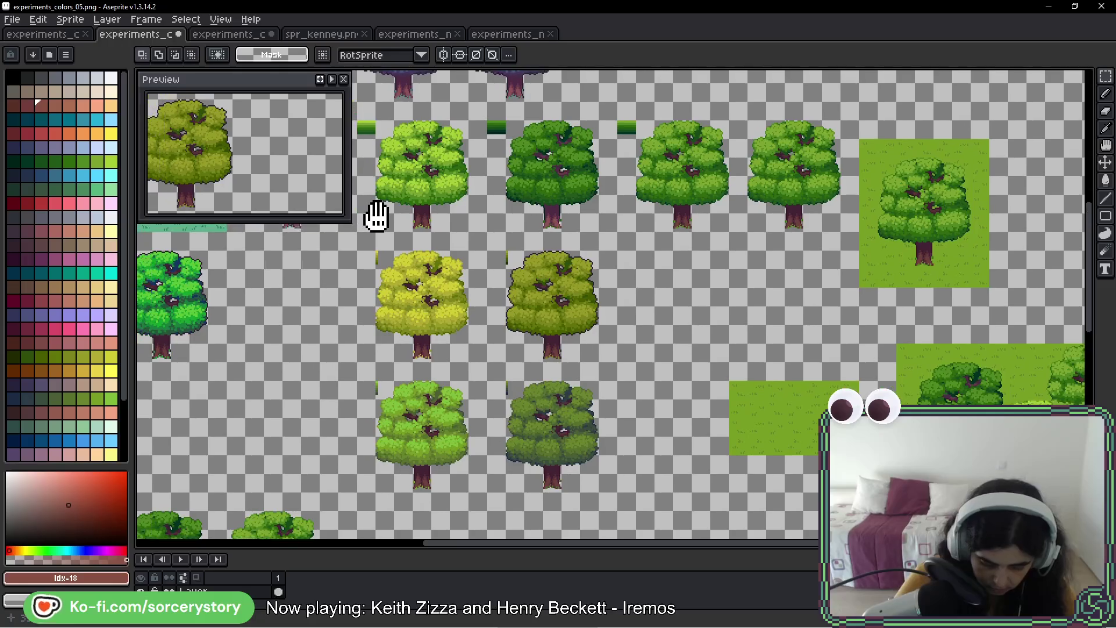
{"action": "scroll", "coordinate": [458, 192], "scroll_direction": "up", "scroll_amount": 3}
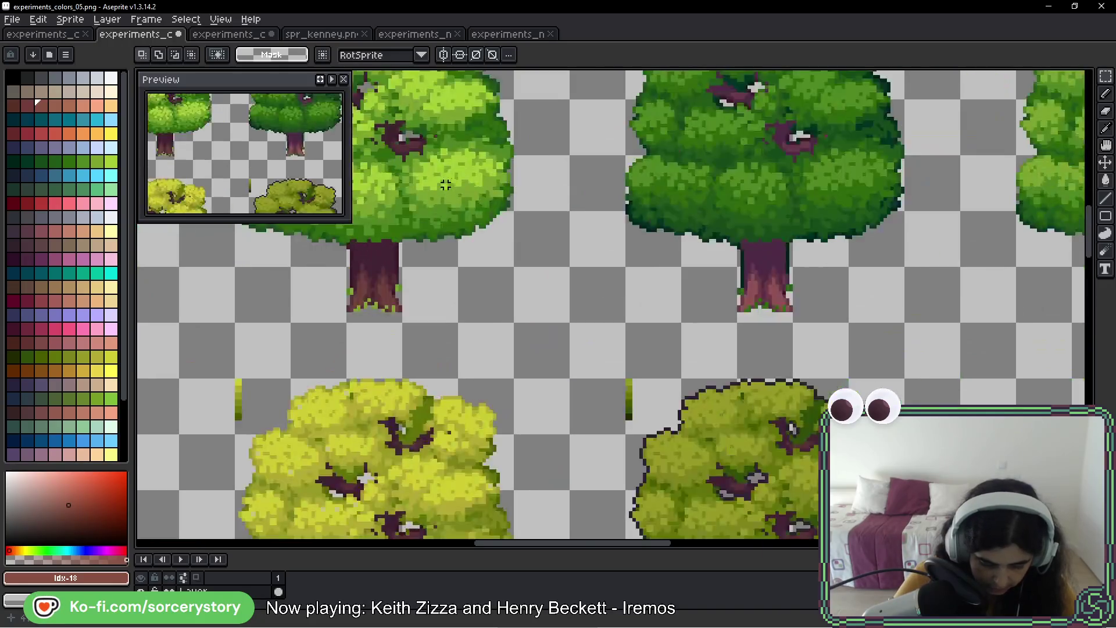
{"action": "left_click", "coordinate": [446, 174], "text": "alt"}
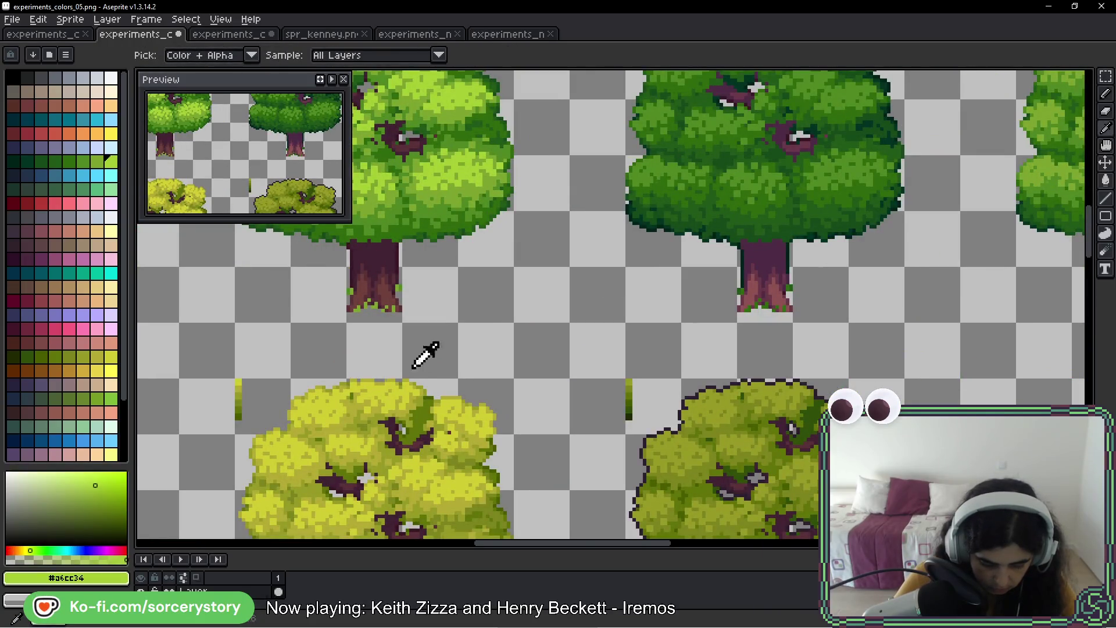
{"action": "left_click", "coordinate": [400, 395]}
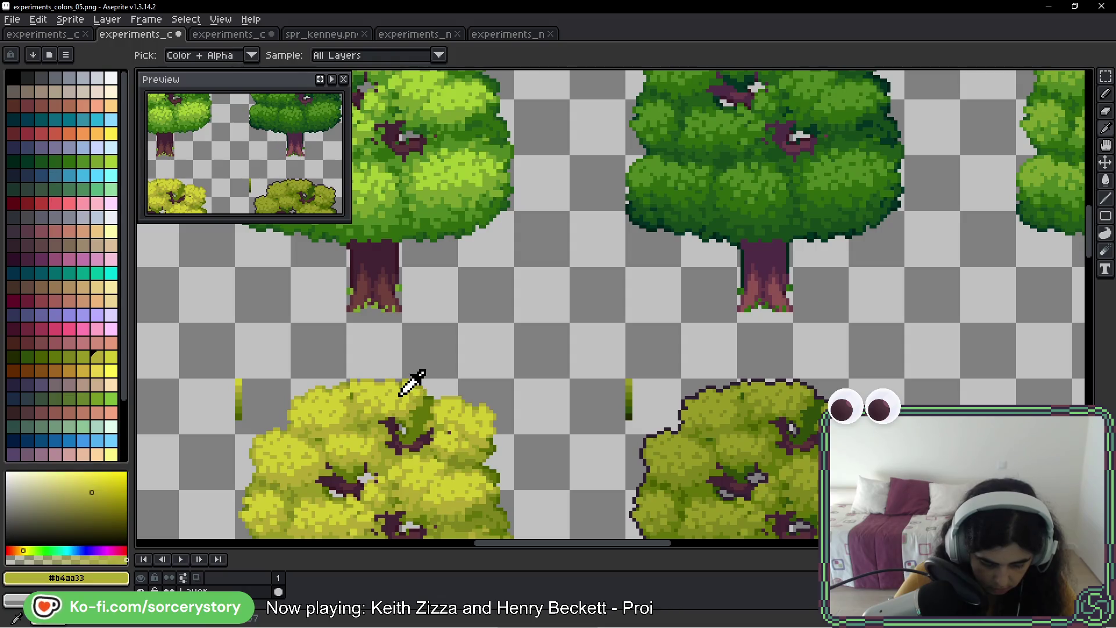
{"action": "scroll", "coordinate": [410, 384], "scroll_direction": "down", "scroll_amount": 5}
{"action": "left_click", "coordinate": [410, 405], "text": "alt"}
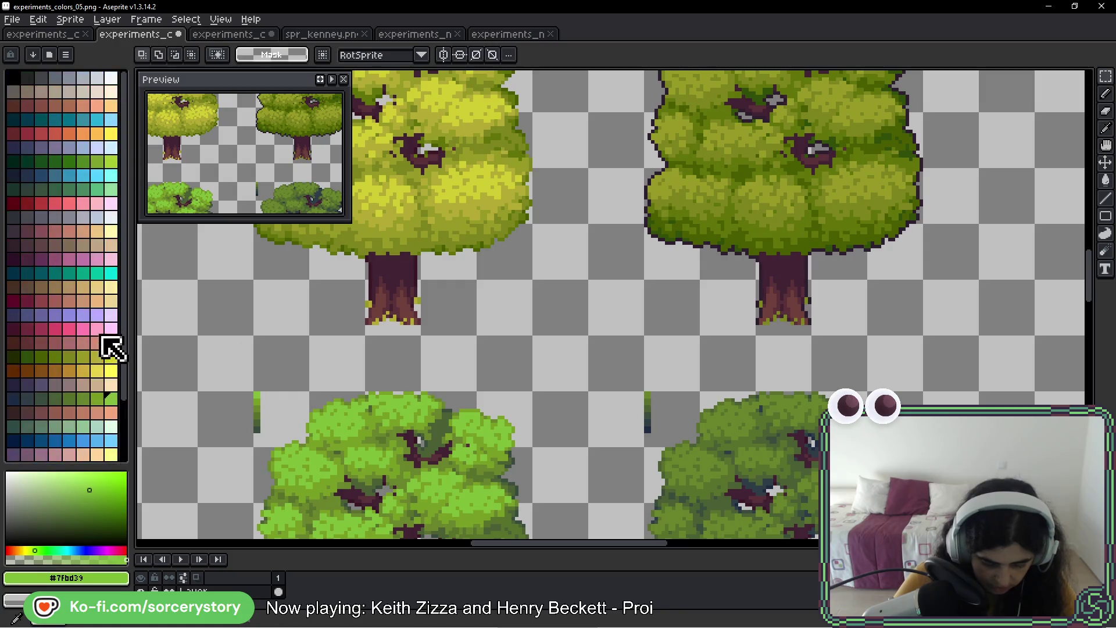
{"action": "left_click_drag", "start_coordinate": [114, 190], "coordinate": [12, 190]}
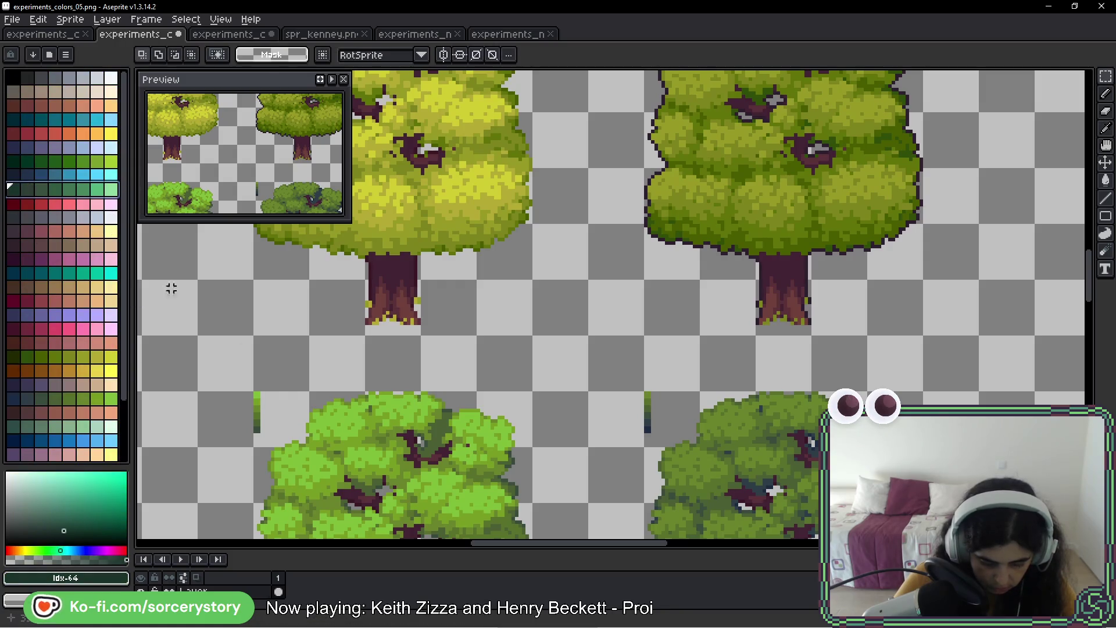
{"action": "scroll", "coordinate": [171, 288], "scroll_direction": "down", "scroll_amount": 3}
{"action": "scroll", "coordinate": [374, 315], "scroll_direction": "up", "scroll_amount": 1}
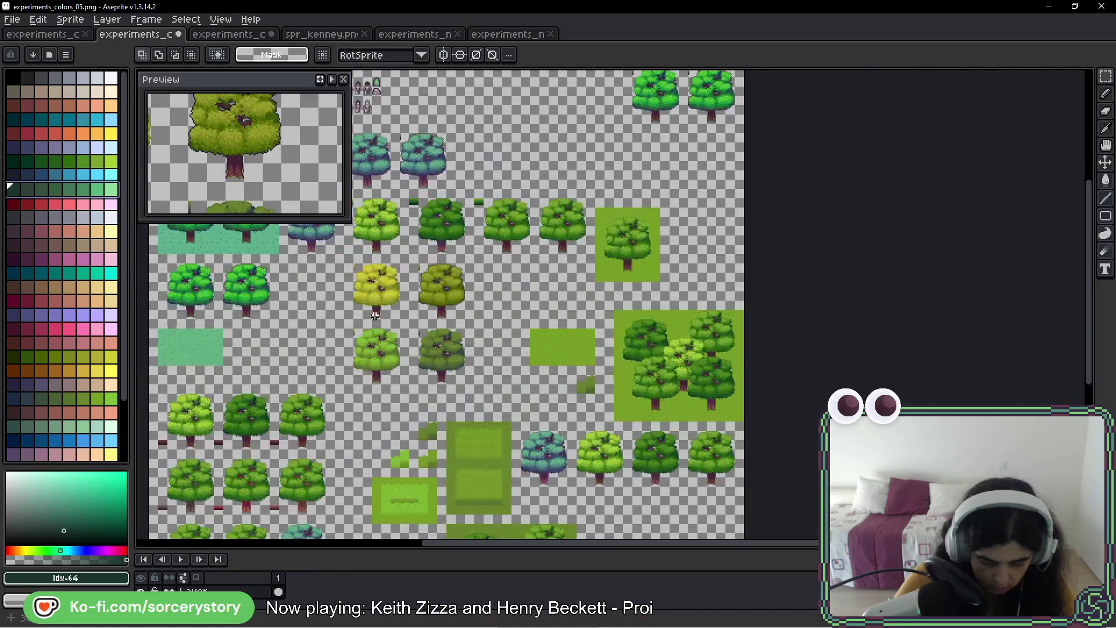
- Return to the experiments_colors_06 tile strip, pick palette entry Idx-71, and deselect
{"action": "left_click", "coordinate": [239, 33]}
{"action": "left_click", "coordinate": [137, 34]}
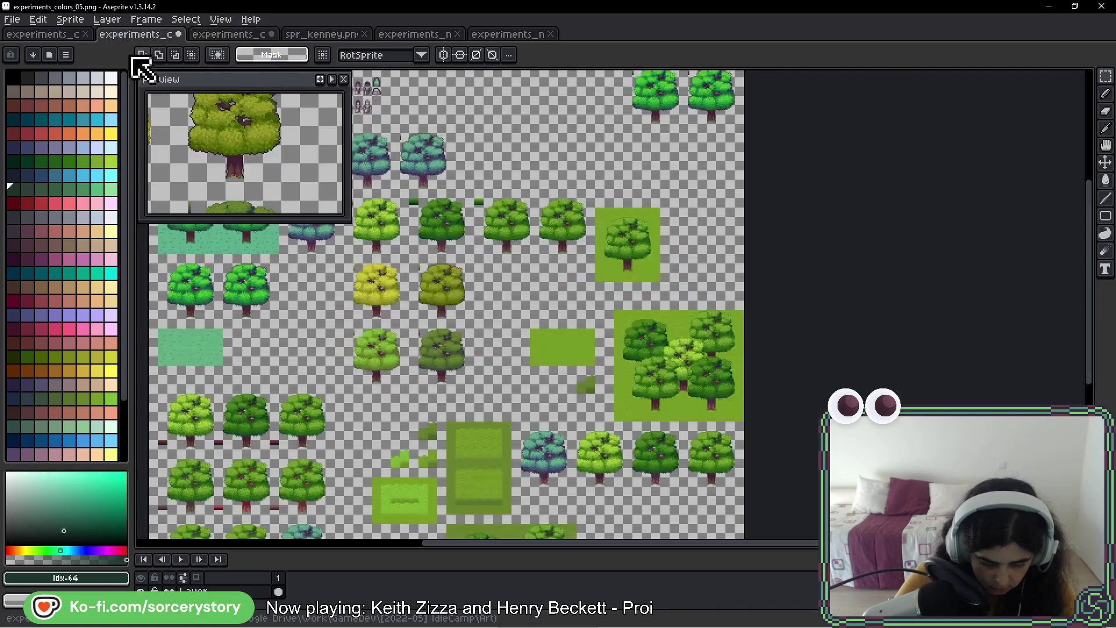
{"action": "left_click", "coordinate": [111, 189]}
{"action": "left_click", "coordinate": [220, 35]}
{"action": "key", "text": "ctrl+d"}
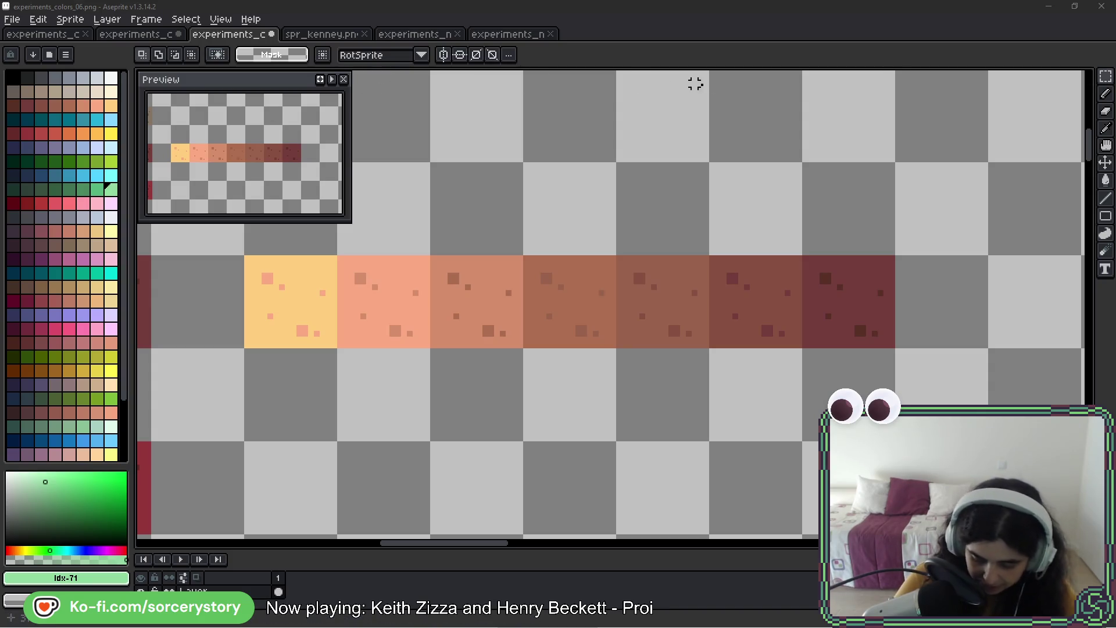
- Eyedrop the brown #9a624c from a middle tile of the colors_06 strip
{"action": "left_click_drag", "start_coordinate": [665, 281], "coordinate": [705, 351]}
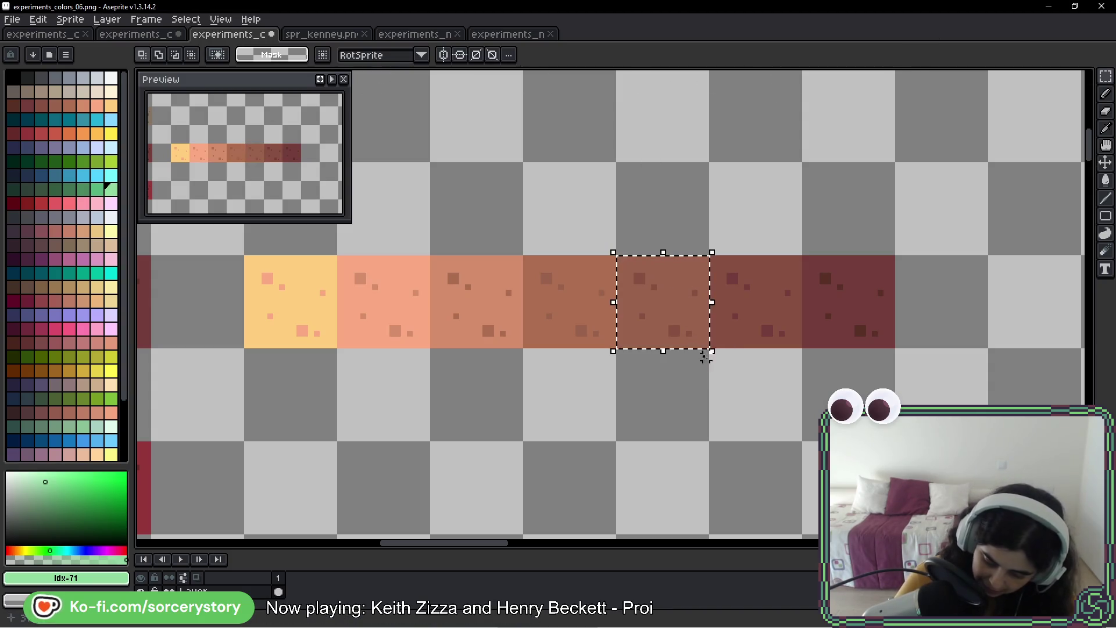
{"action": "mouse_move", "coordinate": [667, 300]}
{"action": "left_mouse_down"}
{"action": "mouse_move", "coordinate": [748, 334]}
{"action": "mouse_move", "coordinate": [612, 356]}
{"action": "left_mouse_up"}
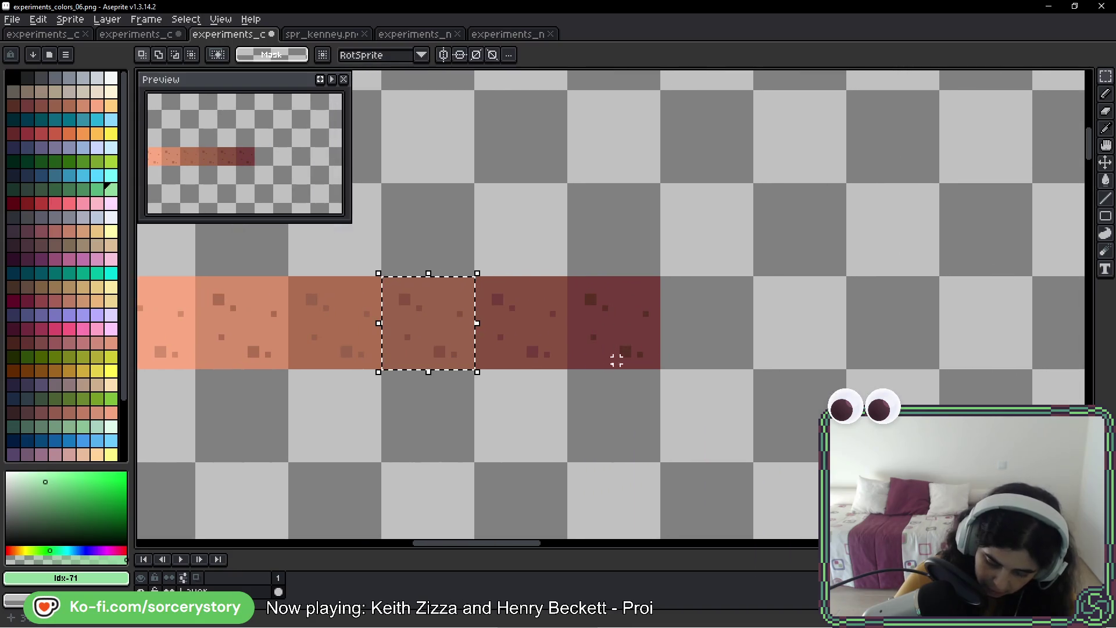
{"action": "left_click_drag", "start_coordinate": [512, 221], "coordinate": [617, 222]}
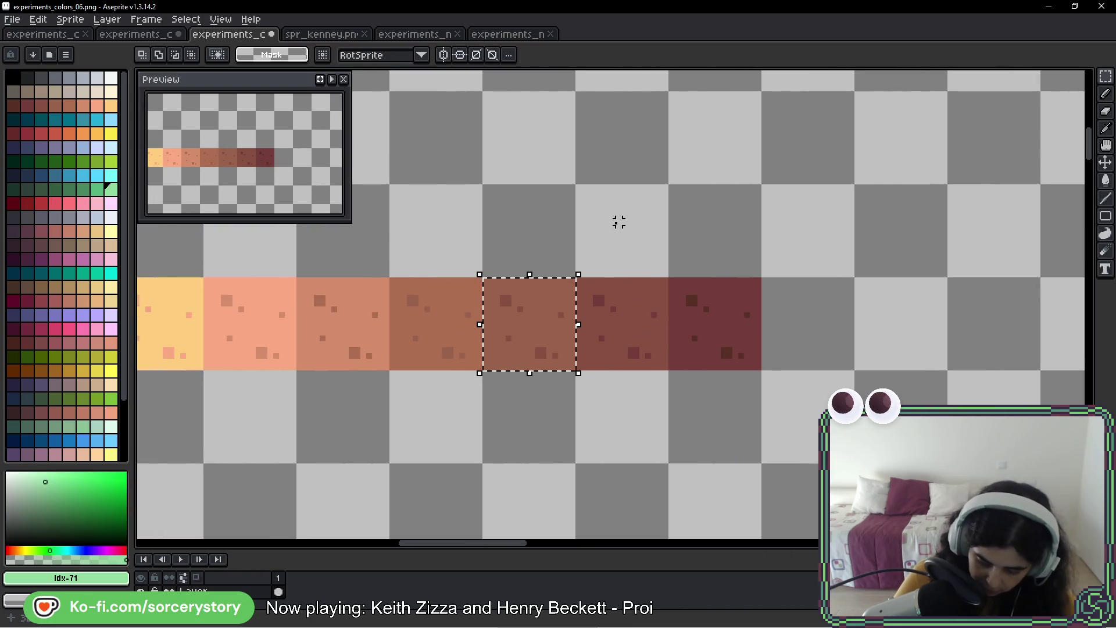
{"action": "left_click", "coordinate": [532, 292]}
{"action": "left_click_drag", "start_coordinate": [532, 292], "coordinate": [543, 303]}
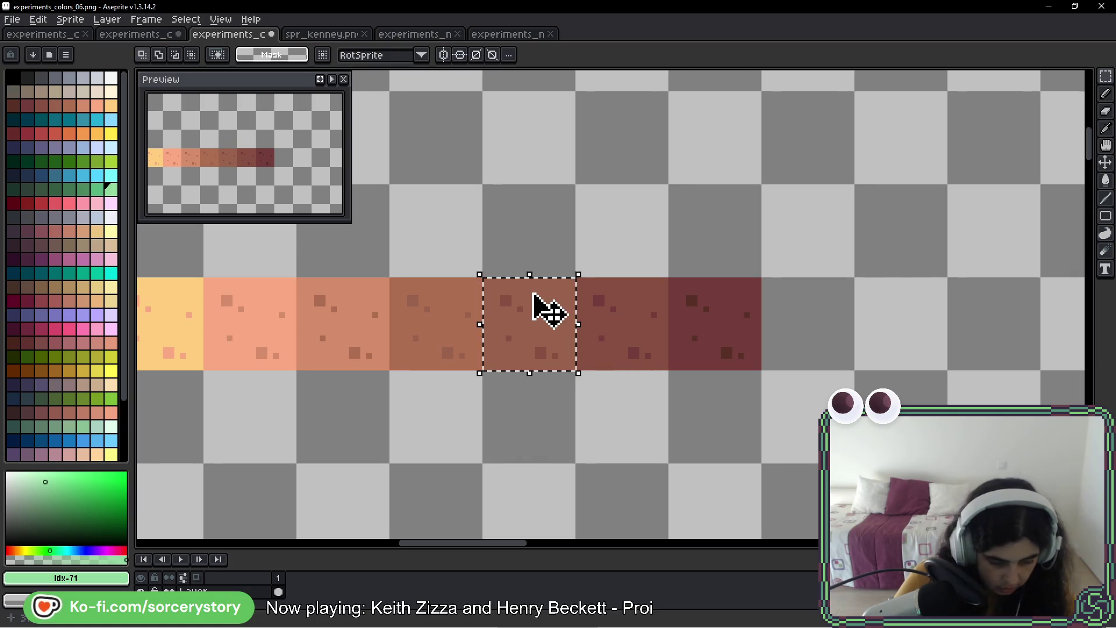
{"action": "key", "text": "i"}
{"action": "left_click", "coordinate": [554, 322]}
{"action": "key", "text": "m"}
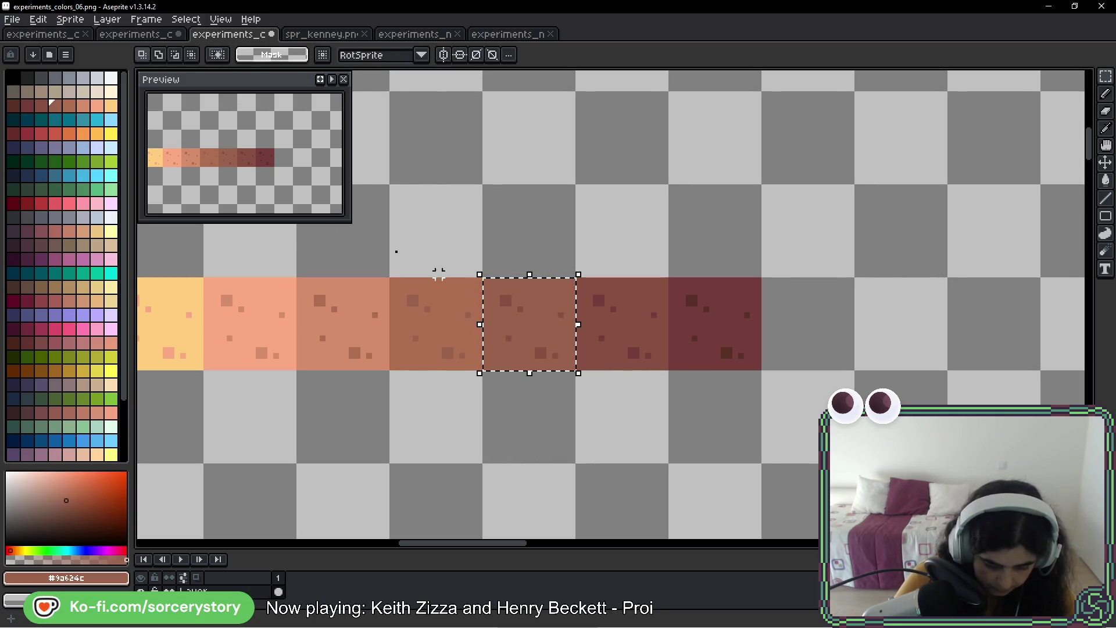
- Close experiments_colors_04 and return to spr_kenney.png with the Magic Wand active
{"action": "left_click", "coordinate": [68, 35]}
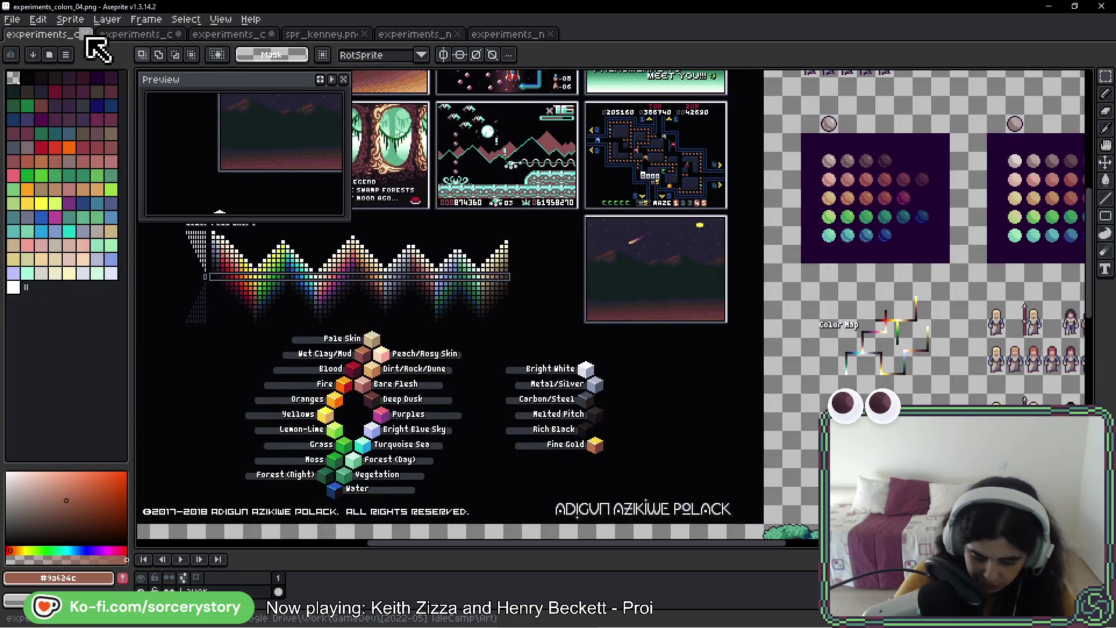
{"action": "left_click", "coordinate": [85, 34]}
{"action": "left_click", "coordinate": [249, 36]}
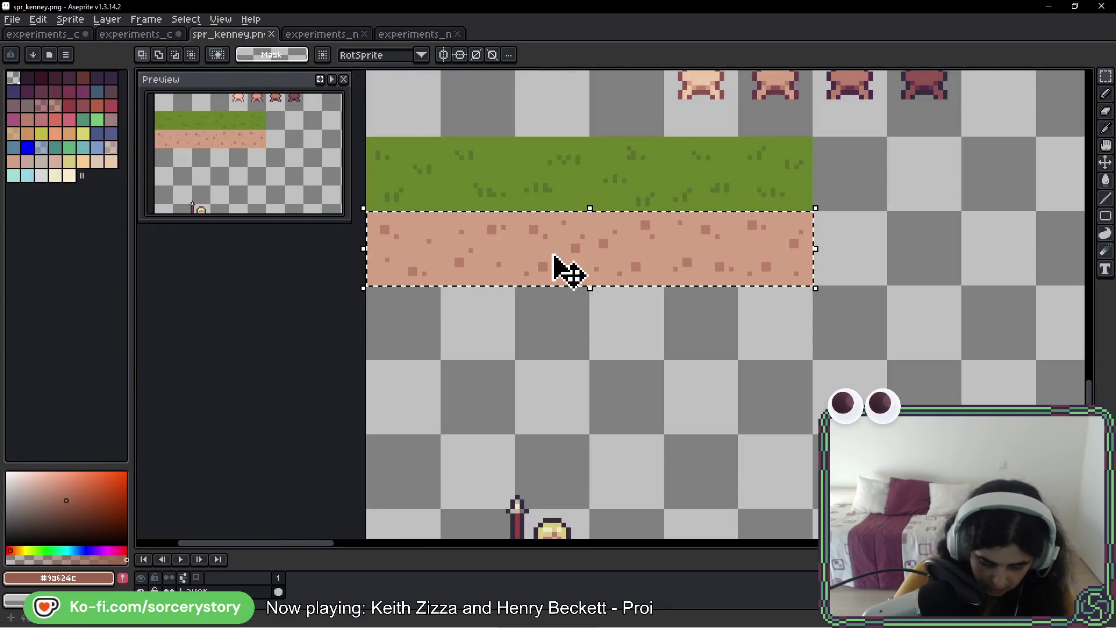
{"action": "key", "text": "w"}
- Compare the nature and tile documents, then frame spr_kenney.png's whole grass and dirt strip
{"action": "scroll", "coordinate": [453, 236], "scroll_direction": "up", "scroll_amount": 2}
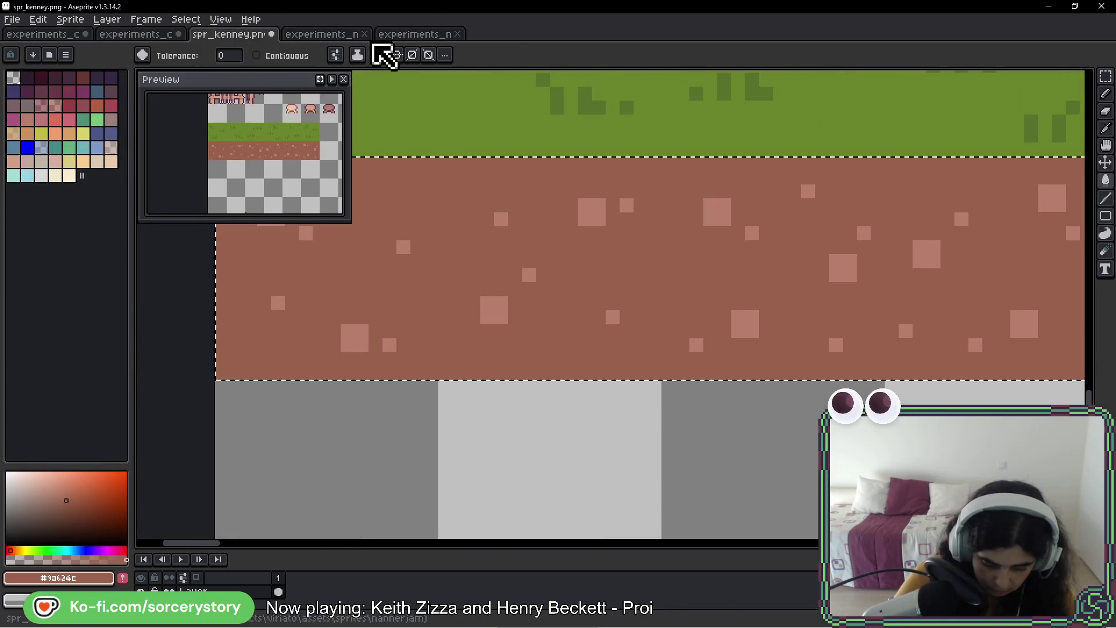
{"action": "left_click", "coordinate": [408, 36]}
{"action": "left_click", "coordinate": [336, 36]}
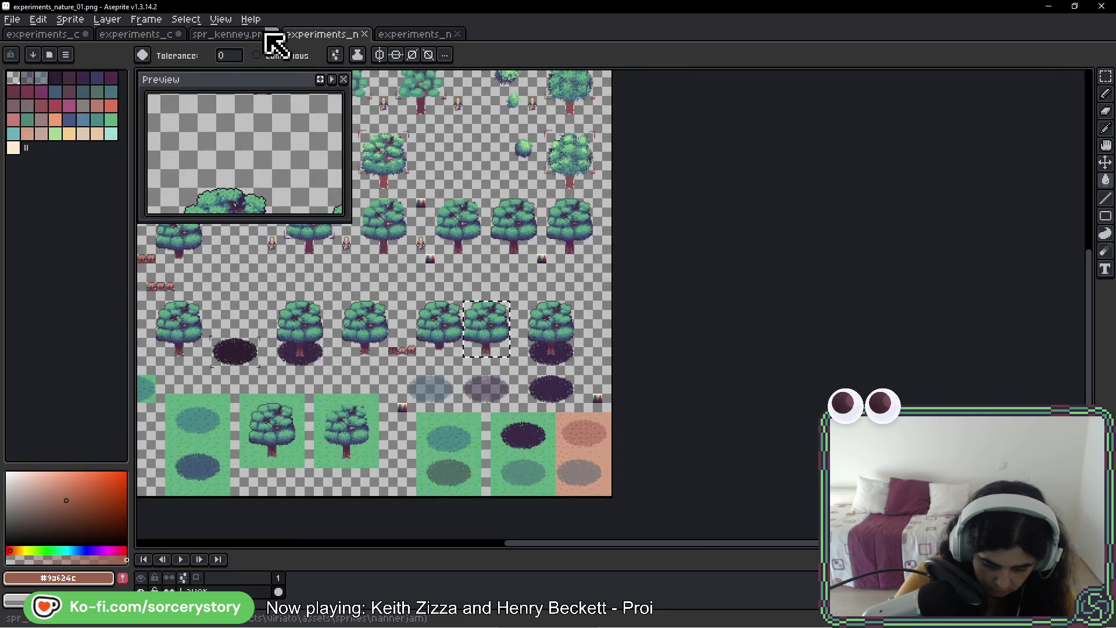
{"action": "left_click", "coordinate": [269, 36]}
{"action": "left_click", "coordinate": [159, 36]}
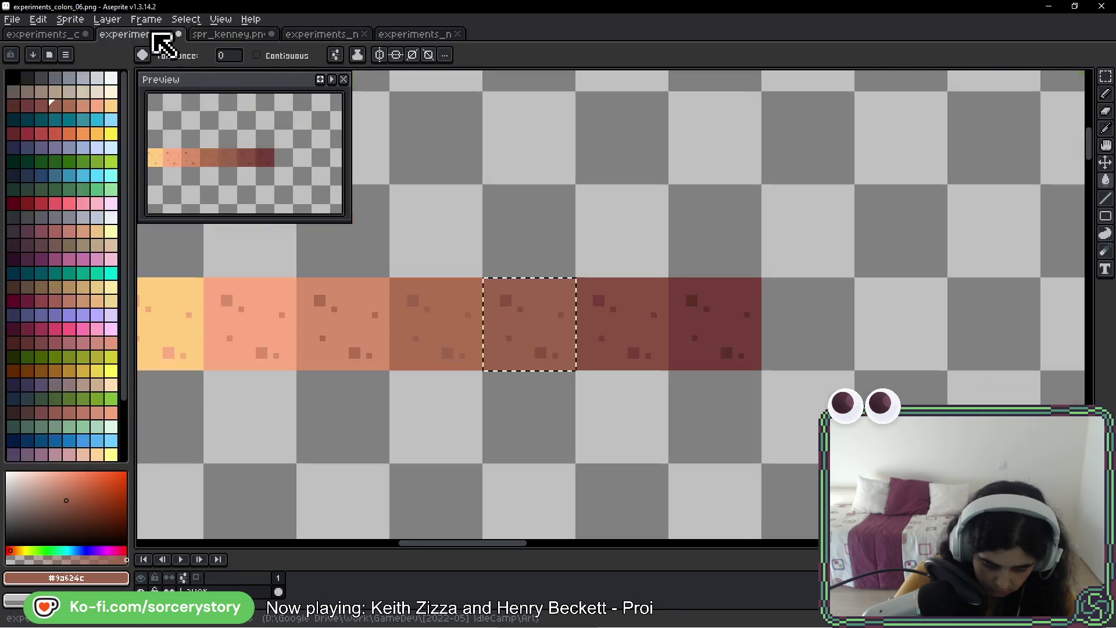
{"action": "scroll", "coordinate": [513, 303], "scroll_direction": "up", "scroll_amount": 3}
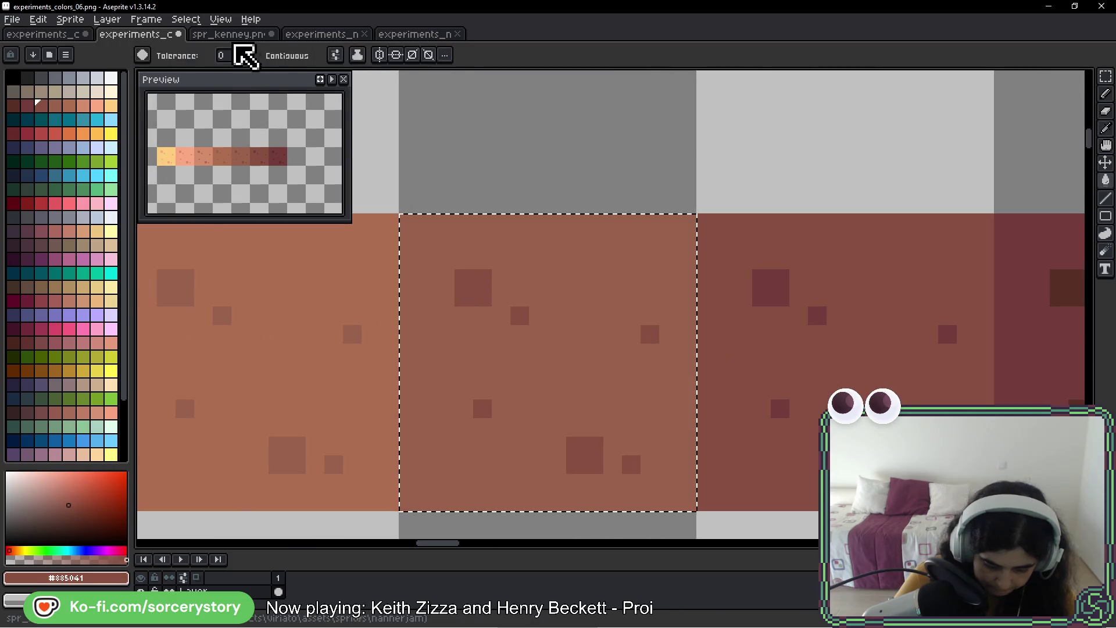
{"action": "left_click", "coordinate": [229, 36]}
{"action": "scroll", "coordinate": [653, 312], "scroll_direction": "down", "scroll_amount": 3}
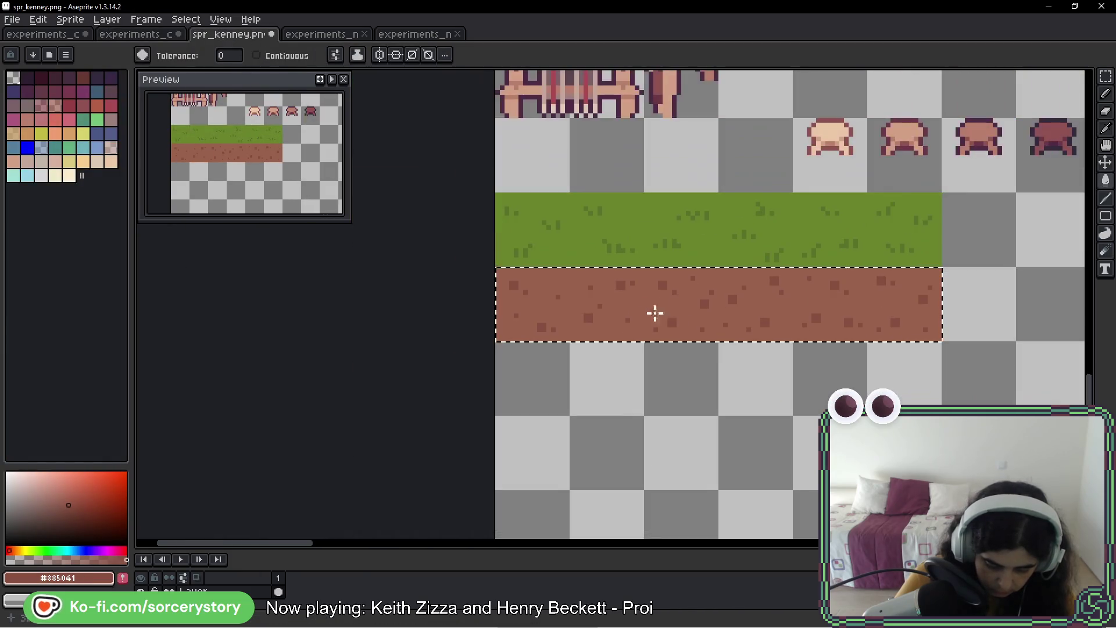
{"action": "left_click_drag", "start_coordinate": [813, 316], "coordinate": [639, 317]}
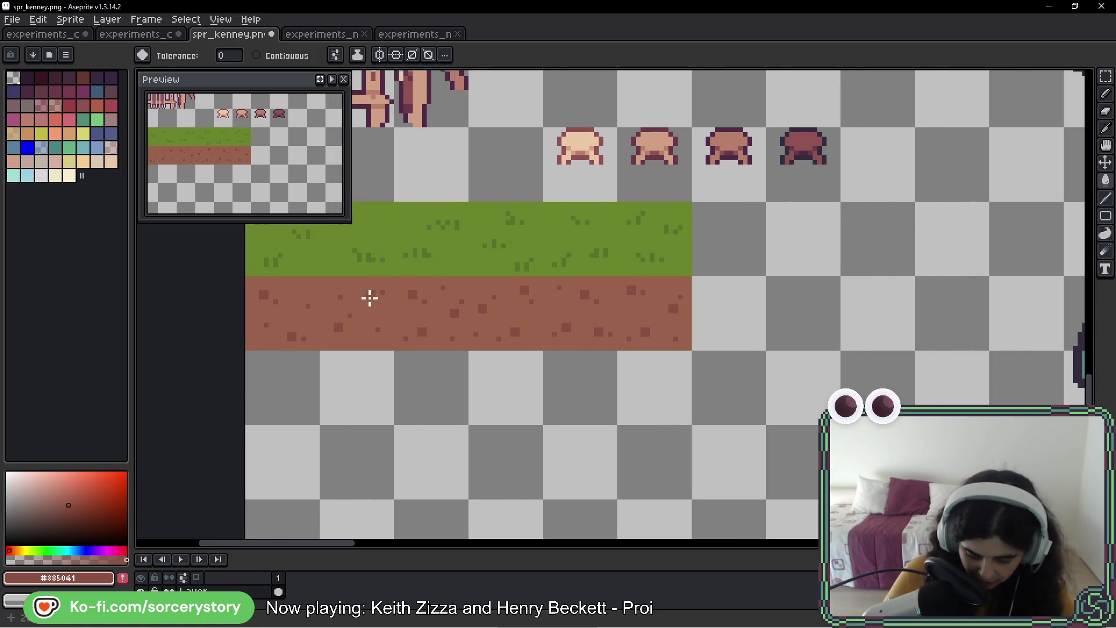
- Save spr_kenney.png, experiments_colors_06 and experiments_colors_05, then switch to the game
{"action": "key", "text": "ctrl+s"}
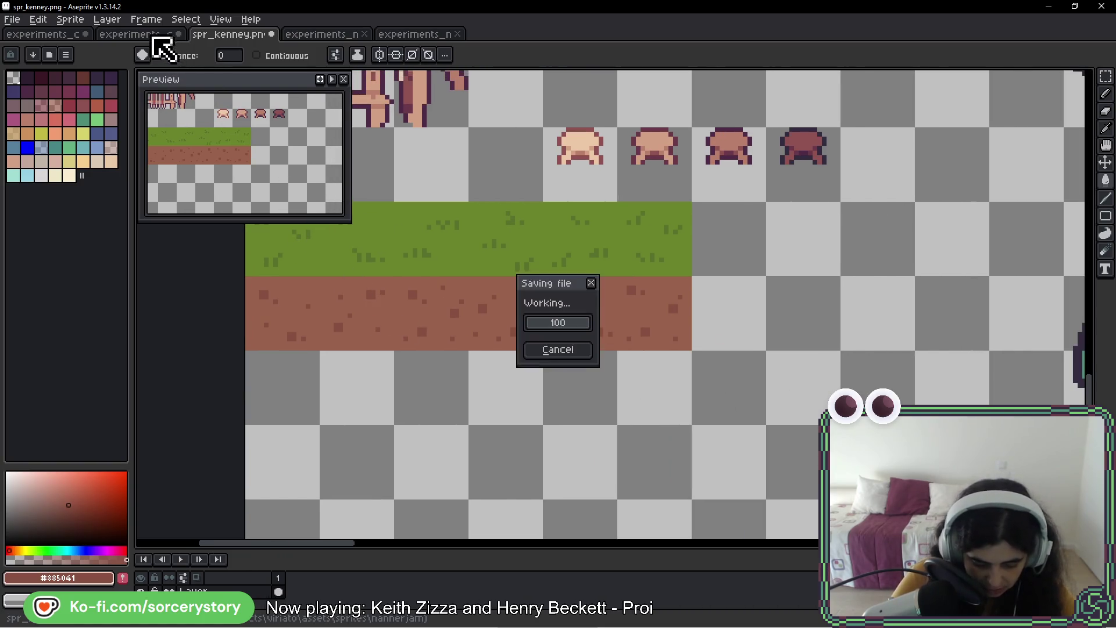
{"action": "left_click", "coordinate": [150, 35]}
{"action": "key", "text": "ctrl+s"}
{"action": "left_click", "coordinate": [45, 35]}
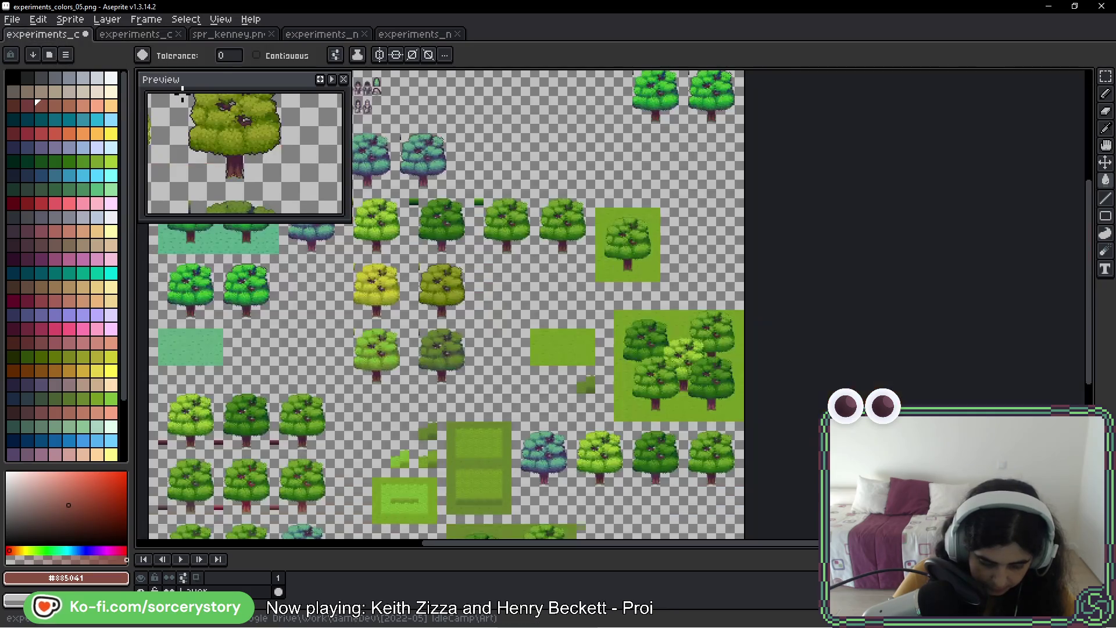
{"action": "key", "text": "ctrl+s"}
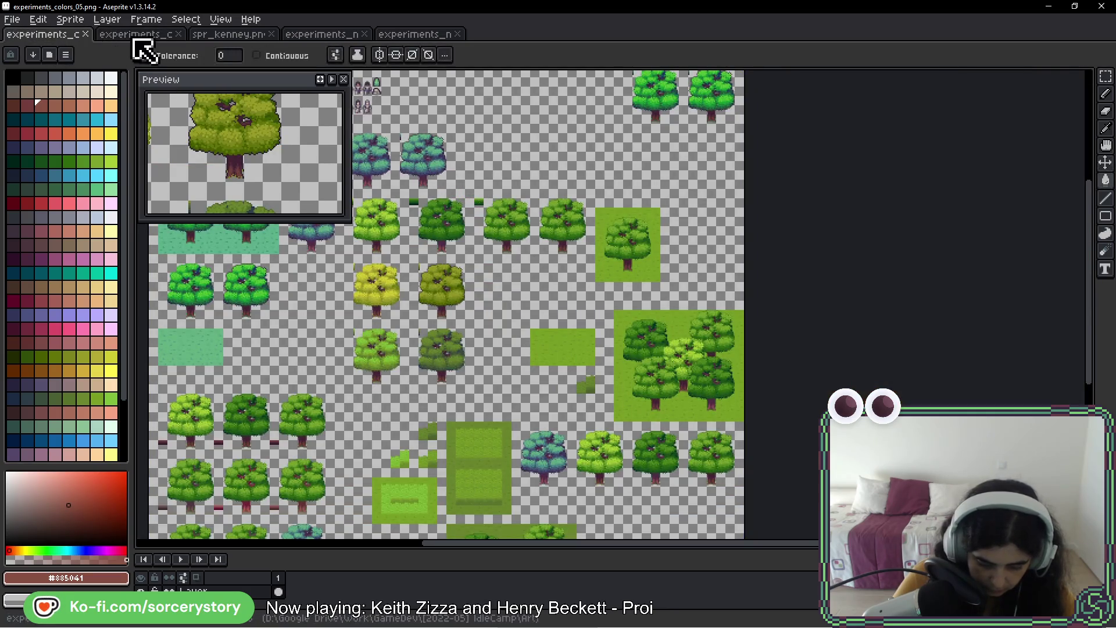
{"action": "left_click", "coordinate": [136, 35]}
{"action": "scroll", "coordinate": [540, 265], "scroll_direction": "down", "scroll_amount": 3}
{"action": "key", "text": "i"}
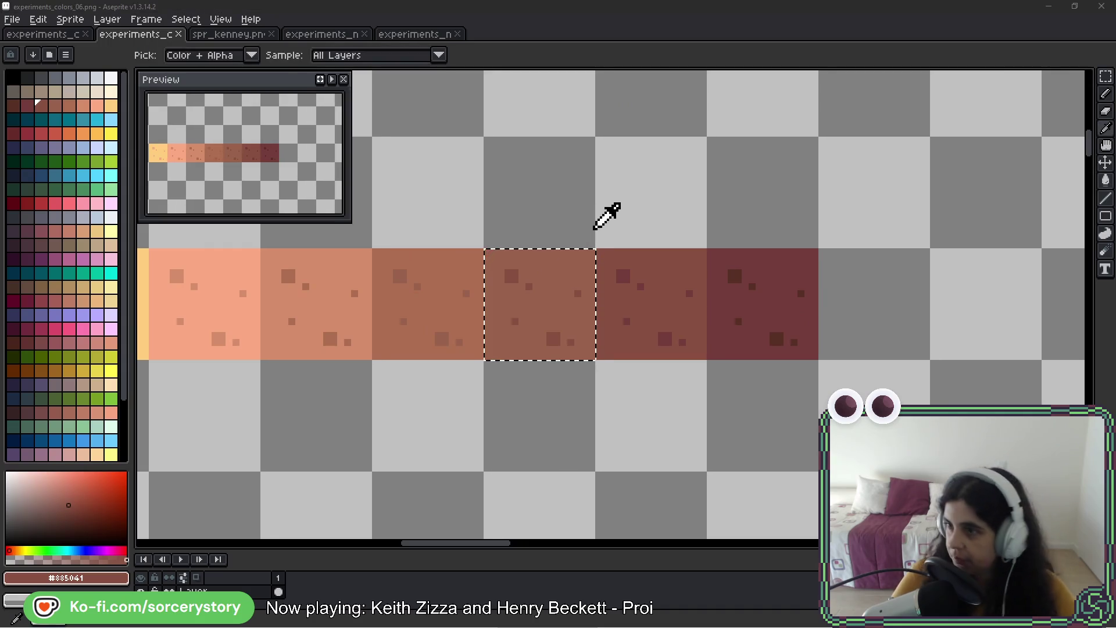
{"action": "key", "text": "alt+Tab"}
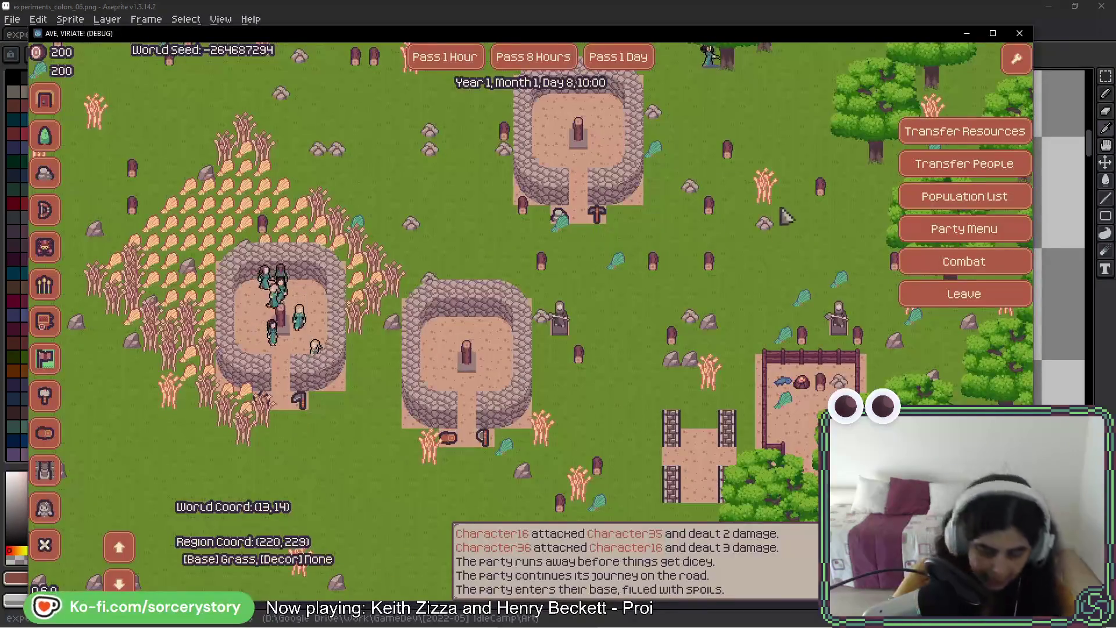
- Read the Stone Hut and Forester info panels while panning the village with W, A, S, D
{"action": "mouse_move", "coordinate": [411, 355]}
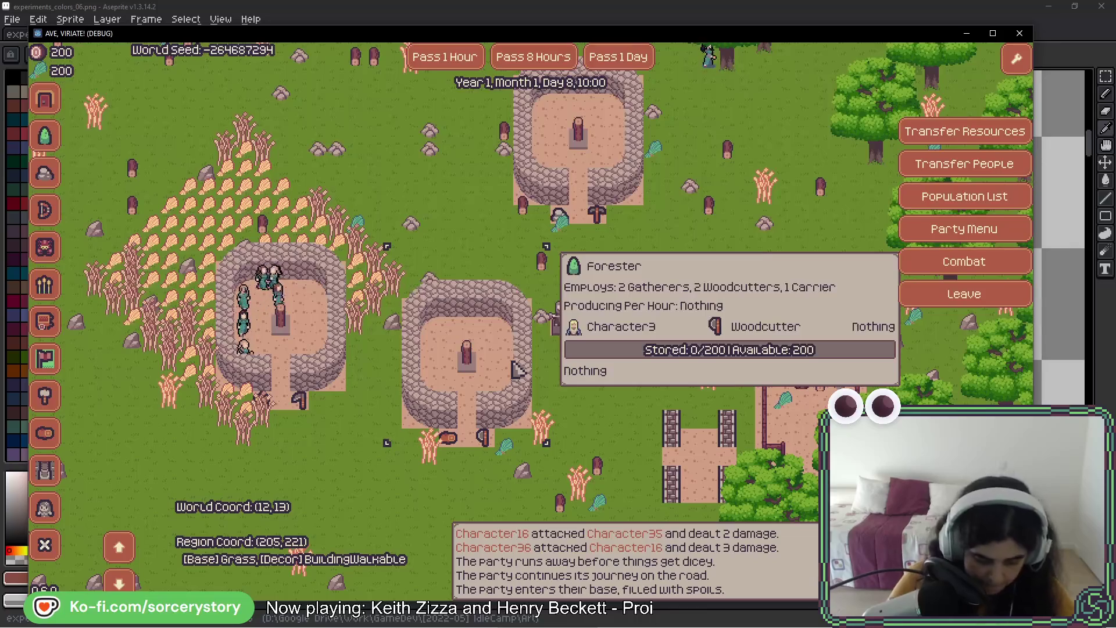
{"action": "mouse_move", "coordinate": [608, 170]}
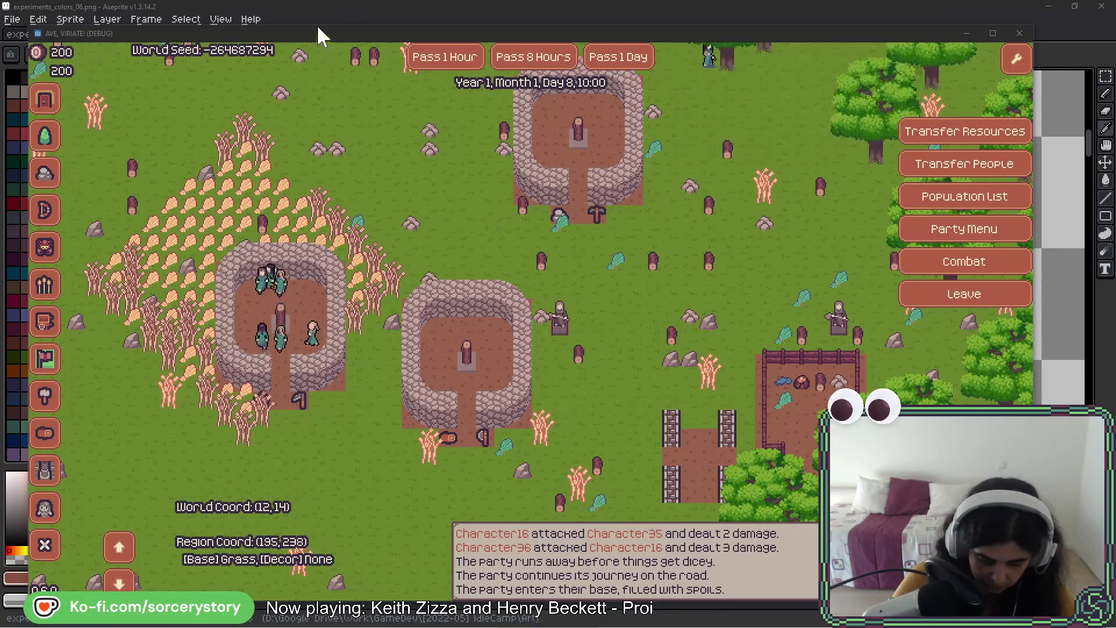
{"action": "left_click", "coordinate": [495, 251]}
{"action": "key", "text": "d"}
{"action": "key", "text": "w"}
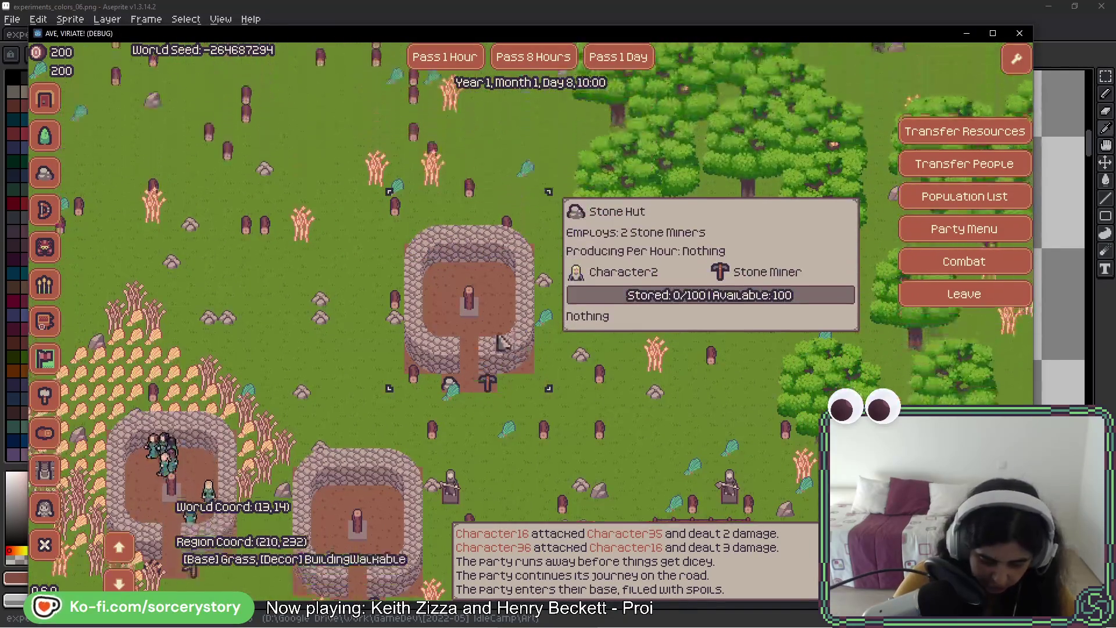
{"action": "mouse_move", "coordinate": [495, 389]}
{"action": "key", "text": "s"}
{"action": "key", "text": "a"}
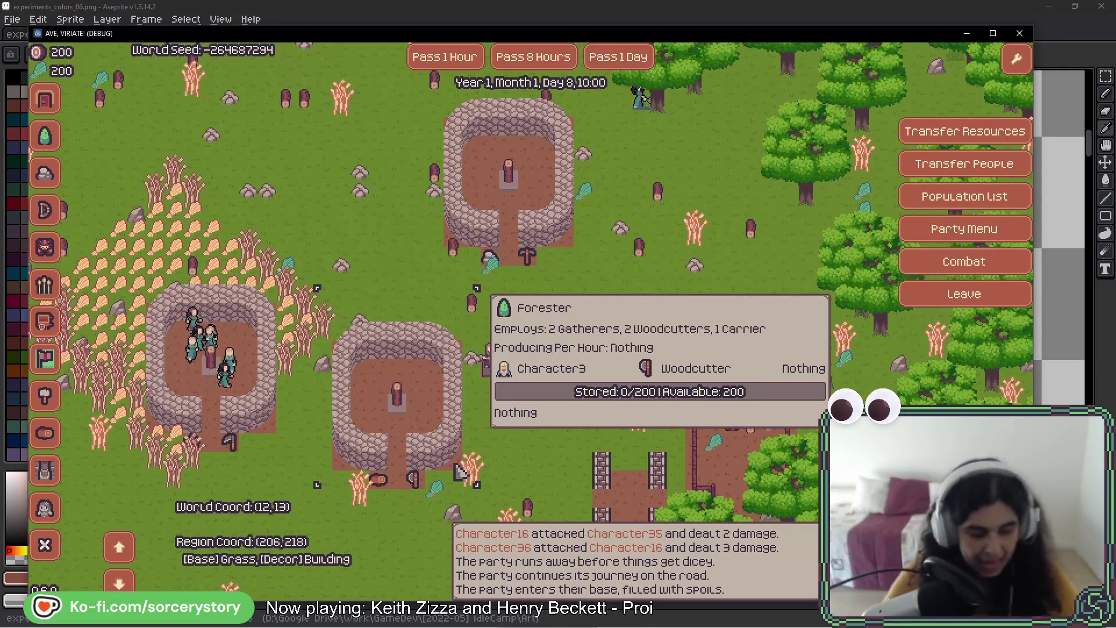
{"action": "key", "text": "a"}
{"action": "key", "text": "s"}
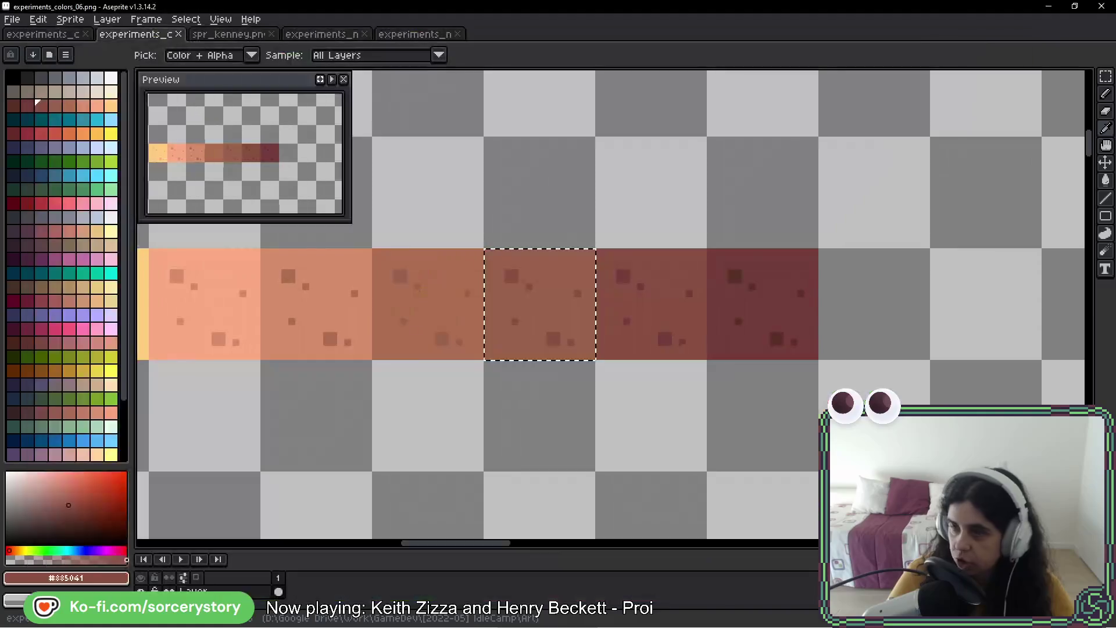
- In spr_kenney.png, find the stumps and logs row and select the stump and three logs
{"action": "left_click", "coordinate": [232, 35]}
{"action": "scroll", "coordinate": [448, 283], "scroll_direction": "down", "scroll_amount": 2}
{"action": "mouse_move", "coordinate": [670, 312]}
{"action": "left_mouse_down"}
{"action": "mouse_move", "coordinate": [585, 145]}
{"action": "mouse_move", "coordinate": [240, 398]}
{"action": "left_mouse_up"}
{"action": "mouse_move", "coordinate": [588, 260]}
{"action": "left_mouse_down"}
{"action": "mouse_move", "coordinate": [423, 468]}
{"action": "mouse_move", "coordinate": [444, 430]}
{"action": "mouse_move", "coordinate": [442, 407]}
{"action": "mouse_move", "coordinate": [531, 366]}
{"action": "mouse_move", "coordinate": [593, 167]}
{"action": "mouse_move", "coordinate": [299, 194]}
{"action": "left_mouse_up"}
{"action": "mouse_move", "coordinate": [625, 249]}
{"action": "left_mouse_down"}
{"action": "mouse_move", "coordinate": [494, 254]}
{"action": "mouse_move", "coordinate": [438, 463]}
{"action": "mouse_move", "coordinate": [509, 210]}
{"action": "mouse_move", "coordinate": [864, 267]}
{"action": "mouse_move", "coordinate": [535, 324]}
{"action": "mouse_move", "coordinate": [654, 324]}
{"action": "mouse_move", "coordinate": [715, 451]}
{"action": "left_mouse_up"}
{"action": "left_click_drag", "start_coordinate": [567, 331], "coordinate": [558, 458]}
{"action": "left_click_drag", "start_coordinate": [736, 224], "coordinate": [707, 450]}
{"action": "left_click_drag", "start_coordinate": [655, 316], "coordinate": [269, 379]}
{"action": "left_click_drag", "start_coordinate": [588, 211], "coordinate": [597, 268]}
{"action": "scroll", "coordinate": [608, 374], "scroll_direction": "up", "scroll_amount": 4}
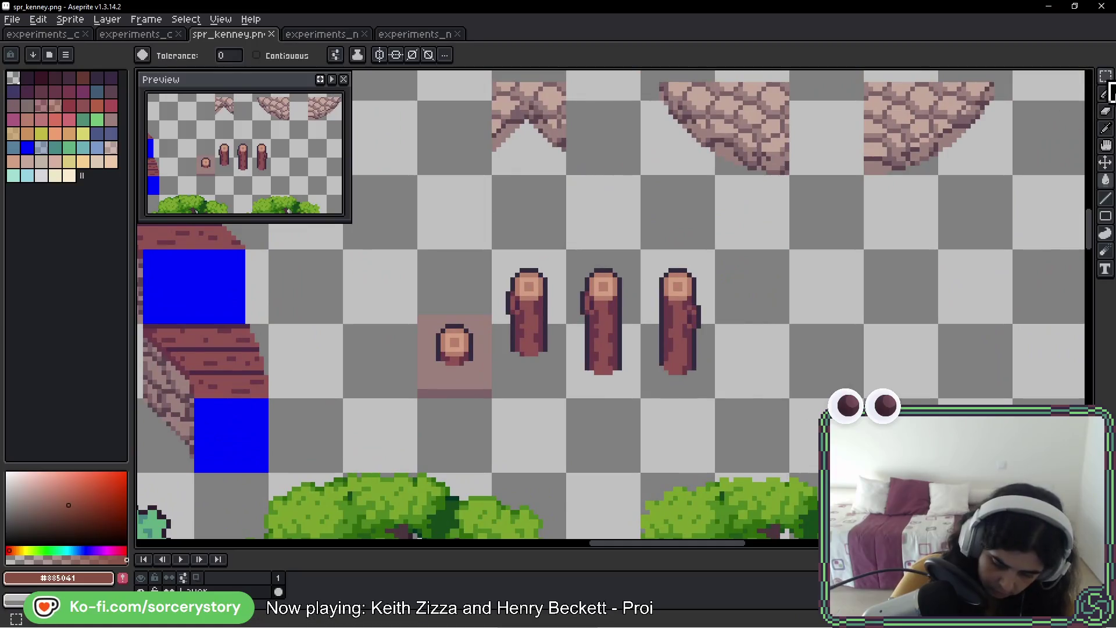
{"action": "left_click", "coordinate": [1106, 80]}
{"action": "left_click_drag", "start_coordinate": [442, 273], "coordinate": [630, 326]}
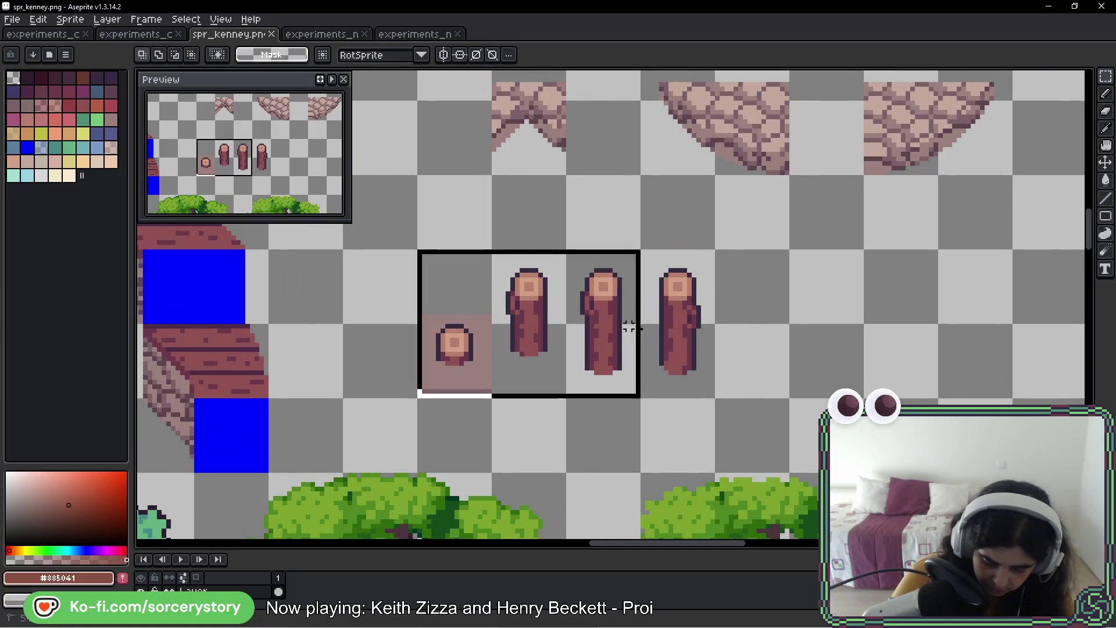
{"action": "key", "text": "w"}
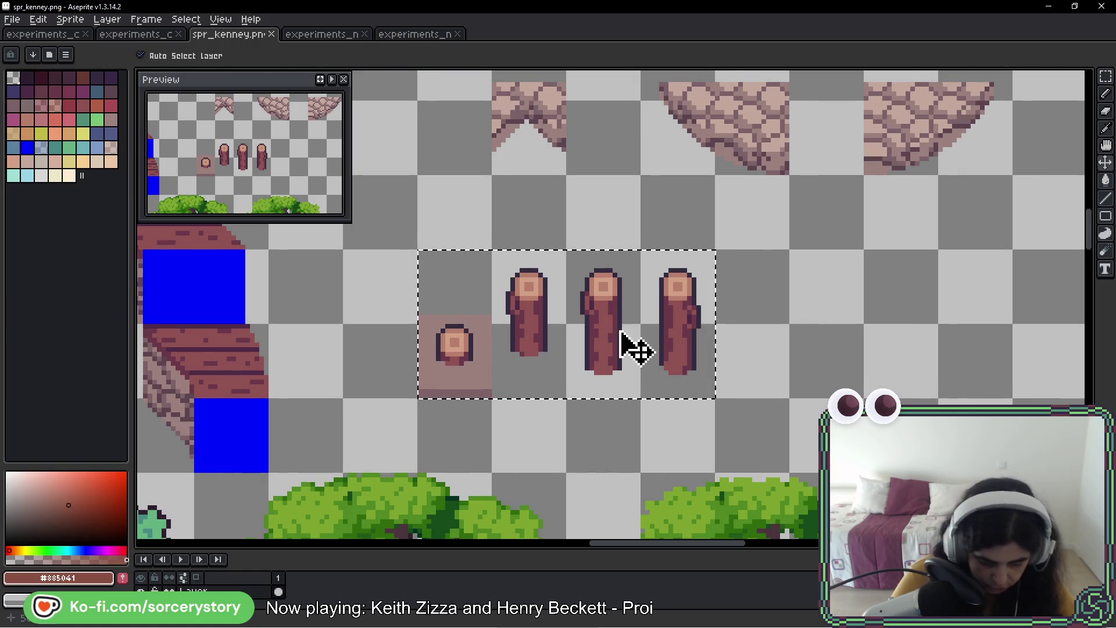
- Close experiments_nature_01.png and experiments_nature_02.png
{"action": "left_click", "coordinate": [437, 35]}
{"action": "left_click", "coordinate": [314, 36]}
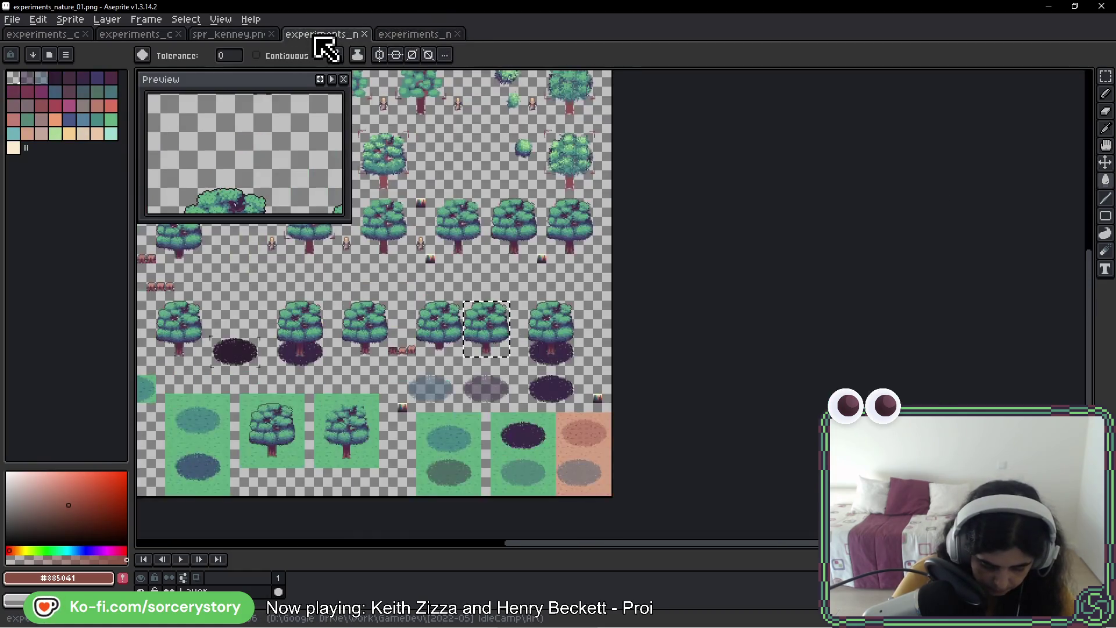
{"action": "left_click", "coordinate": [364, 34]}
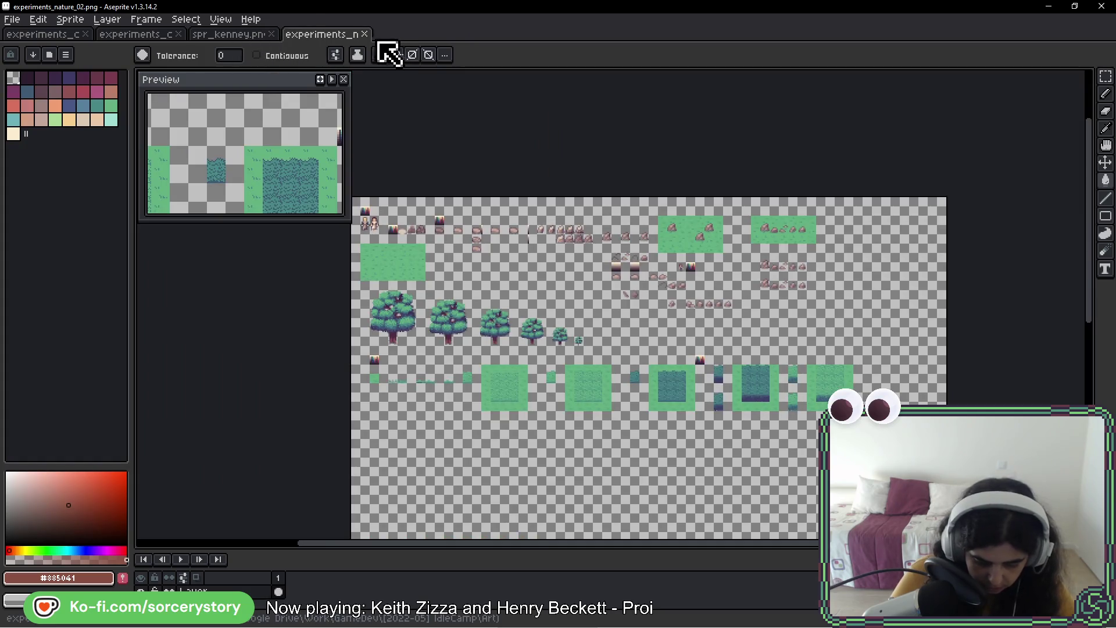
{"action": "left_click", "coordinate": [364, 35]}
- Paste the stump and logs into experiments_colors_06 and drag them to the empty right area
{"action": "left_click", "coordinate": [162, 36]}
{"action": "scroll", "coordinate": [541, 304], "scroll_direction": "down", "scroll_amount": 4}
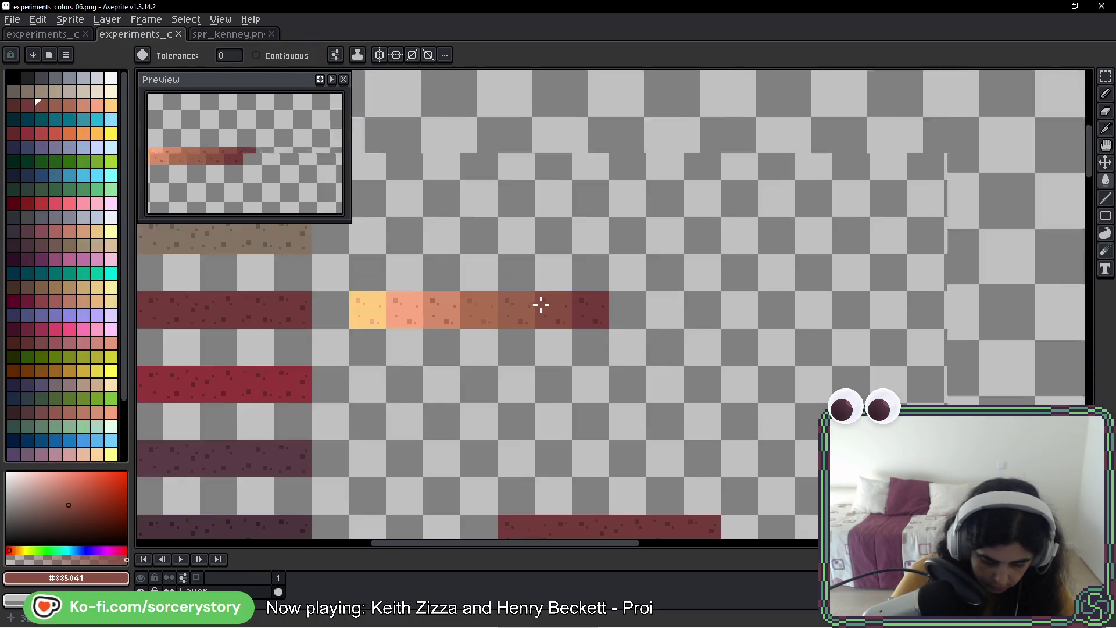
{"action": "scroll", "coordinate": [640, 304], "scroll_direction": "up", "scroll_amount": 3}
{"action": "key", "text": "v"}
{"action": "key", "text": "ctrl+v"}
{"action": "mouse_move", "coordinate": [891, 291]}
{"action": "left_mouse_down"}
{"action": "mouse_move", "coordinate": [135, 75]}
{"action": "mouse_move", "coordinate": [140, 344]}
{"action": "mouse_move", "coordinate": [846, 324]}
{"action": "mouse_move", "coordinate": [1034, 216]}
{"action": "mouse_move", "coordinate": [735, 222]}
{"action": "left_mouse_up"}
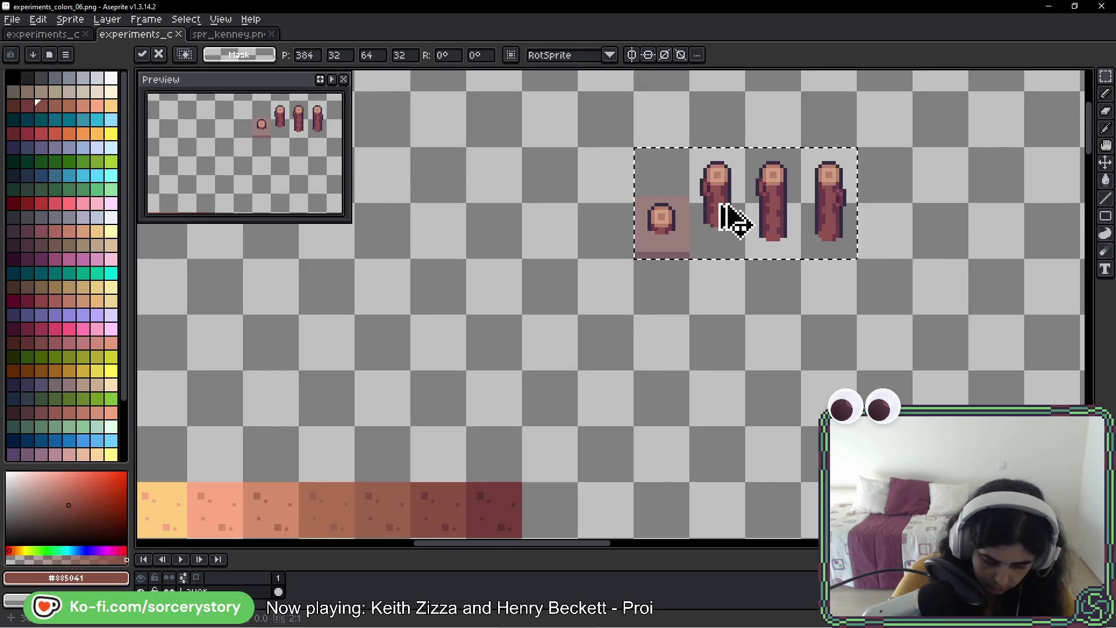
- Confirm the logs' placement, then select the small brown bar beside a tree in experiments_colors_05
{"action": "left_click", "coordinate": [142, 55]}
{"action": "left_click", "coordinate": [59, 34]}
{"action": "scroll", "coordinate": [424, 321], "scroll_direction": "up", "scroll_amount": 2}
{"action": "mouse_move", "coordinate": [424, 322]}
{"action": "left_mouse_down"}
{"action": "mouse_move", "coordinate": [413, 413]}
{"action": "mouse_move", "coordinate": [593, 199]}
{"action": "mouse_move", "coordinate": [522, 265]}
{"action": "left_mouse_up"}
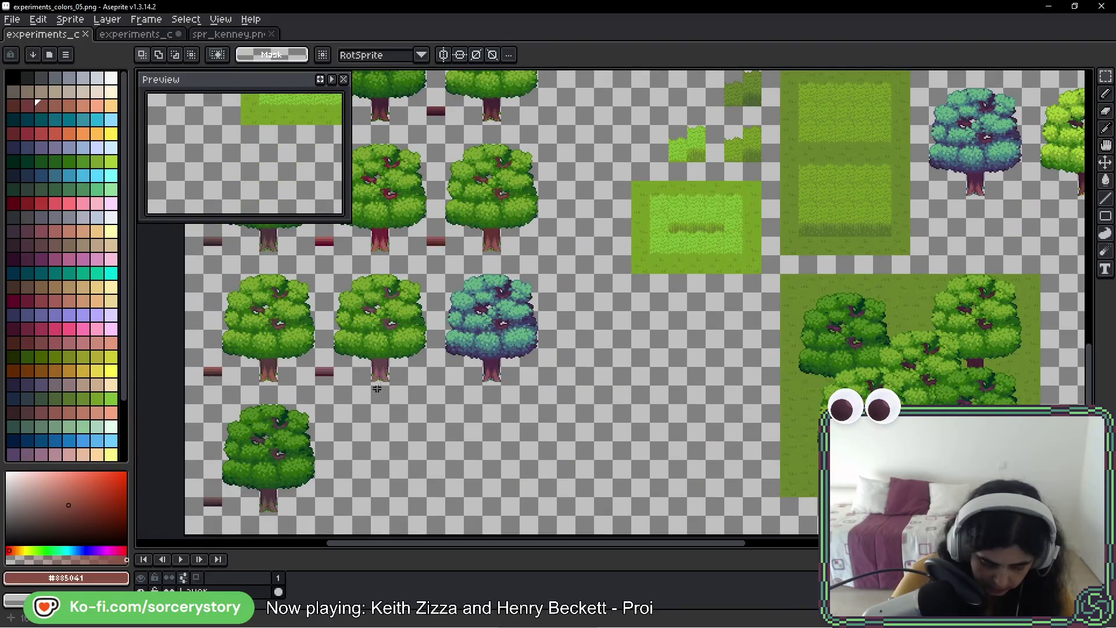
{"action": "left_click_drag", "start_coordinate": [326, 289], "coordinate": [500, 392]}
{"action": "scroll", "coordinate": [442, 335], "scroll_direction": "up", "scroll_amount": 3}
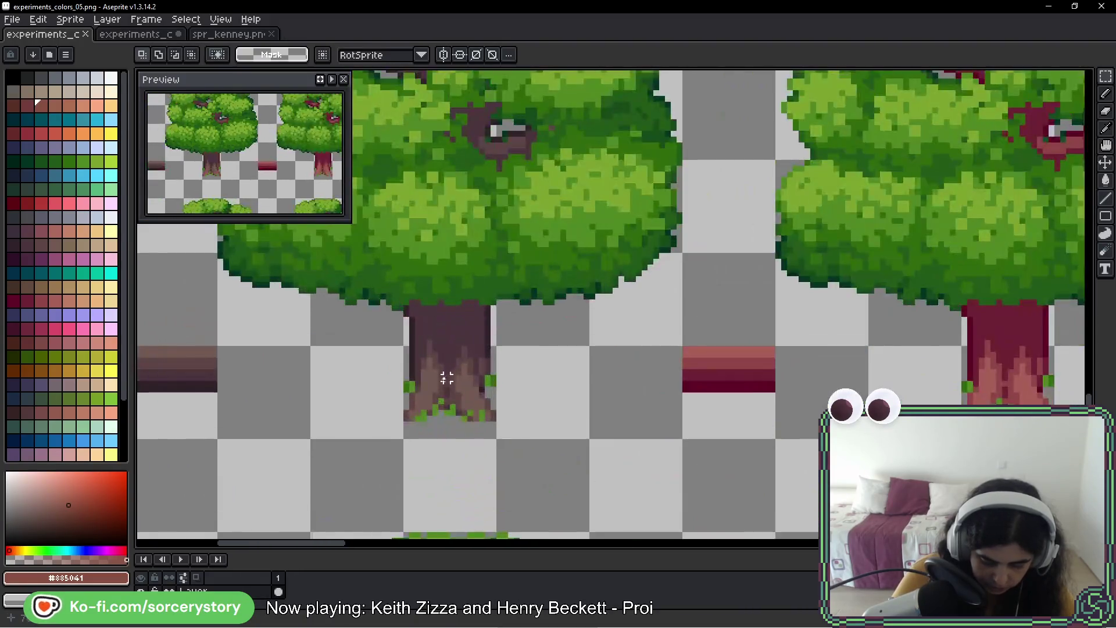
{"action": "left_click_drag", "start_coordinate": [249, 379], "coordinate": [213, 391]}
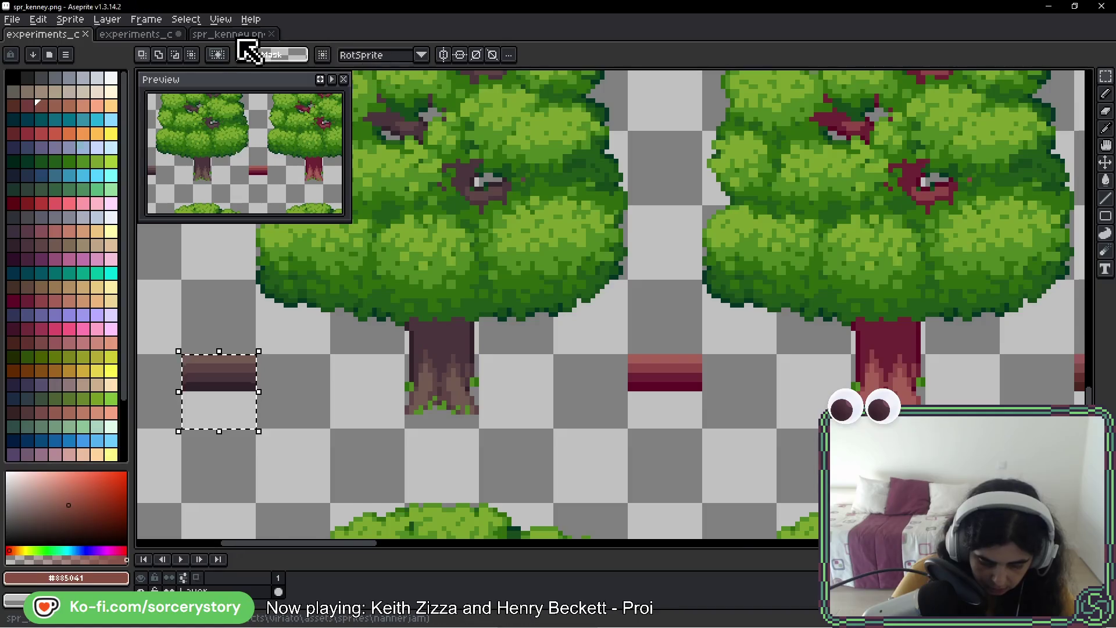
- Paste the brown bar into experiments_colors_06 just left of the stump
{"action": "left_click", "coordinate": [239, 35]}
{"action": "left_click", "coordinate": [174, 35]}
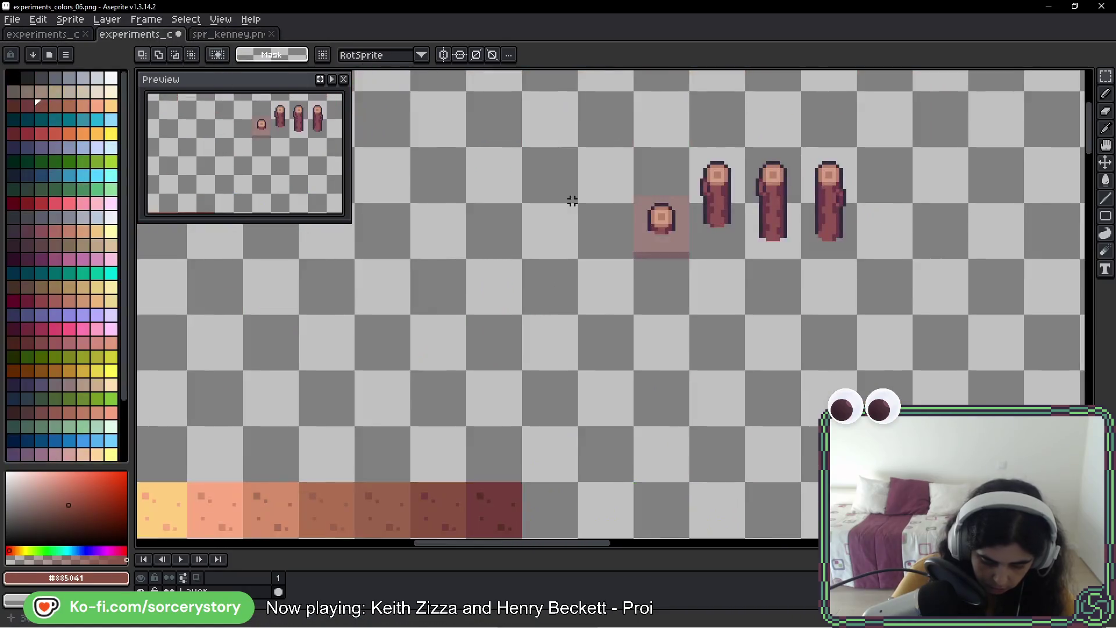
{"action": "scroll", "coordinate": [662, 264], "scroll_direction": "right", "scroll_amount": 5}
{"action": "mouse_move", "coordinate": [519, 237]}
{"action": "left_mouse_down"}
{"action": "mouse_move", "coordinate": [602, 281]}
{"action": "mouse_move", "coordinate": [628, 375]}
{"action": "left_mouse_up"}
{"action": "key", "text": "ctrl+v"}
{"action": "scroll", "coordinate": [771, 320], "scroll_direction": "right", "scroll_amount": 5}
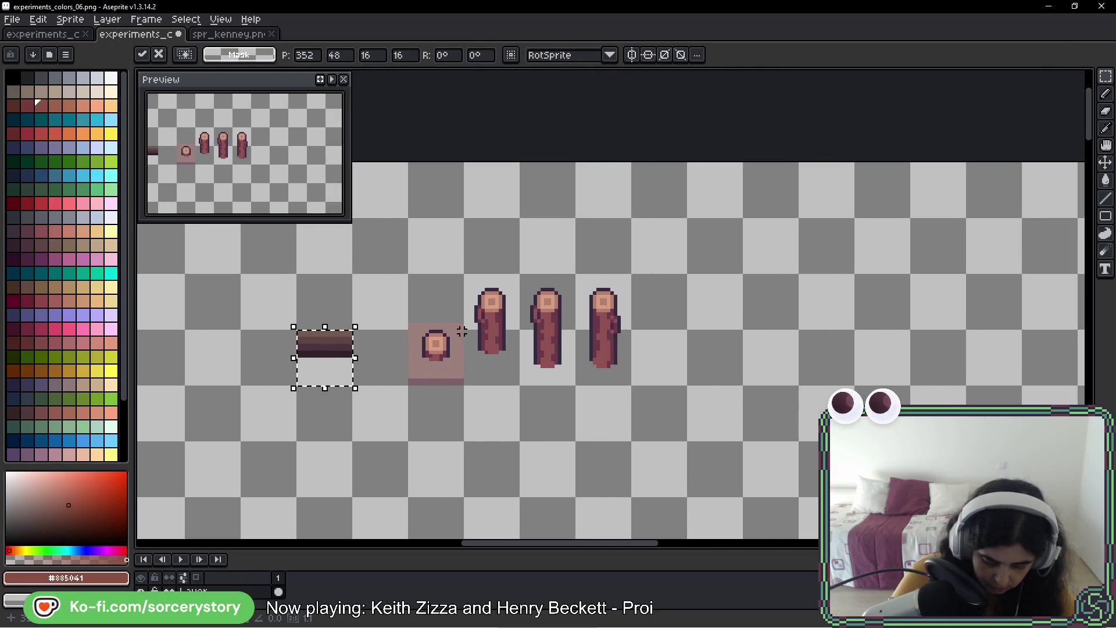
{"action": "left_click", "coordinate": [410, 342]}
- Select the stump and three logs and eyedrop the bar's darkest brown for filling
{"action": "mouse_move", "coordinate": [433, 372]}
{"action": "left_mouse_down"}
{"action": "mouse_move", "coordinate": [517, 293]}
{"action": "mouse_move", "coordinate": [647, 309]}
{"action": "mouse_move", "coordinate": [632, 305]}
{"action": "mouse_move", "coordinate": [633, 317]}
{"action": "left_mouse_up"}
{"action": "key", "text": "w"}
{"action": "scroll", "coordinate": [309, 339], "scroll_direction": "up", "scroll_amount": 3}
{"action": "key", "text": "i"}
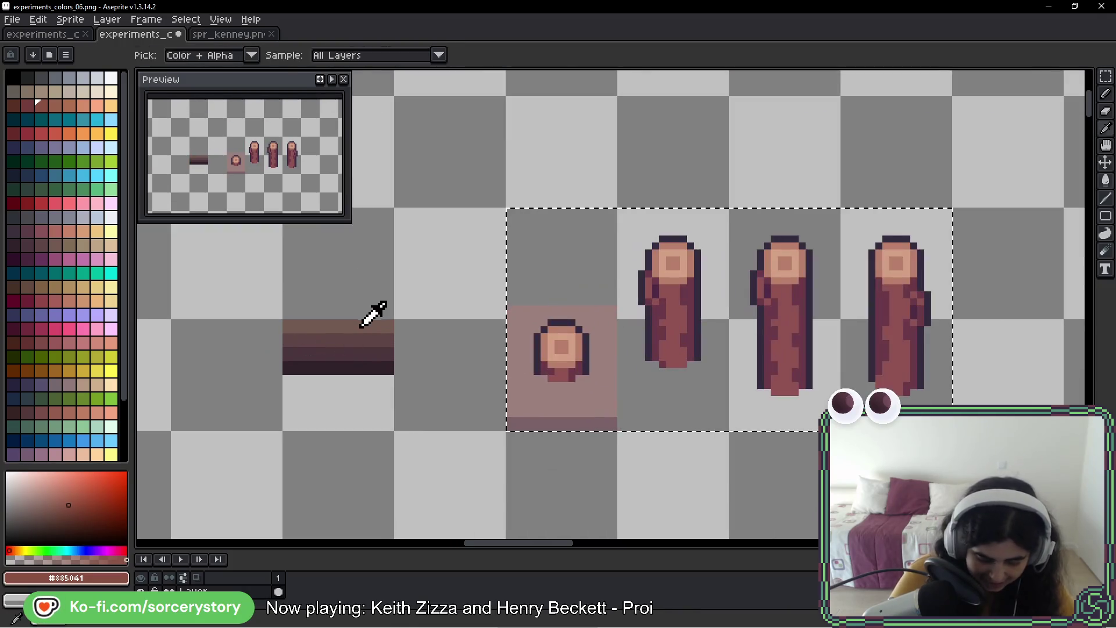
{"action": "left_click", "coordinate": [363, 359]}
{"action": "key", "text": "w"}
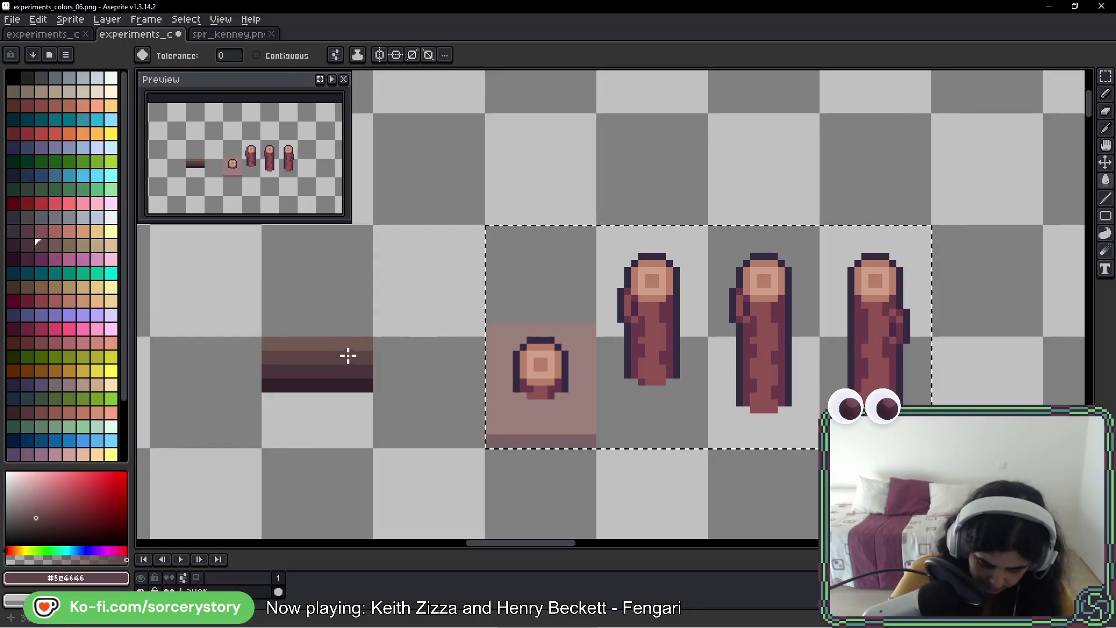
- Recolour the logs' pink bark tones with the bar's mid and darker browns
{"action": "key", "text": "i"}
{"action": "left_click", "coordinate": [366, 342]}
{"action": "key", "text": "w"}
{"action": "left_click", "coordinate": [660, 340]}
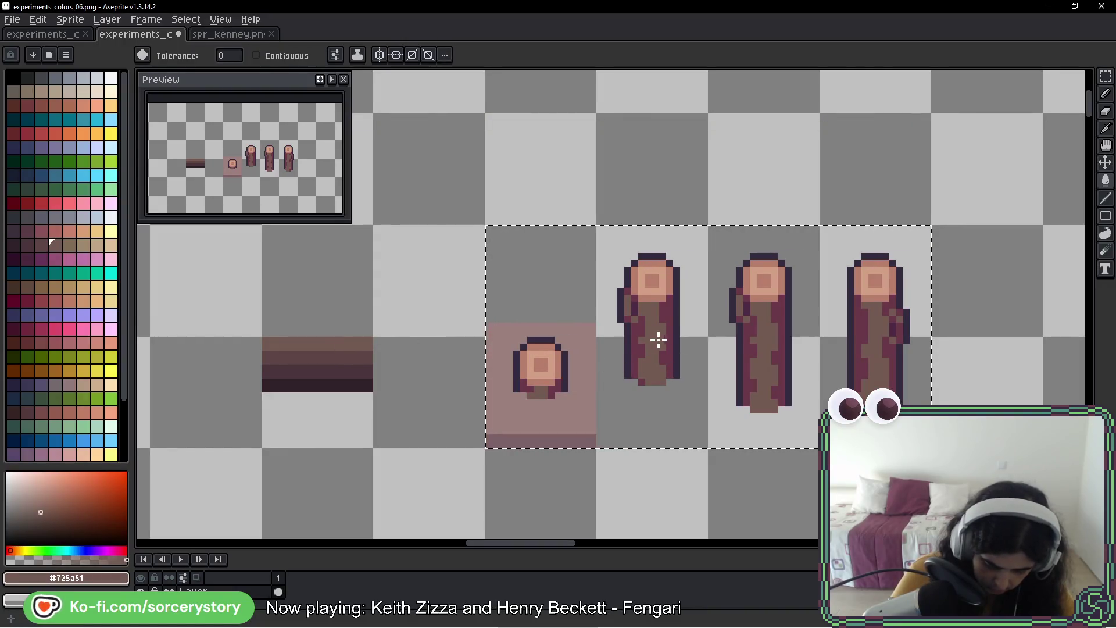
{"action": "left_click", "coordinate": [353, 343], "text": "alt"}
{"action": "left_click", "coordinate": [634, 332]}
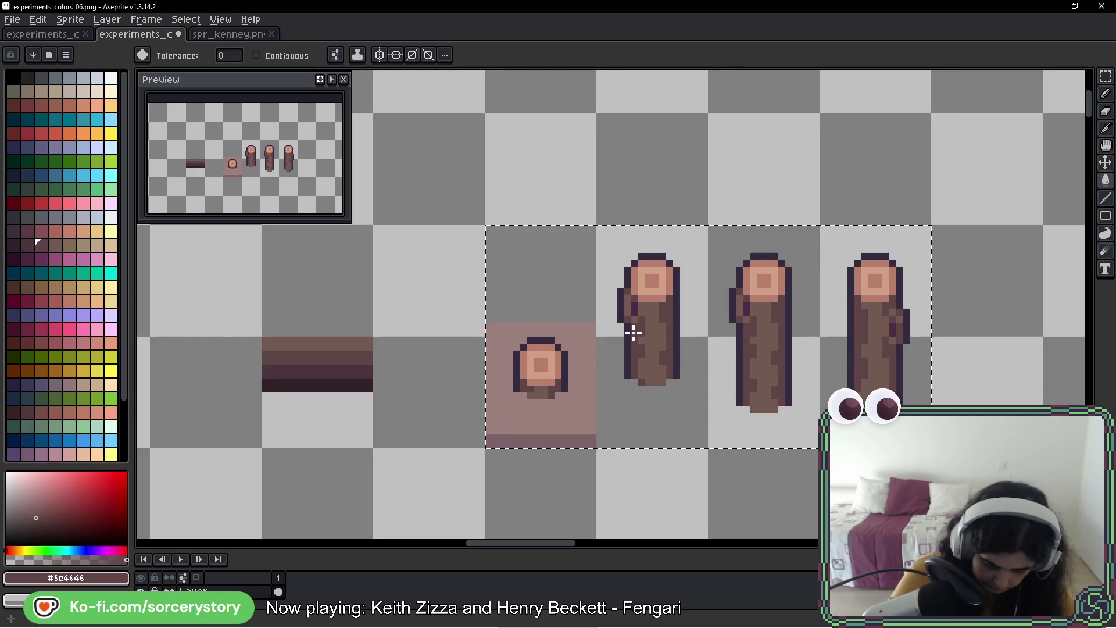
{"action": "scroll", "coordinate": [633, 332], "scroll_direction": "up", "scroll_amount": 3}
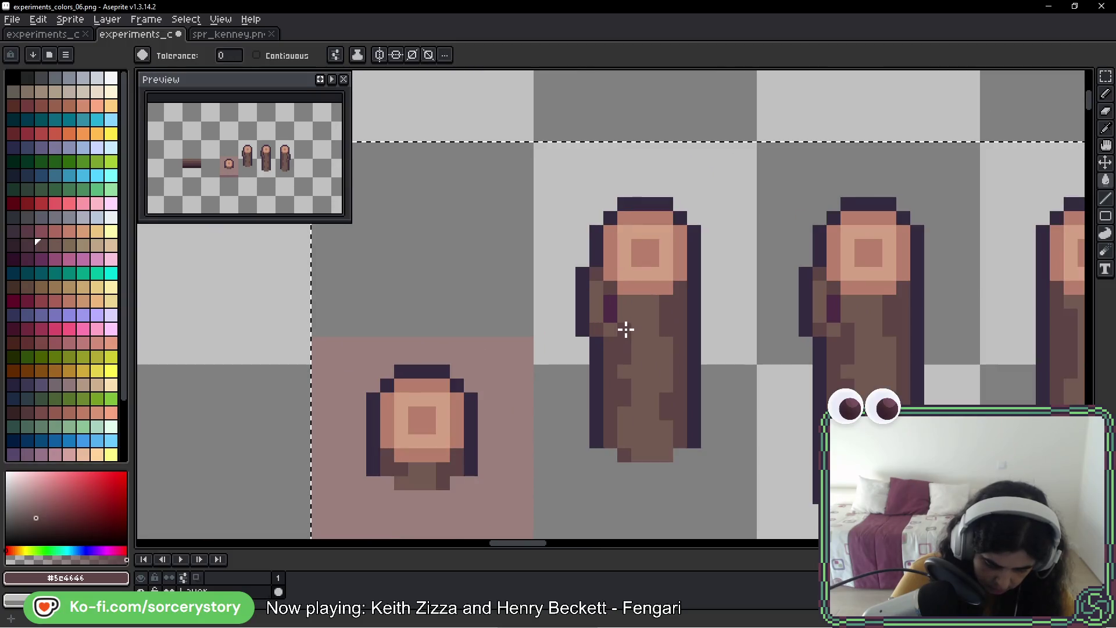
{"action": "scroll", "coordinate": [316, 426], "scroll_direction": "down", "scroll_amount": 1}
{"action": "scroll", "coordinate": [386, 374], "scroll_direction": "left", "scroll_amount": 2}
- Take the deepest brown from the bar and remove the dark outline from the stump and logs
{"action": "left_click", "coordinate": [314, 369], "text": "alt"}
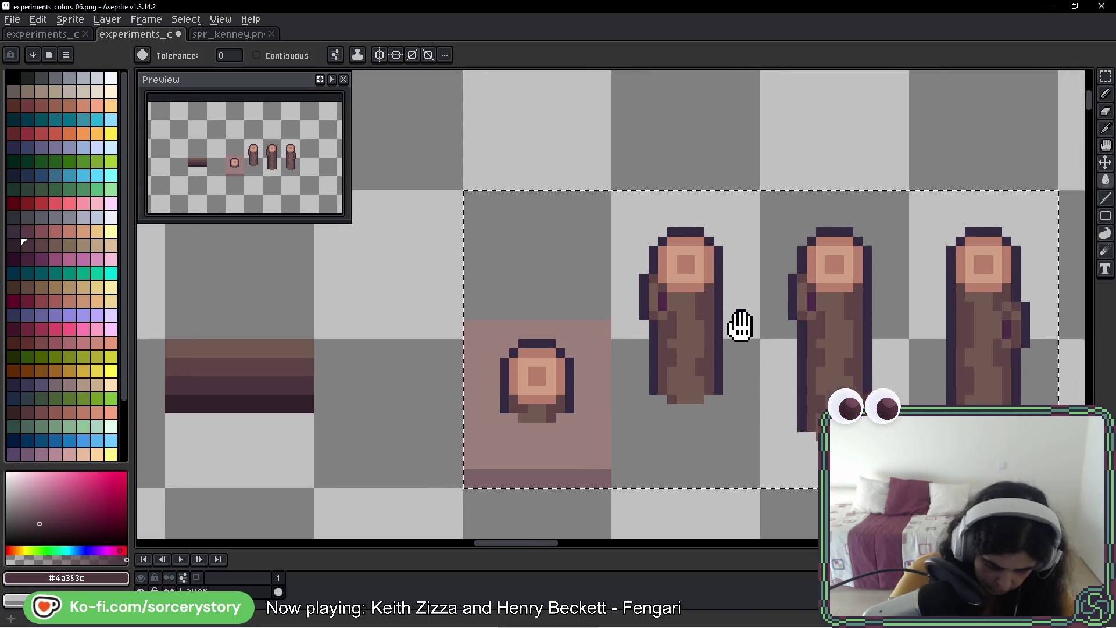
{"action": "scroll", "coordinate": [565, 338], "scroll_direction": "up", "scroll_amount": 3}
{"action": "scroll", "coordinate": [643, 374], "scroll_direction": "down", "scroll_amount": 3}
{"action": "scroll", "coordinate": [644, 373], "scroll_direction": "down", "scroll_amount": 1}
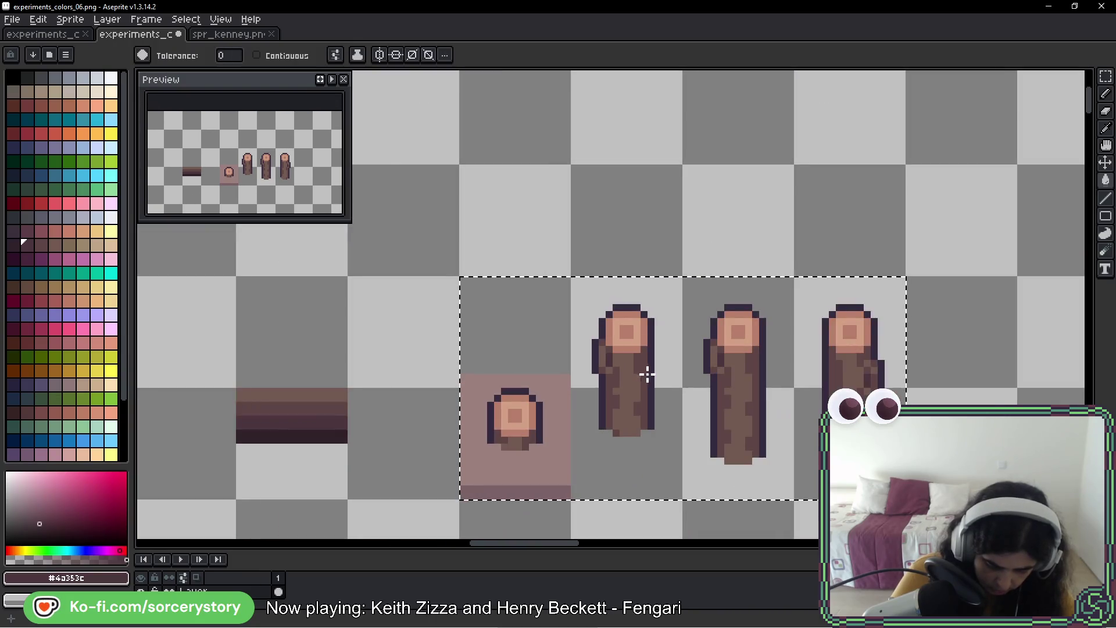
{"action": "scroll", "coordinate": [735, 399], "scroll_direction": "down", "scroll_amount": 1}
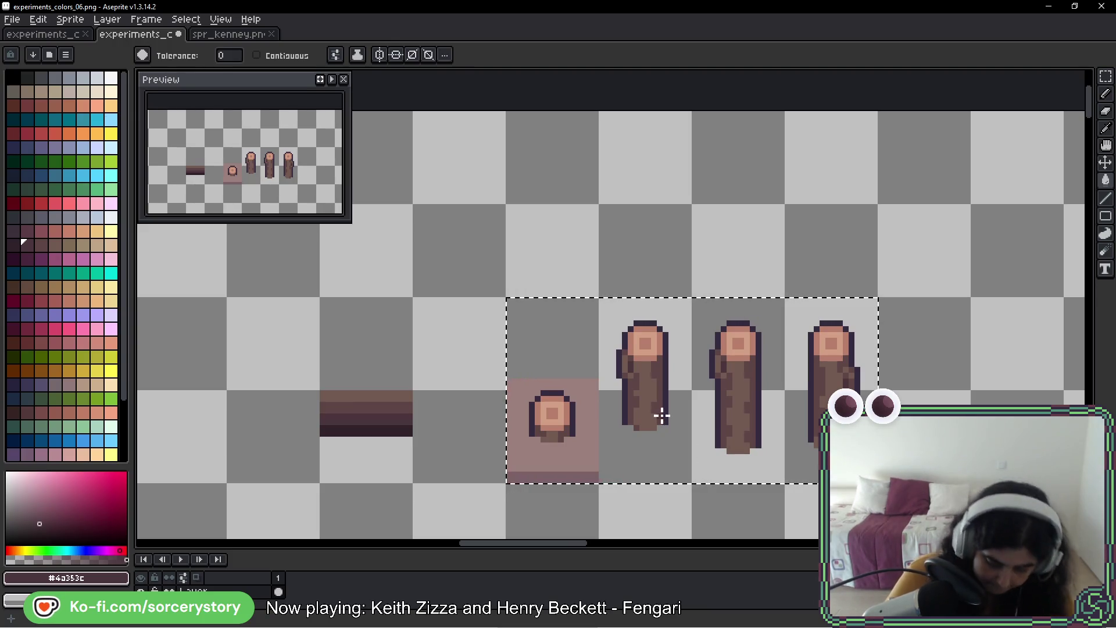
{"action": "scroll", "coordinate": [666, 394], "scroll_direction": "up", "scroll_amount": 1}
{"action": "left_click", "coordinate": [664, 367]}
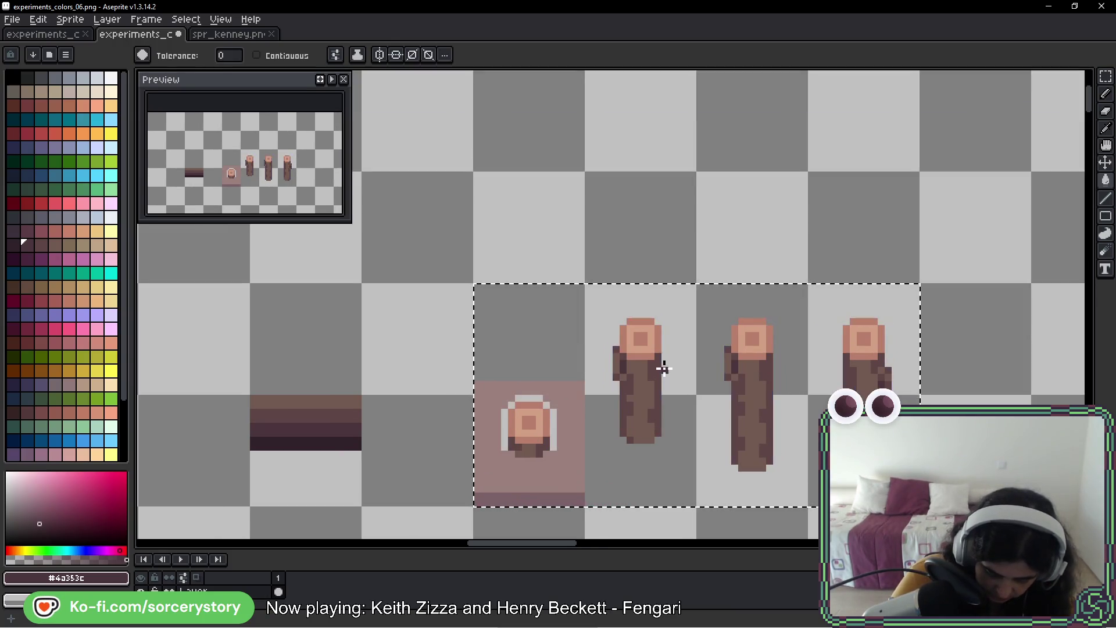
- Deselect, then use the Pencil to paint the stump's grey edge pixels in its pink backdrop colour
{"action": "key", "text": "ctrl+d"}
{"action": "key", "text": "b"}
{"action": "scroll", "coordinate": [610, 471], "scroll_direction": "up", "scroll_amount": 2}
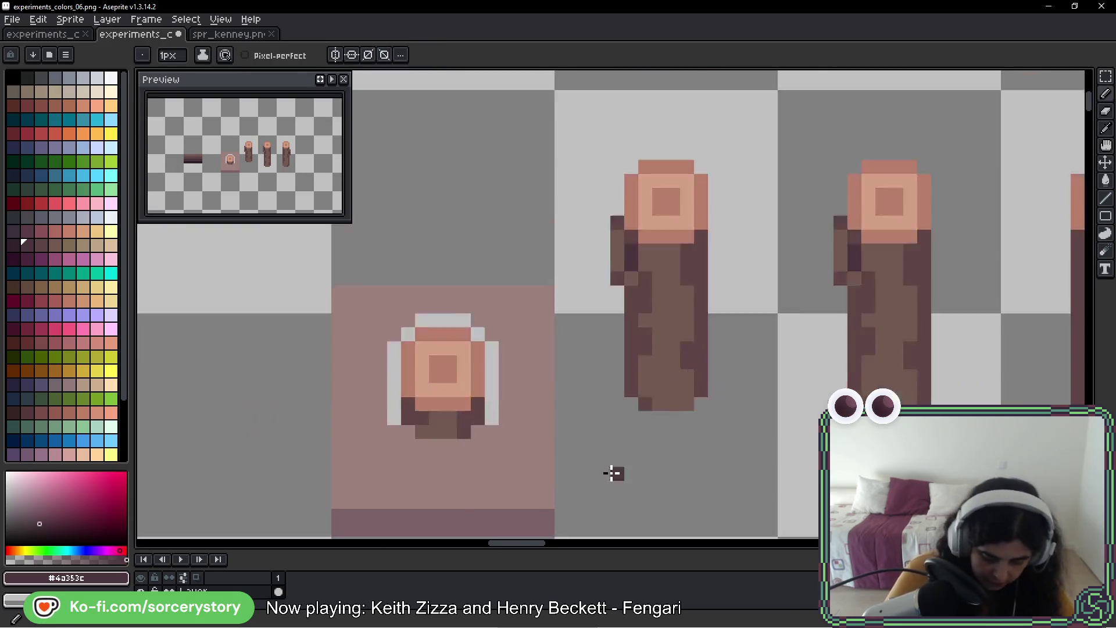
{"action": "left_click", "coordinate": [428, 366], "text": "alt"}
{"action": "scroll", "coordinate": [544, 452], "scroll_direction": "up", "scroll_amount": 1}
{"action": "mouse_move", "coordinate": [508, 452]}
{"action": "left_mouse_down"}
{"action": "mouse_move", "coordinate": [500, 294]}
{"action": "mouse_move", "coordinate": [430, 232]}
{"action": "mouse_move", "coordinate": [279, 256]}
{"action": "mouse_move", "coordinate": [294, 438]}
{"action": "left_mouse_up"}
{"action": "scroll", "coordinate": [559, 431], "scroll_direction": "down", "scroll_amount": 2}
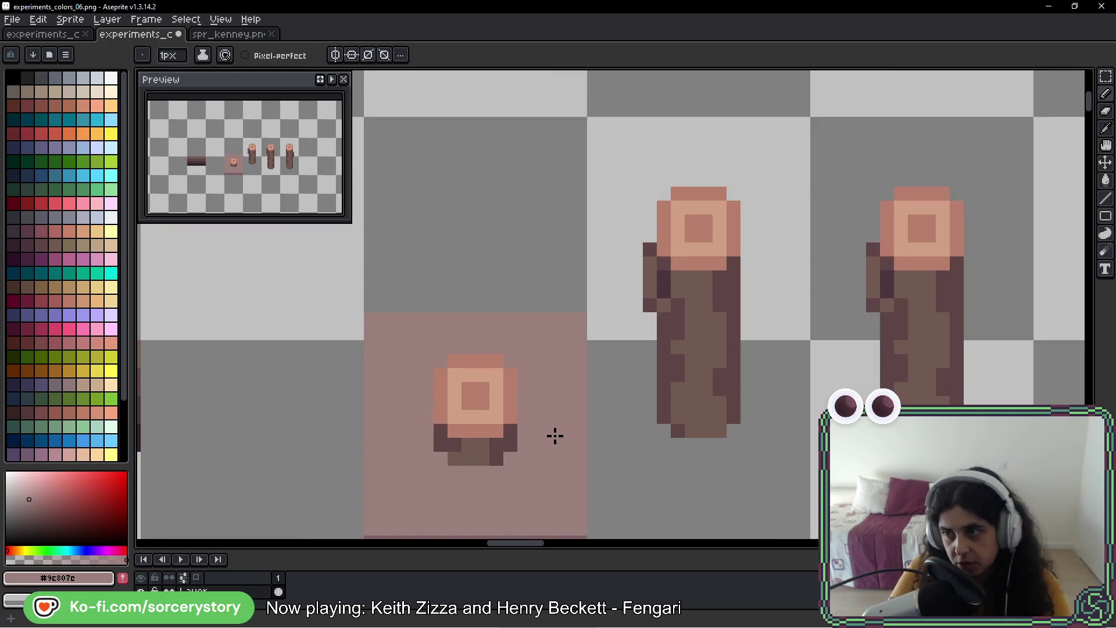
- Select the pink square around the stump and fill it with a brown palette swatch
{"action": "scroll", "coordinate": [554, 450], "scroll_direction": "down", "scroll_amount": 2}
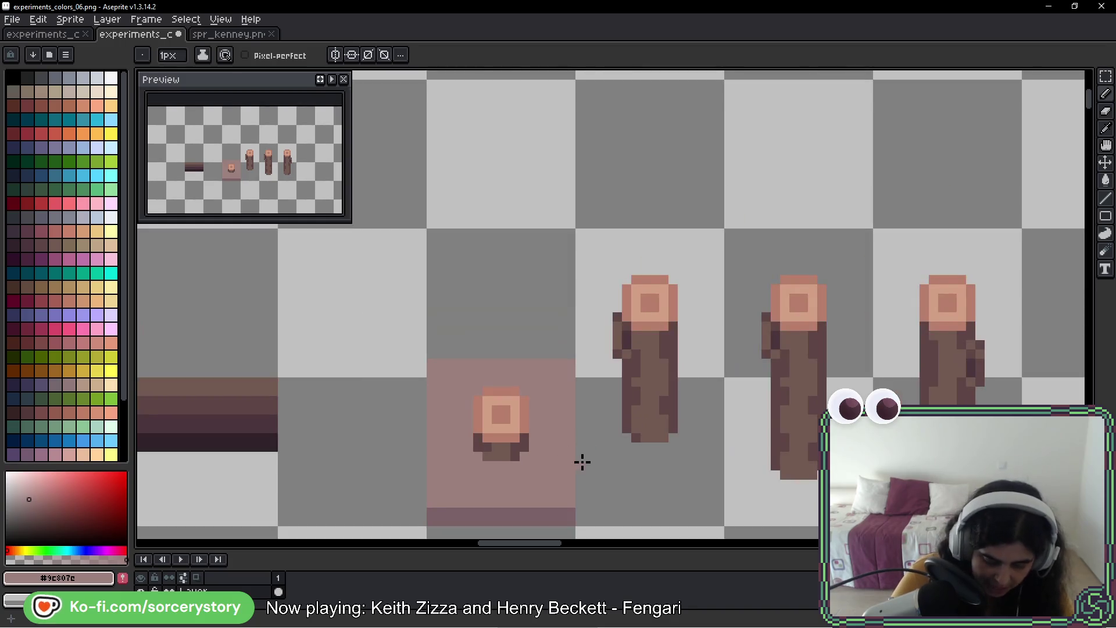
{"action": "key", "text": "w"}
{"action": "left_click", "coordinate": [448, 419]}
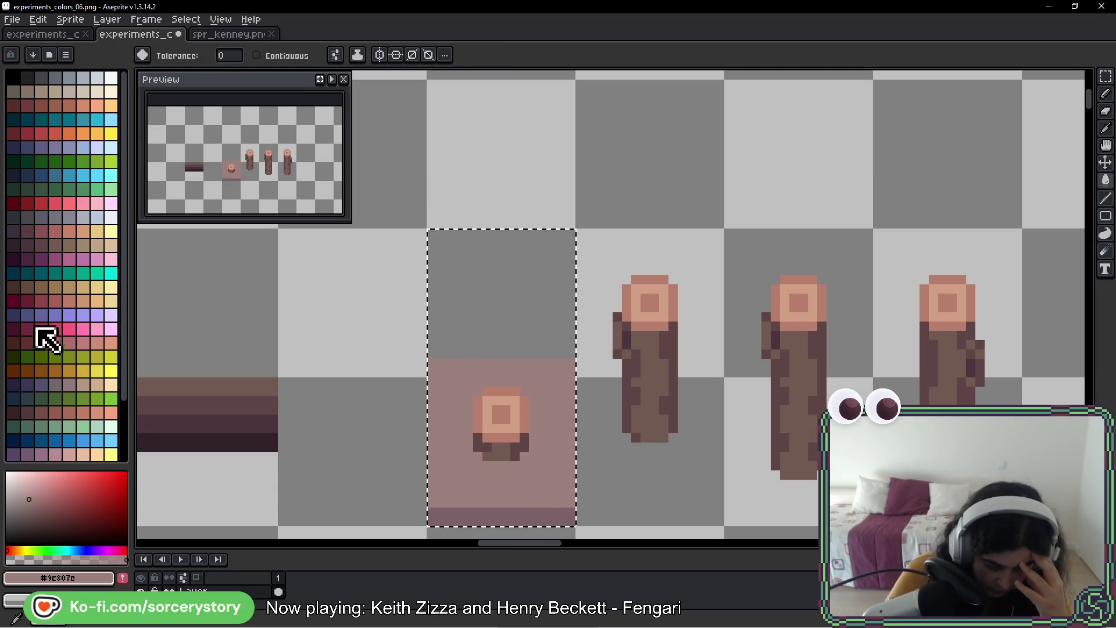
{"action": "scroll", "coordinate": [61, 256], "scroll_direction": "down", "scroll_amount": 3}
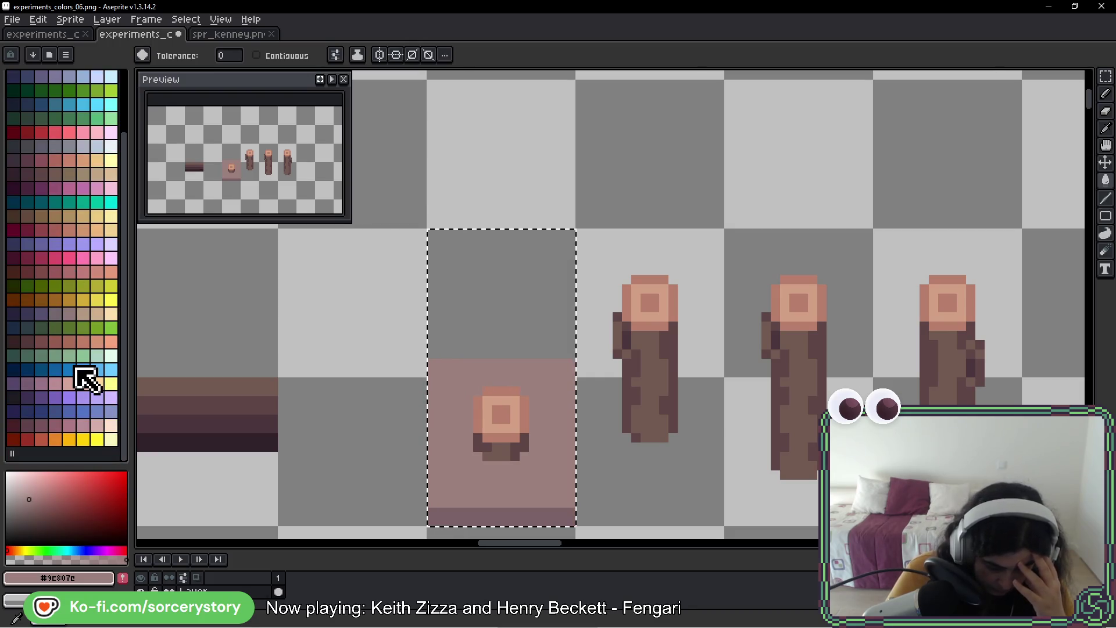
{"action": "scroll", "coordinate": [76, 371], "scroll_direction": "up", "scroll_amount": 3}
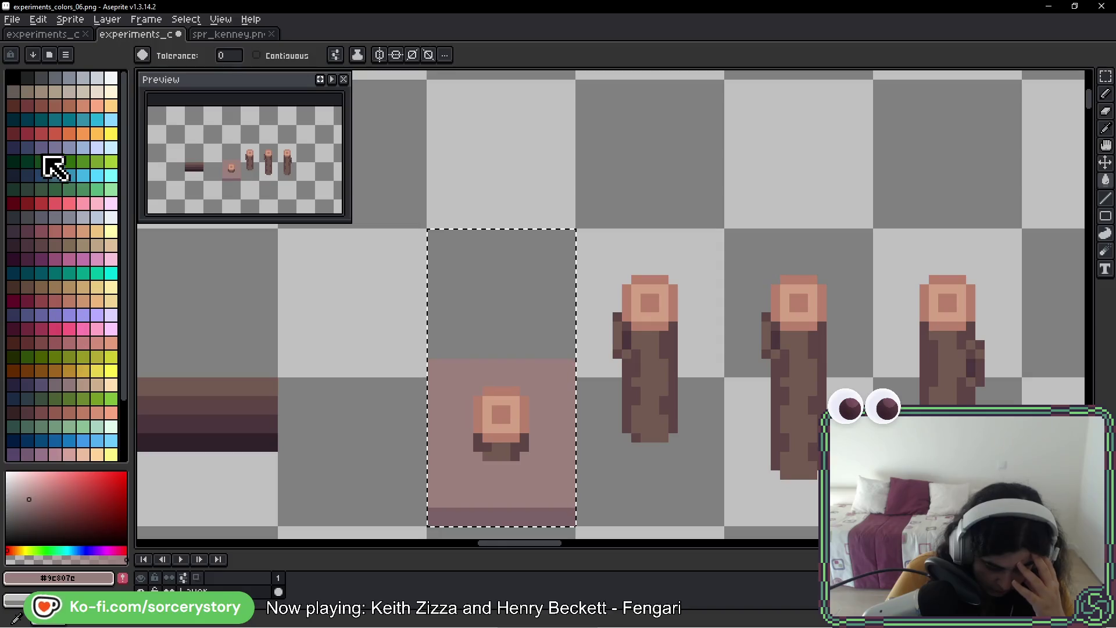
{"action": "left_click", "coordinate": [12, 91]}
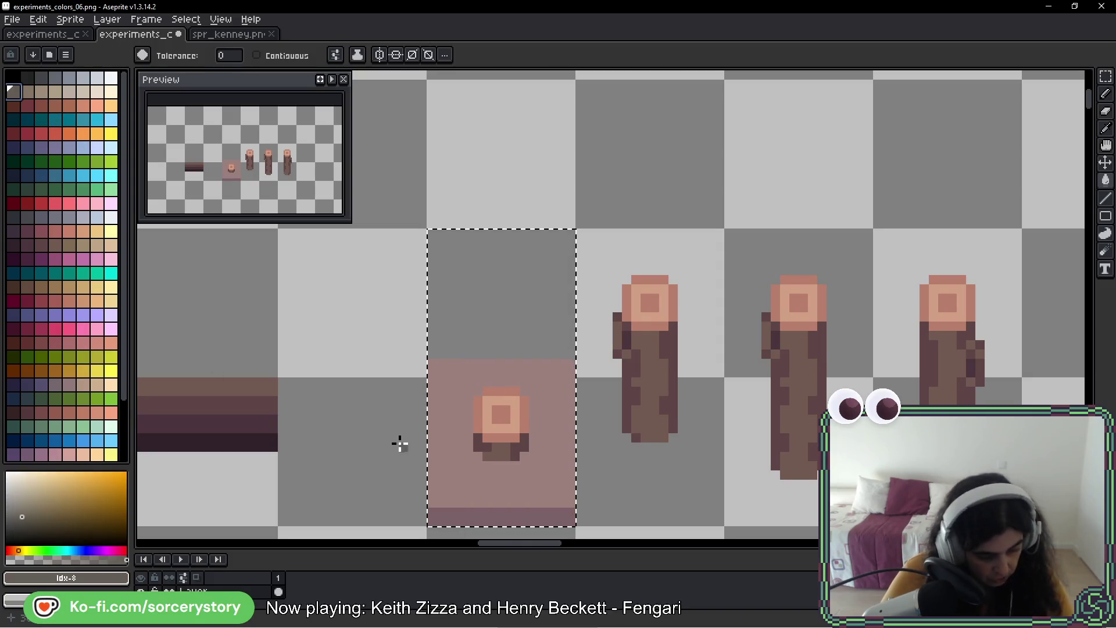
{"action": "scroll", "coordinate": [441, 453], "scroll_direction": "up", "scroll_amount": 2}
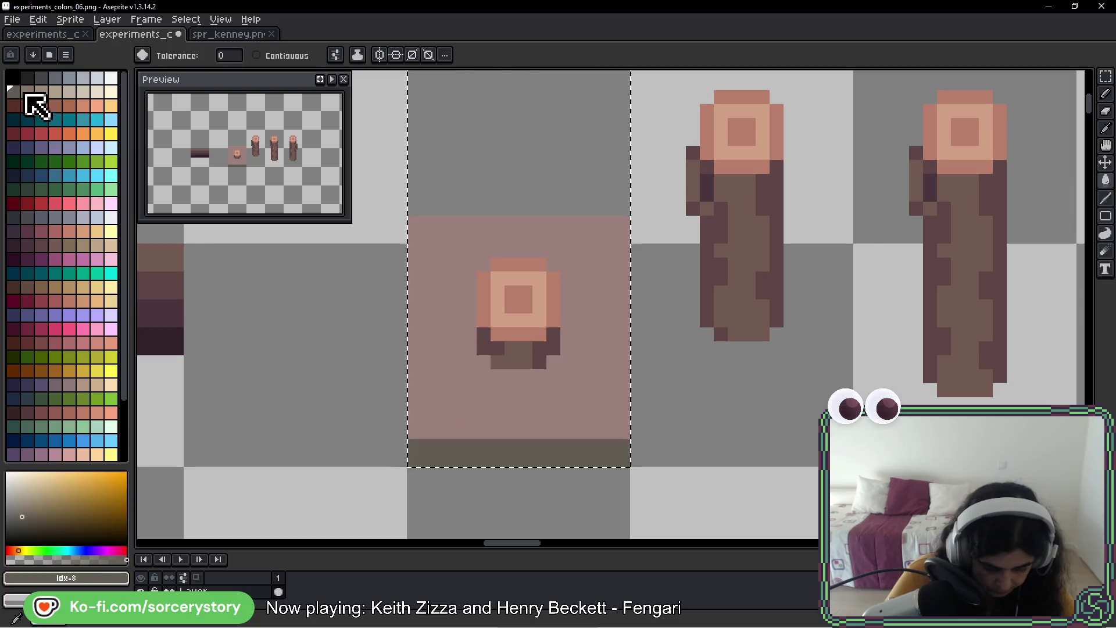
{"action": "left_click", "coordinate": [26, 93]}
{"action": "left_click", "coordinate": [413, 366]}
- Marquee-select the recoloured stump and three logs, then open experiments_colors_05
{"action": "scroll", "coordinate": [503, 426], "scroll_direction": "down", "scroll_amount": 1}
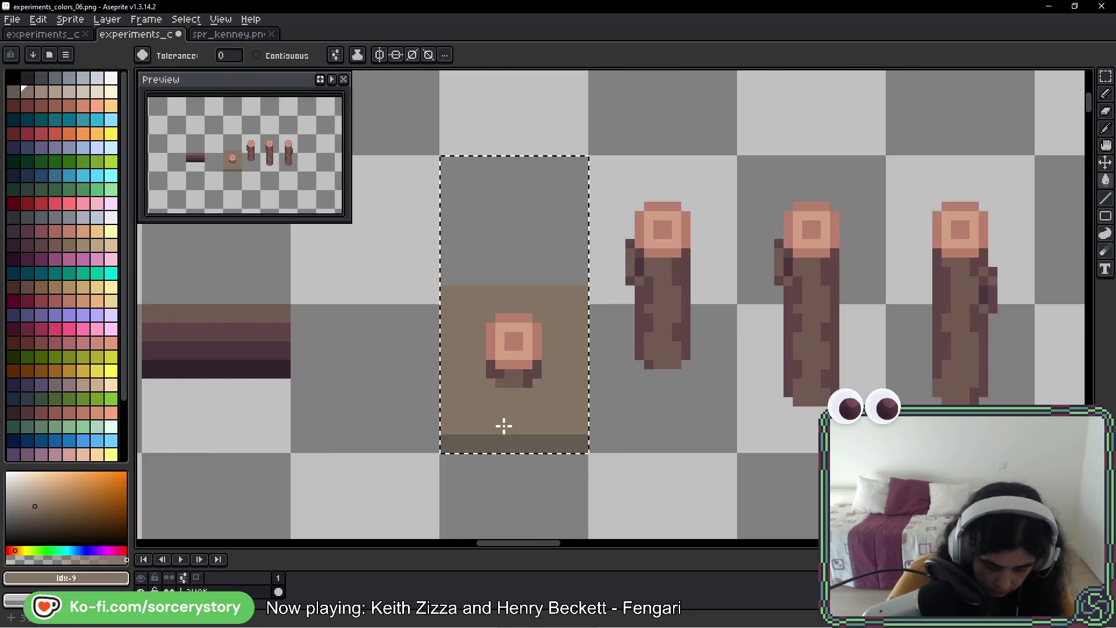
{"action": "scroll", "coordinate": [504, 426], "scroll_direction": "down", "scroll_amount": 1}
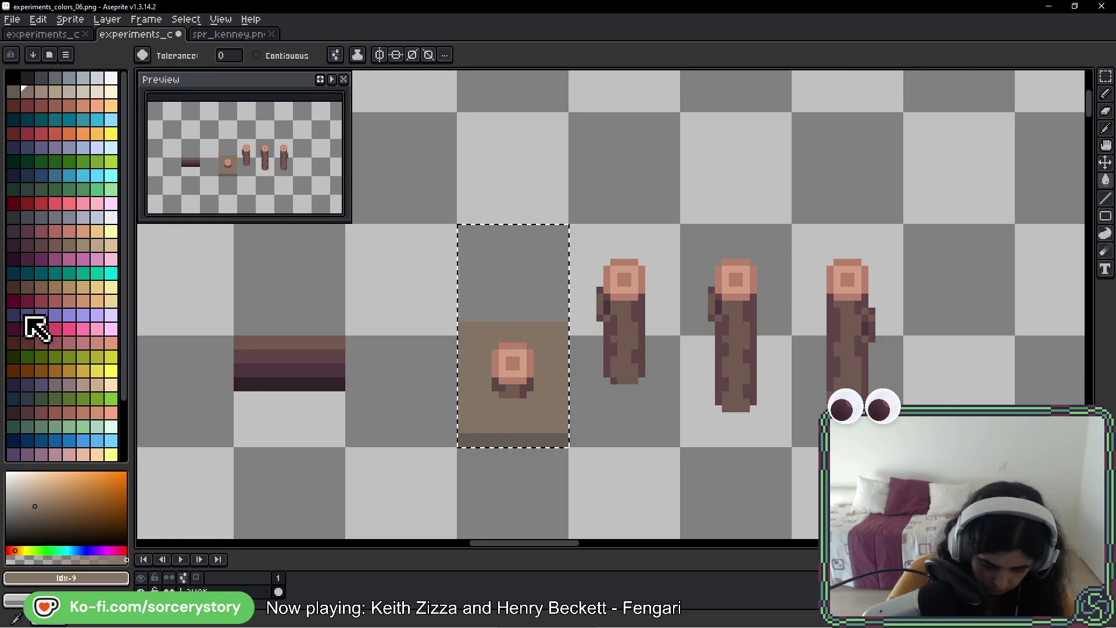
{"action": "scroll", "coordinate": [29, 319], "scroll_direction": "down", "scroll_amount": 1}
{"action": "scroll", "coordinate": [39, 329], "scroll_direction": "down", "scroll_amount": 1}
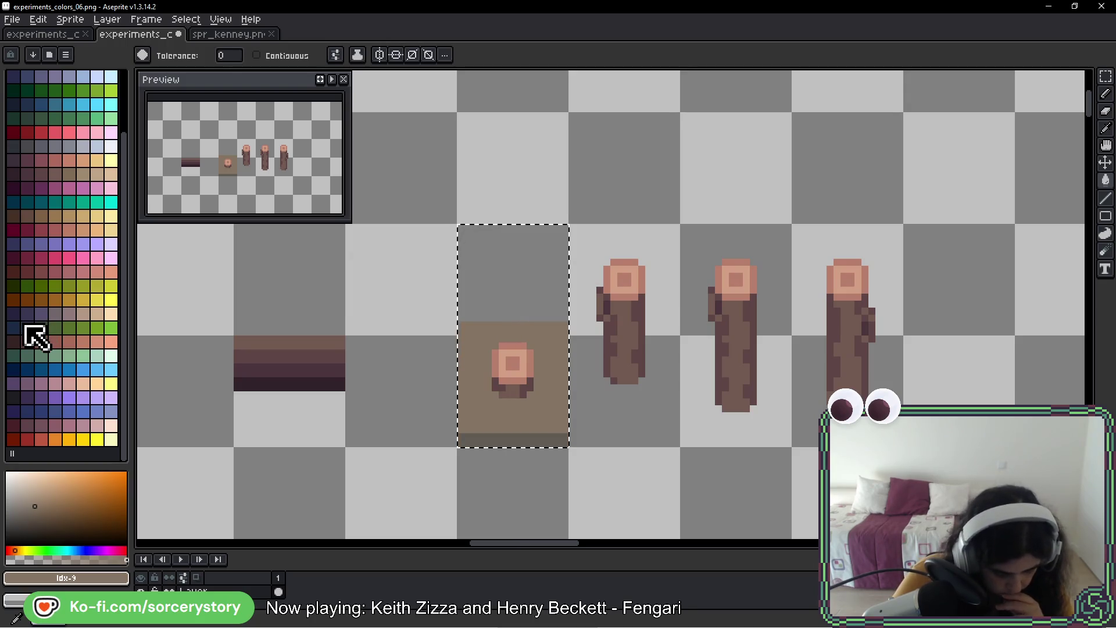
{"action": "scroll", "coordinate": [35, 337], "scroll_direction": "up", "scroll_amount": 2}
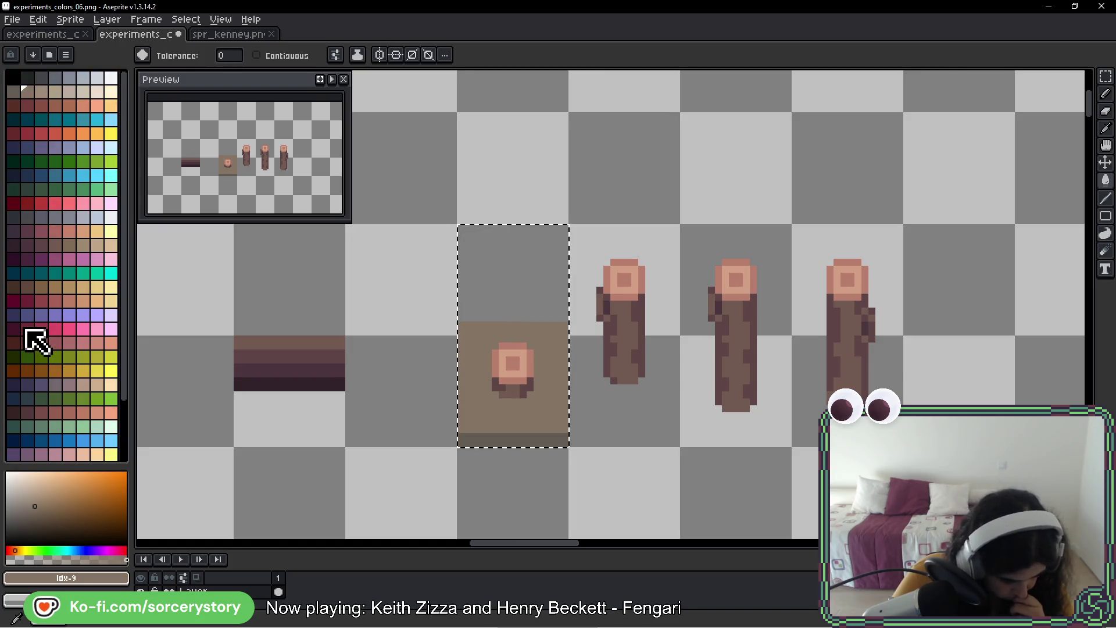
{"action": "left_click", "coordinate": [1105, 77]}
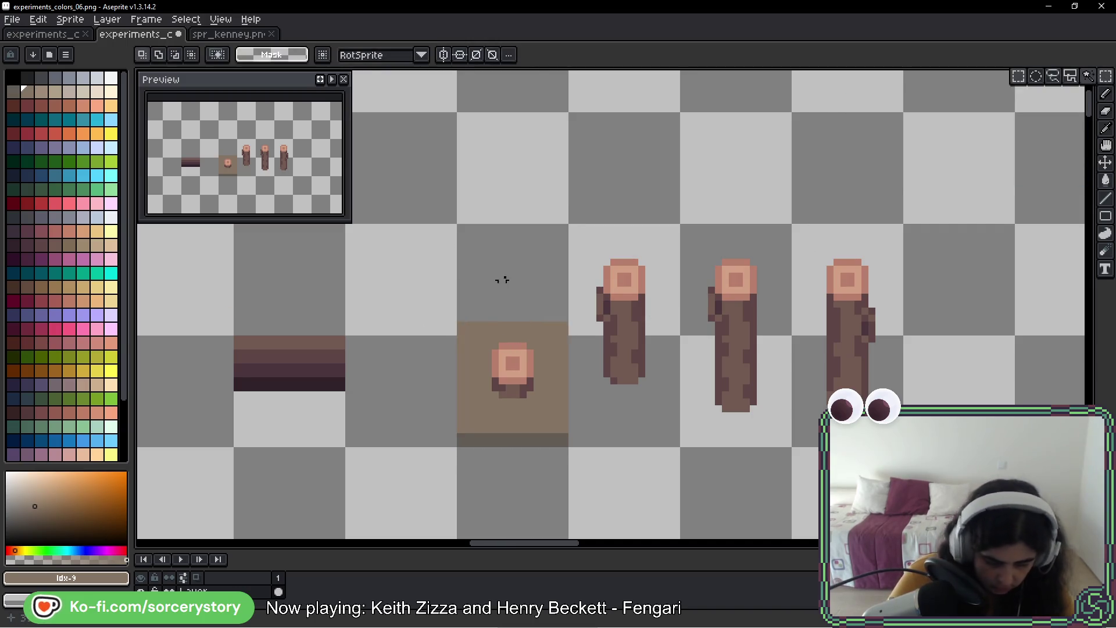
{"action": "left_click_drag", "start_coordinate": [502, 280], "coordinate": [872, 384]}
{"action": "left_click", "coordinate": [54, 34]}
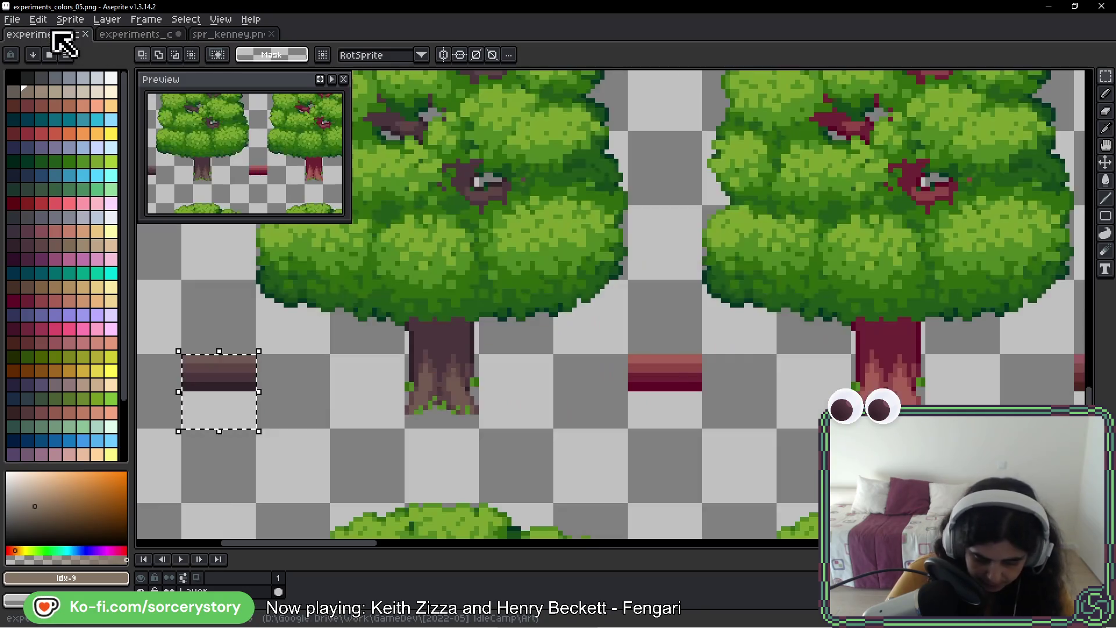
- Move the brown stump and logs into spr_kenney.png and delete the old sprites
{"action": "left_click", "coordinate": [230, 34]}
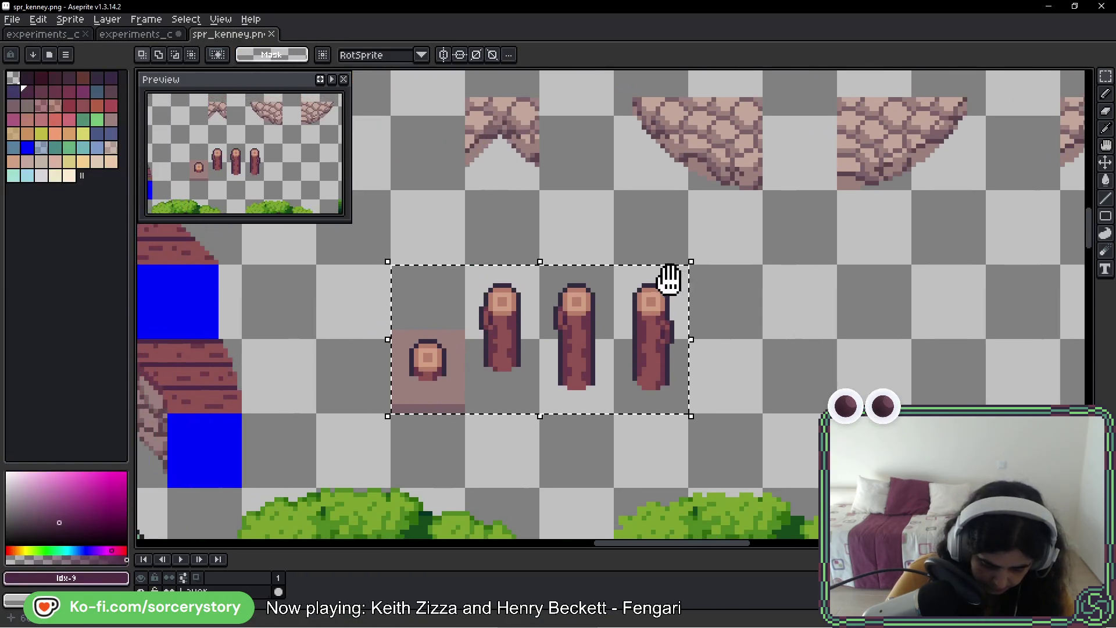
{"action": "left_click", "coordinate": [669, 279]}
{"action": "mouse_move", "coordinate": [520, 348]}
{"action": "left_mouse_down"}
{"action": "mouse_move", "coordinate": [908, 354]}
{"action": "mouse_move", "coordinate": [860, 356]}
{"action": "left_mouse_up"}
{"action": "left_click_drag", "start_coordinate": [687, 267], "coordinate": [375, 354]}
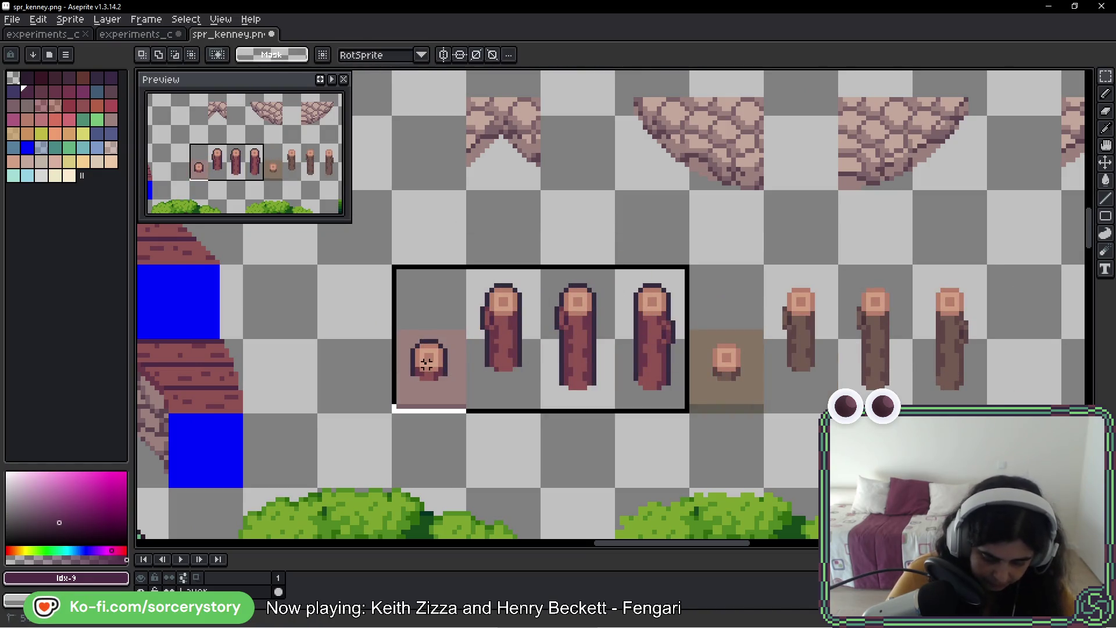
{"action": "key", "text": "Delete"}
{"action": "mouse_move", "coordinate": [715, 299]}
{"action": "left_mouse_down"}
{"action": "mouse_move", "coordinate": [928, 364]}
{"action": "mouse_move", "coordinate": [598, 354]}
{"action": "left_mouse_up"}
- Compare the old and new sprites with undo/redo, then deselect and save spr_kenney.png
{"action": "key", "text": "ctrl+y"}
{"action": "key", "text": "ctrl+z"}
{"action": "key", "text": "ctrl+y"}
{"action": "key", "text": "ctrl+d"}
{"action": "key", "text": "ctrl+s"}
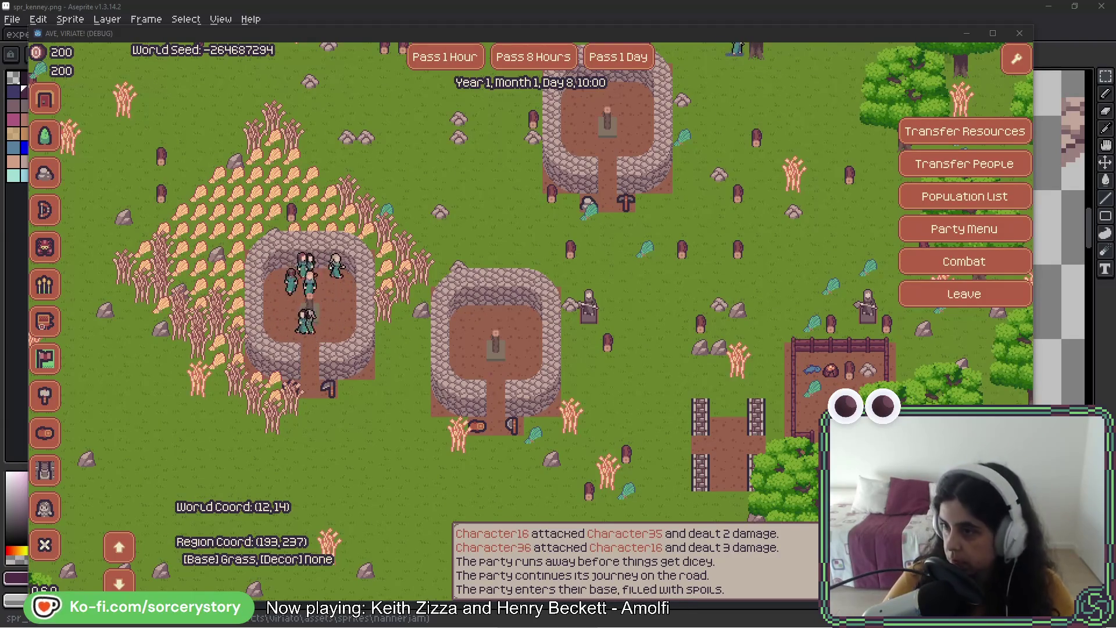
- Close the game after viewing the brown stumps on the village map
{"action": "key", "text": "alt+F4"}
- Pan across the spr_kenney tileset and marquee-select a cobblestone tile
{"action": "left_click_drag", "start_coordinate": [761, 113], "coordinate": [590, 455]}
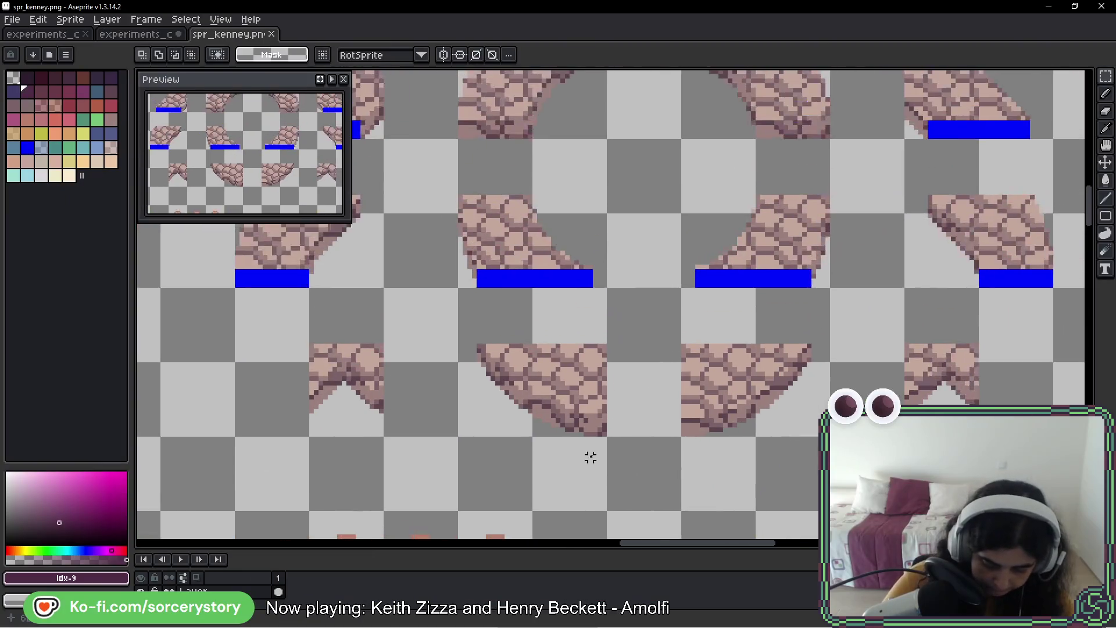
{"action": "scroll", "coordinate": [590, 455], "scroll_direction": "down", "scroll_amount": 3}
{"action": "left_click_drag", "start_coordinate": [672, 335], "coordinate": [883, 286]}
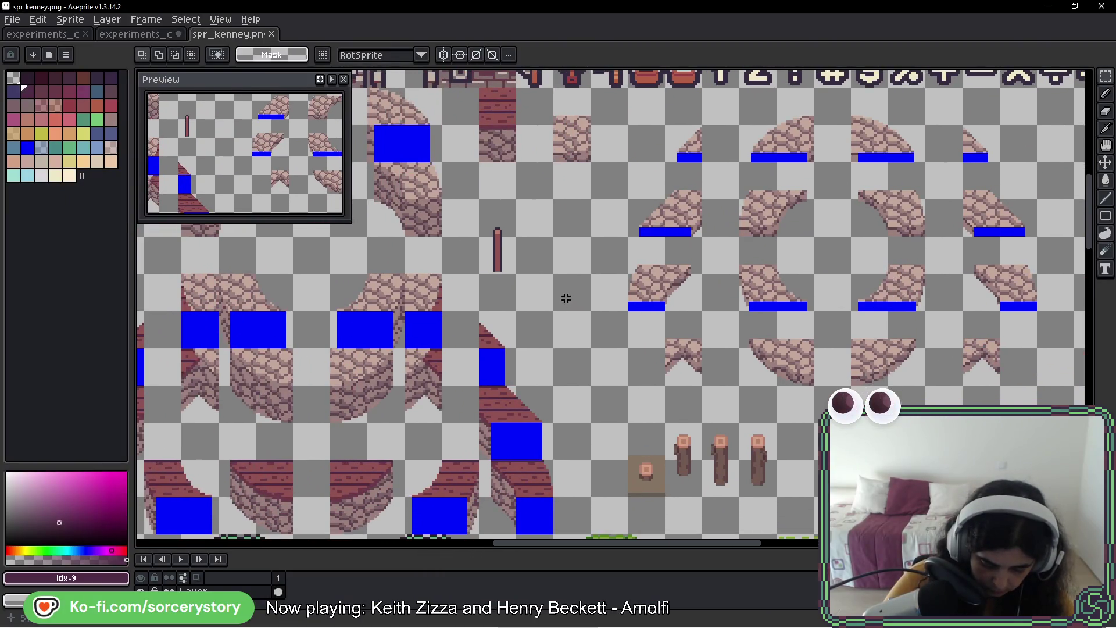
{"action": "scroll", "coordinate": [566, 298], "scroll_direction": "down", "scroll_amount": 2}
{"action": "left_click_drag", "start_coordinate": [488, 299], "coordinate": [521, 299]}
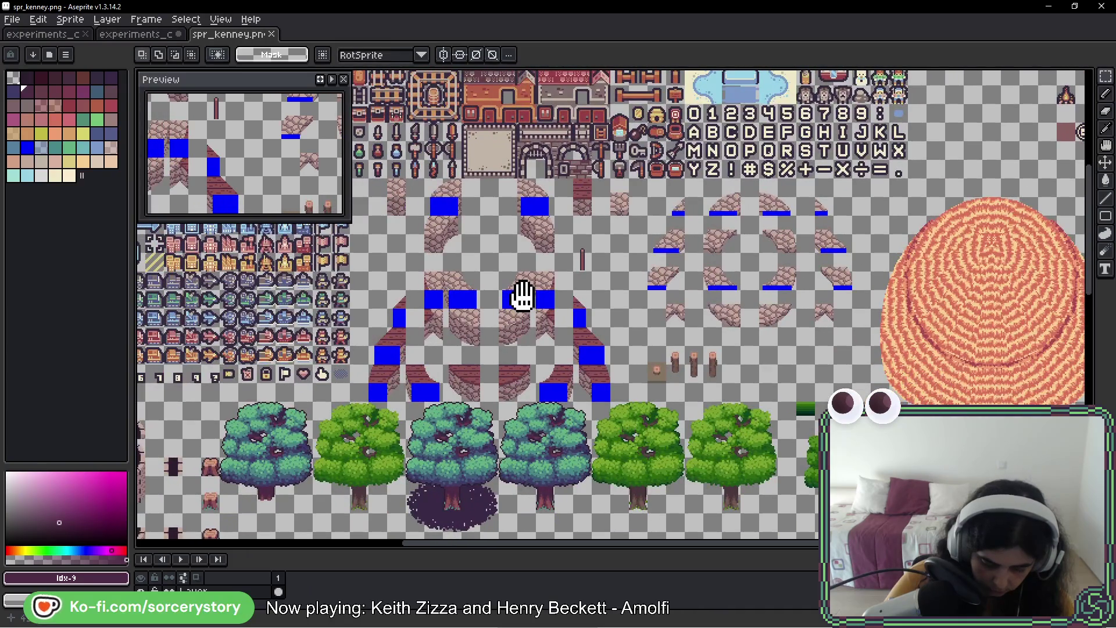
{"action": "scroll", "coordinate": [400, 195], "scroll_direction": "up", "scroll_amount": 4}
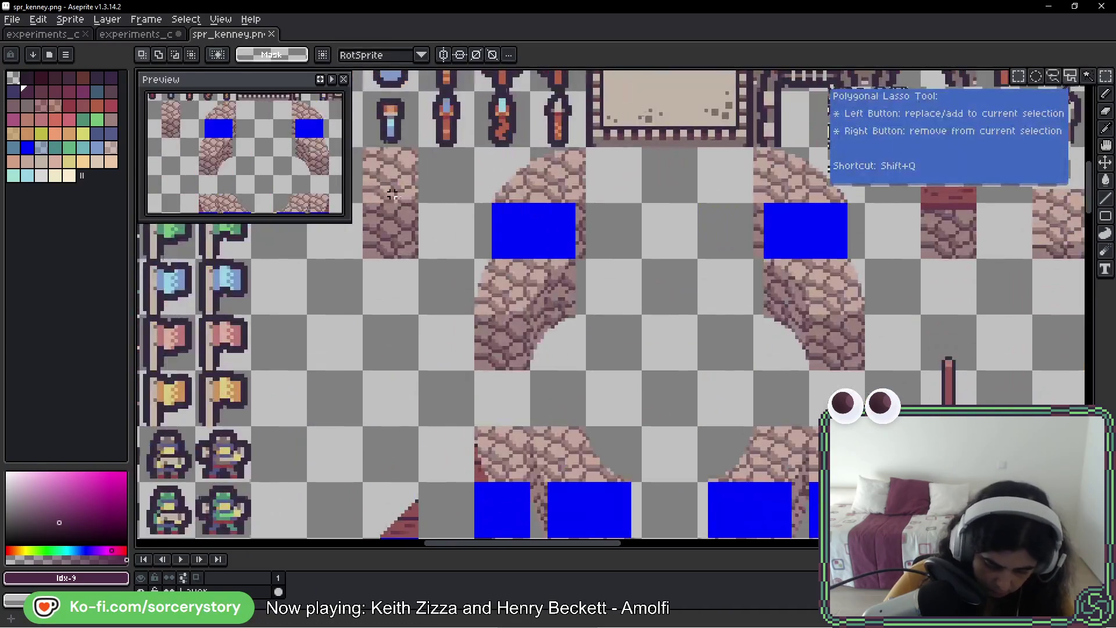
{"action": "left_click_drag", "start_coordinate": [392, 194], "coordinate": [394, 254]}
- Paste the cobblestone tile beside the log in experiments_colors_06, then bring up the reference board
{"action": "left_click", "coordinate": [138, 36]}
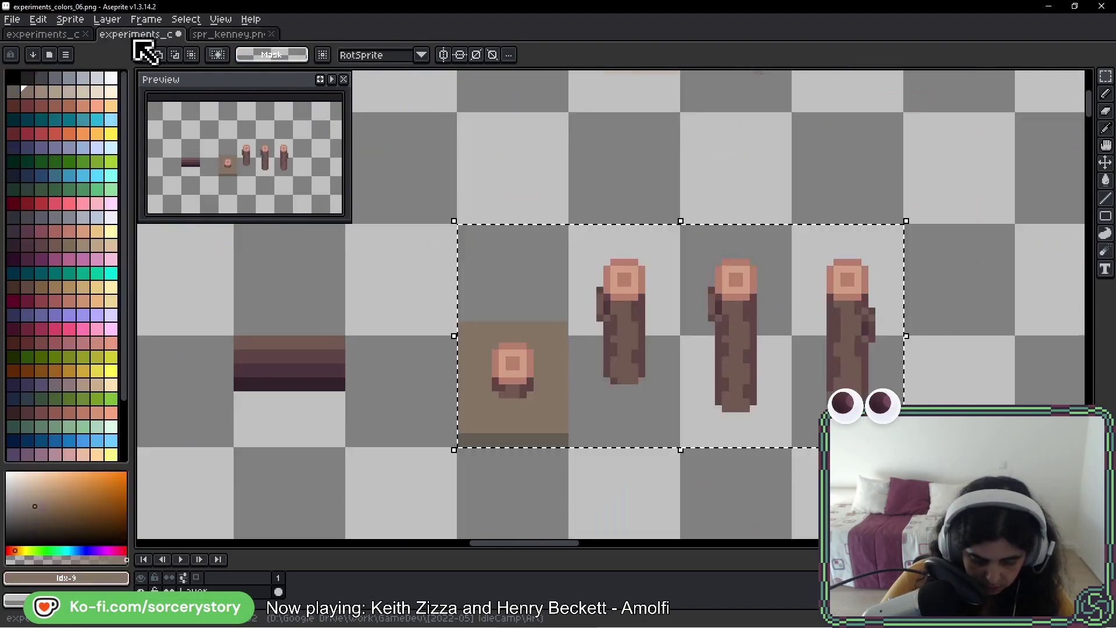
{"action": "scroll", "coordinate": [510, 355], "scroll_direction": "right", "scroll_amount": 3}
{"action": "key", "text": "ctrl+d"}
{"action": "key", "text": "ctrl+v"}
{"action": "mouse_move", "coordinate": [619, 314]}
{"action": "left_mouse_down"}
{"action": "mouse_move", "coordinate": [521, 348]}
{"action": "mouse_move", "coordinate": [618, 344]}
{"action": "mouse_move", "coordinate": [489, 342]}
{"action": "left_mouse_up"}
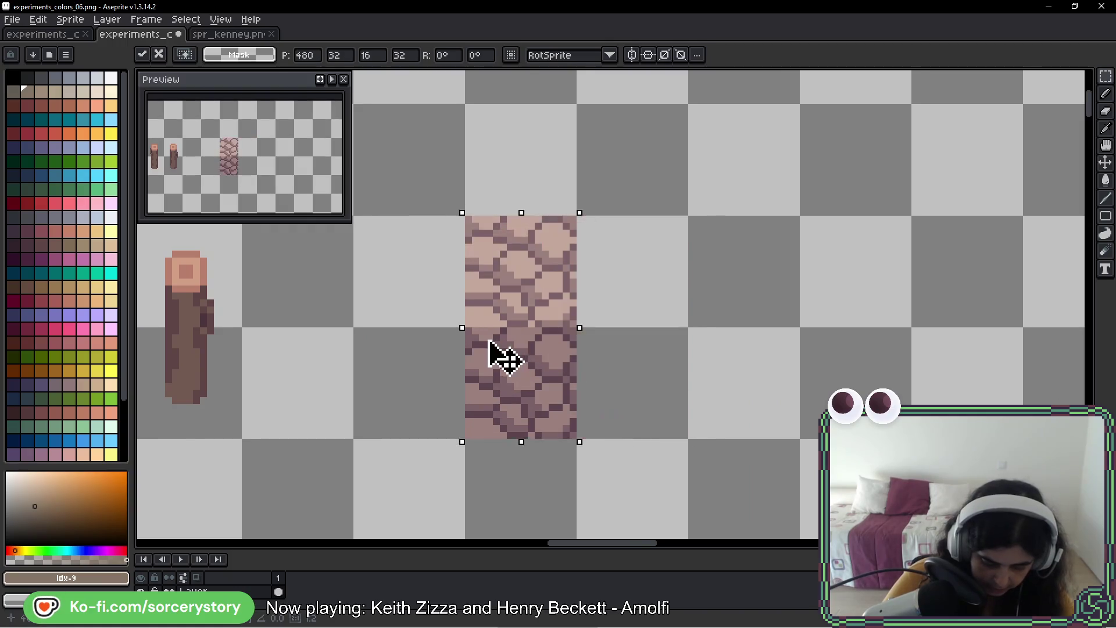
{"action": "key", "text": "ctrl+d"}
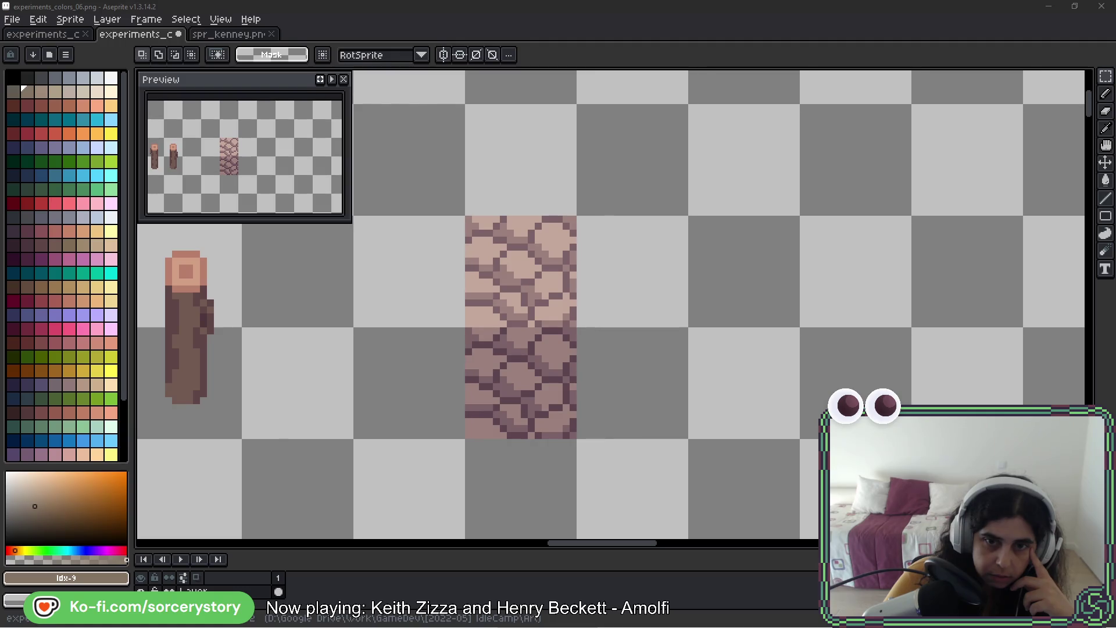
{"action": "mouse_move", "coordinate": [500, 276]}
{"action": "left_mouse_down"}
{"action": "mouse_move", "coordinate": [386, 282]}
{"action": "mouse_move", "coordinate": [291, 252]}
{"action": "left_mouse_up"}
- Set the BeeRef reference window to stay above other windows
{"action": "right_click", "coordinate": [320, 343]}
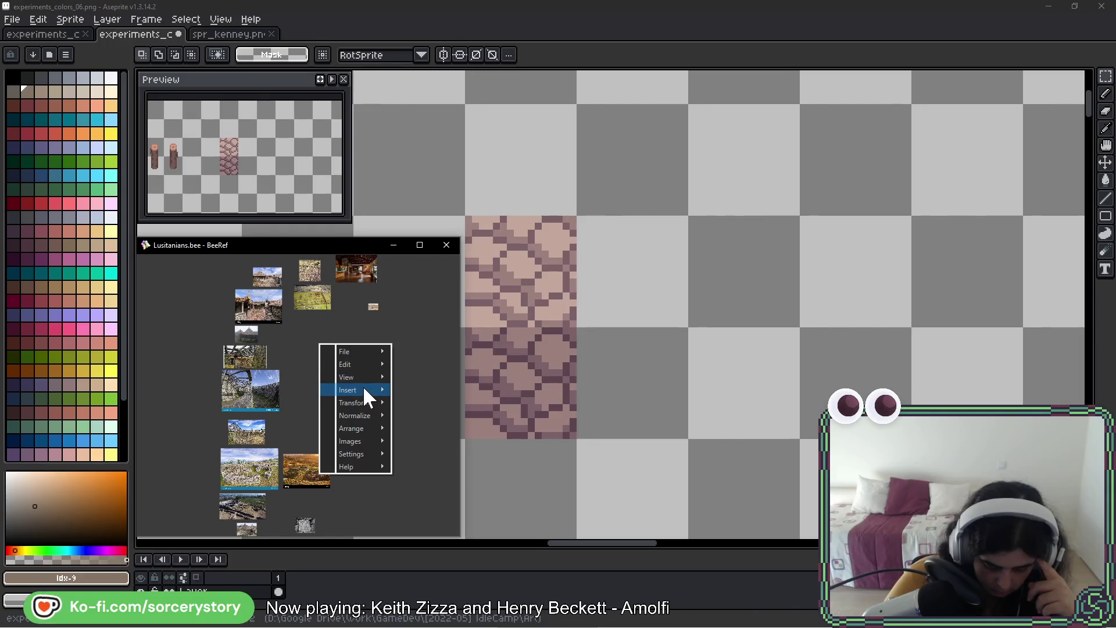
{"action": "mouse_move", "coordinate": [364, 376]}
{"action": "left_click", "coordinate": [443, 420]}
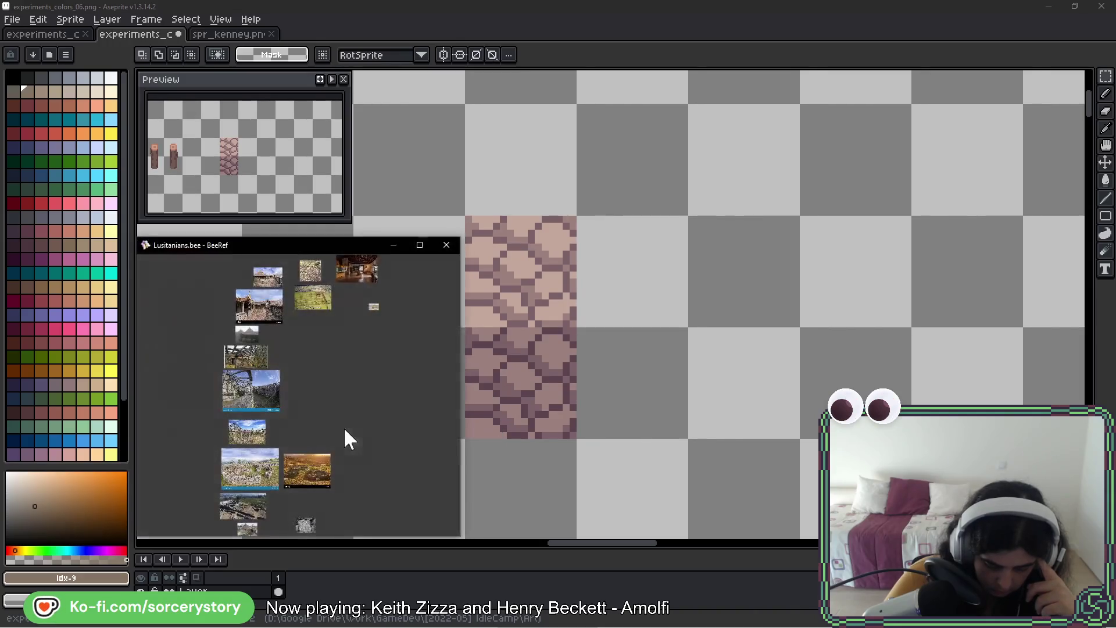
- Pan and zoom the BeeRef board across the stone-wall and hut photos
{"action": "scroll", "coordinate": [302, 383], "scroll_direction": "up", "scroll_amount": 3}
{"action": "scroll", "coordinate": [367, 340], "scroll_direction": "up", "scroll_amount": 3}
{"action": "left_click_drag", "start_coordinate": [251, 424], "coordinate": [438, 371]}
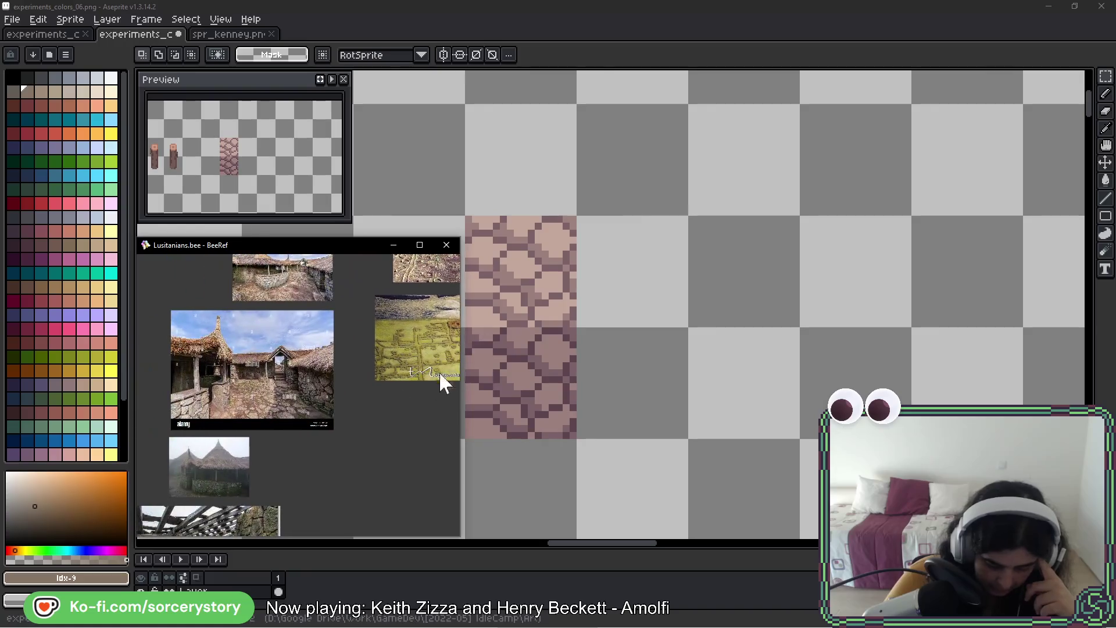
{"action": "scroll", "coordinate": [250, 375], "scroll_direction": "up", "scroll_amount": 6}
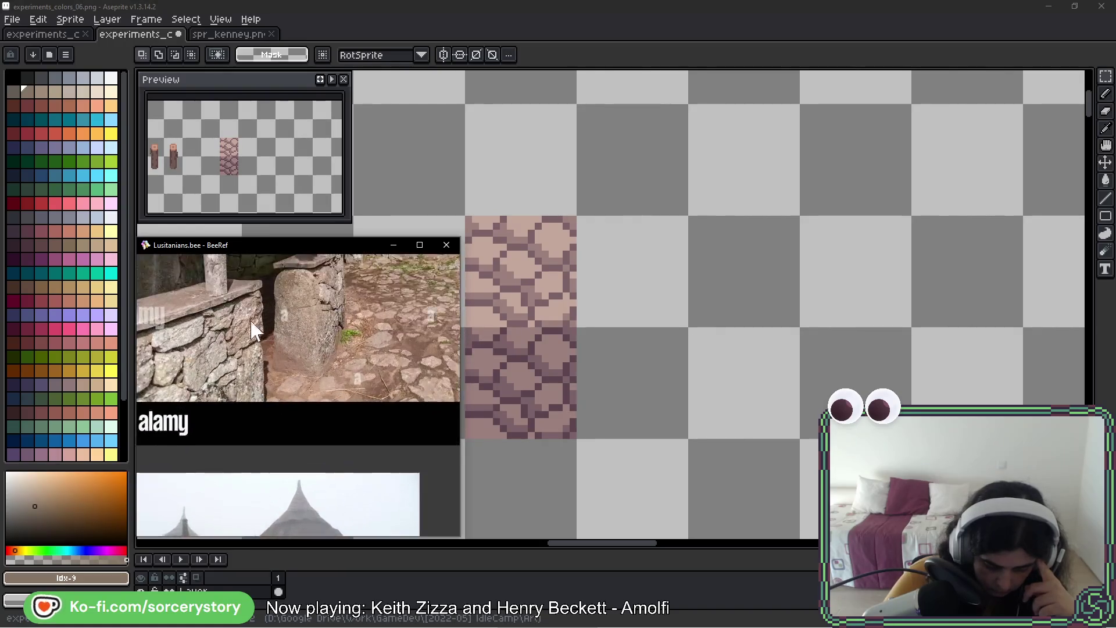
{"action": "scroll", "coordinate": [329, 365], "scroll_direction": "up", "scroll_amount": 2}
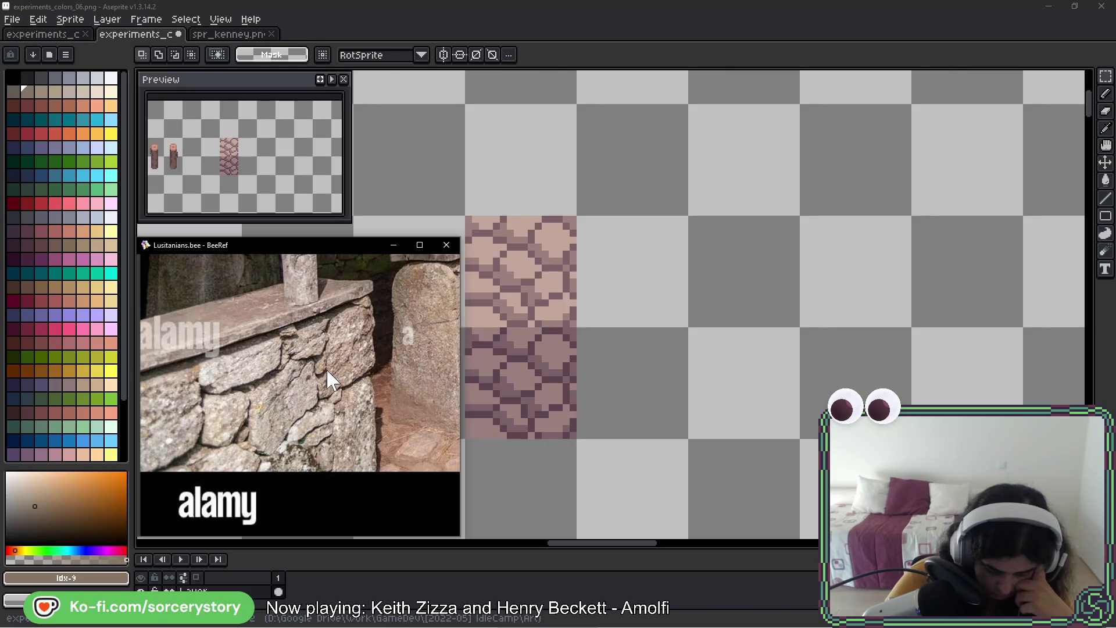
{"action": "scroll", "coordinate": [326, 368], "scroll_direction": "down", "scroll_amount": 5}
{"action": "mouse_move", "coordinate": [336, 402]}
{"action": "left_mouse_down"}
{"action": "mouse_move", "coordinate": [361, 273]}
{"action": "mouse_move", "coordinate": [331, 344]}
{"action": "mouse_move", "coordinate": [327, 415]}
{"action": "mouse_move", "coordinate": [326, 351]}
{"action": "left_mouse_up"}
{"action": "scroll", "coordinate": [277, 461], "scroll_direction": "up", "scroll_amount": 2}
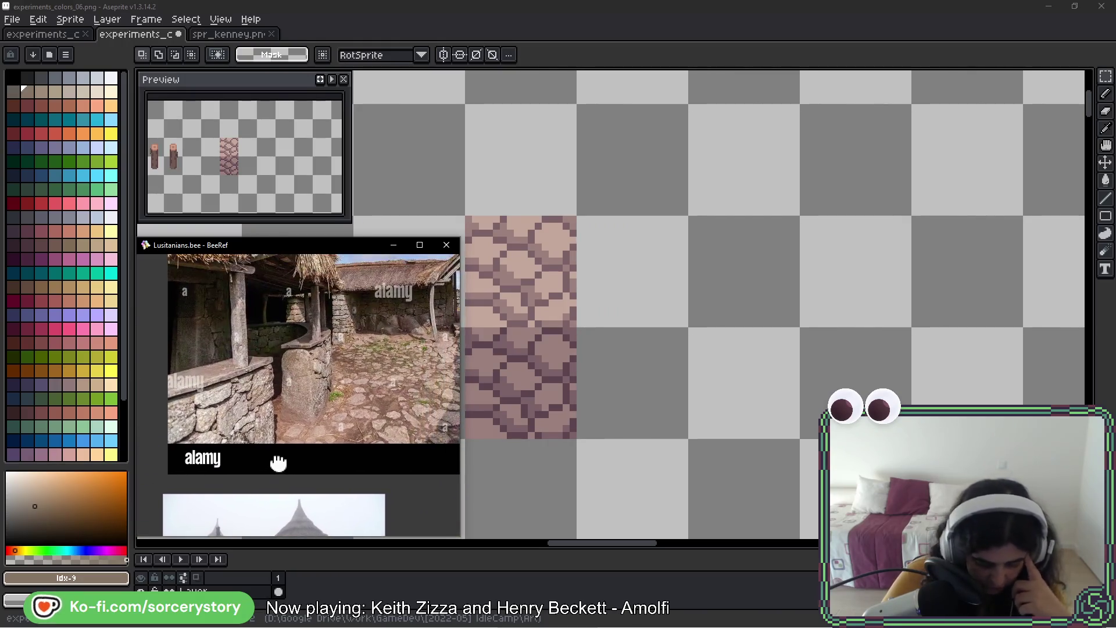
{"action": "scroll", "coordinate": [242, 435], "scroll_direction": "down", "scroll_amount": 2}
{"action": "left_click_drag", "start_coordinate": [241, 434], "coordinate": [250, 261]}
{"action": "scroll", "coordinate": [250, 326], "scroll_direction": "down", "scroll_amount": 2}
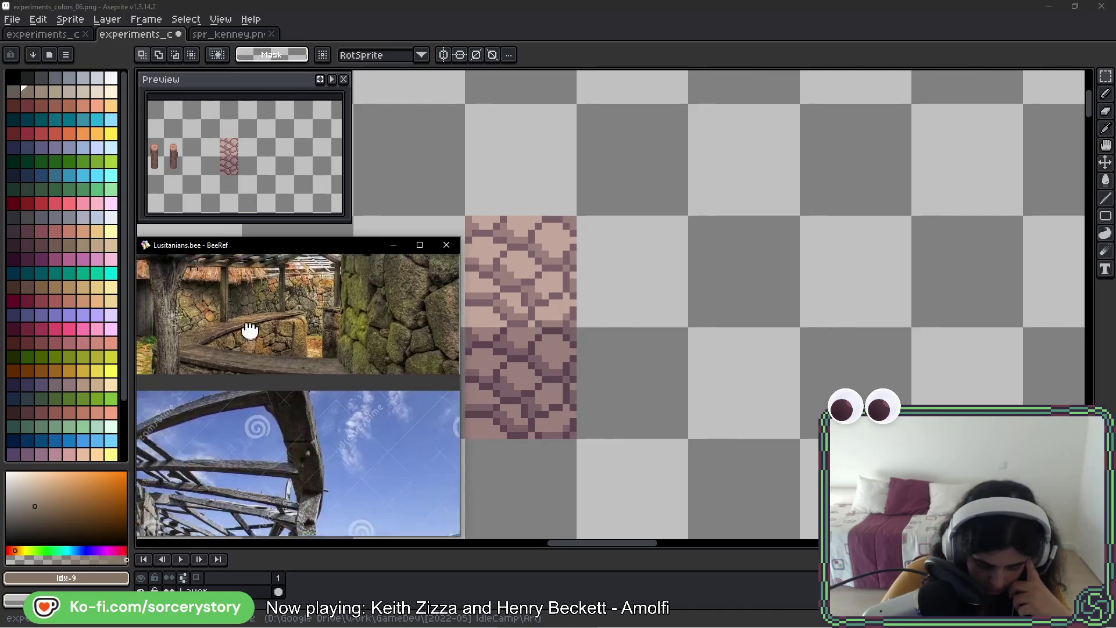
{"action": "mouse_move", "coordinate": [251, 332]}
{"action": "left_mouse_down"}
{"action": "mouse_move", "coordinate": [230, 444]}
{"action": "mouse_move", "coordinate": [256, 326]}
{"action": "mouse_move", "coordinate": [318, 334]}
{"action": "left_mouse_up"}
- Centre the board on the thatched-hut photo, then pan the Aseprite canvas right
{"action": "scroll", "coordinate": [257, 326], "scroll_direction": "up", "scroll_amount": 3}
{"action": "scroll", "coordinate": [265, 443], "scroll_direction": "down", "scroll_amount": 2}
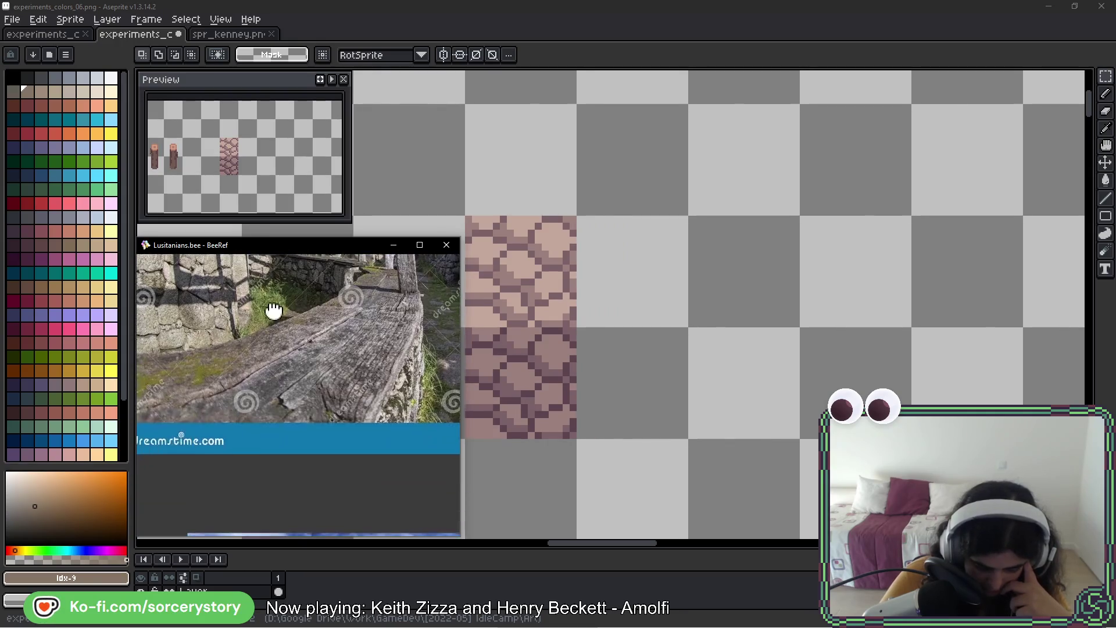
{"action": "left_click_drag", "start_coordinate": [278, 511], "coordinate": [274, 297]}
{"action": "scroll", "coordinate": [275, 297], "scroll_direction": "up", "scroll_amount": 1}
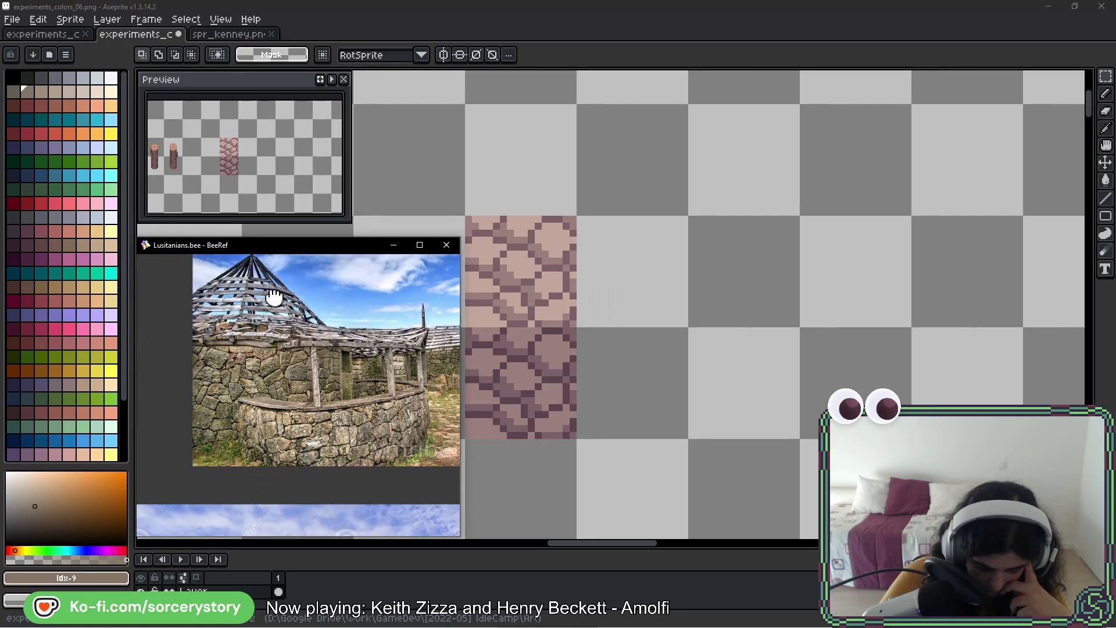
{"action": "mouse_move", "coordinate": [348, 406]}
{"action": "left_mouse_down"}
{"action": "mouse_move", "coordinate": [287, 406]}
{"action": "mouse_move", "coordinate": [292, 424]}
{"action": "mouse_move", "coordinate": [324, 313]}
{"action": "mouse_move", "coordinate": [302, 308]}
{"action": "left_mouse_up"}
{"action": "scroll", "coordinate": [308, 360], "scroll_direction": "up", "scroll_amount": 5}
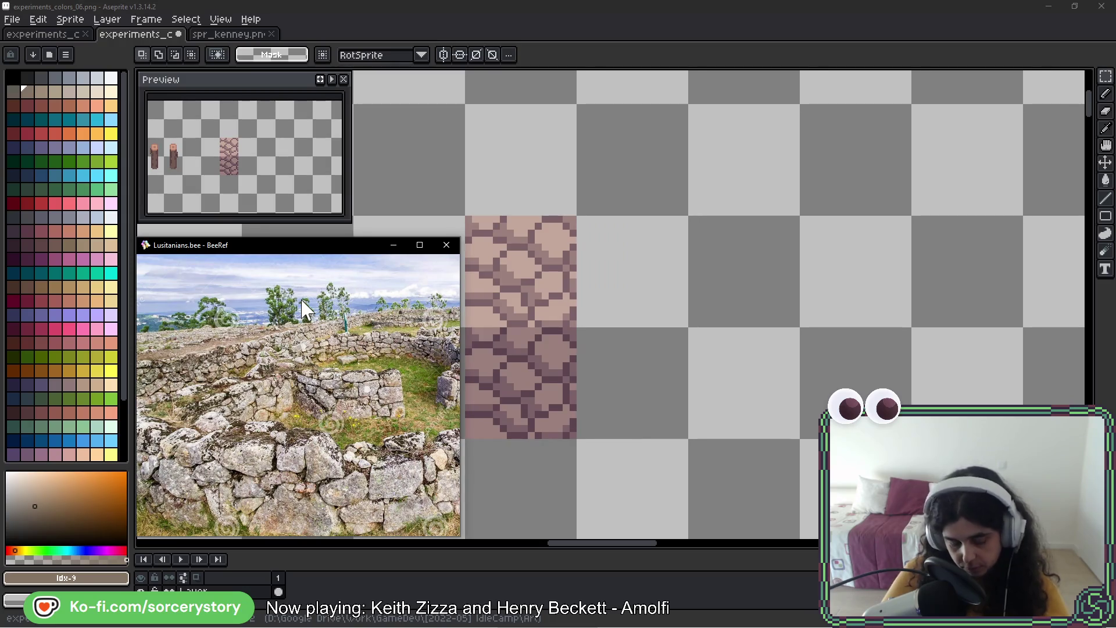
{"action": "scroll", "coordinate": [293, 482], "scroll_direction": "down", "scroll_amount": 3}
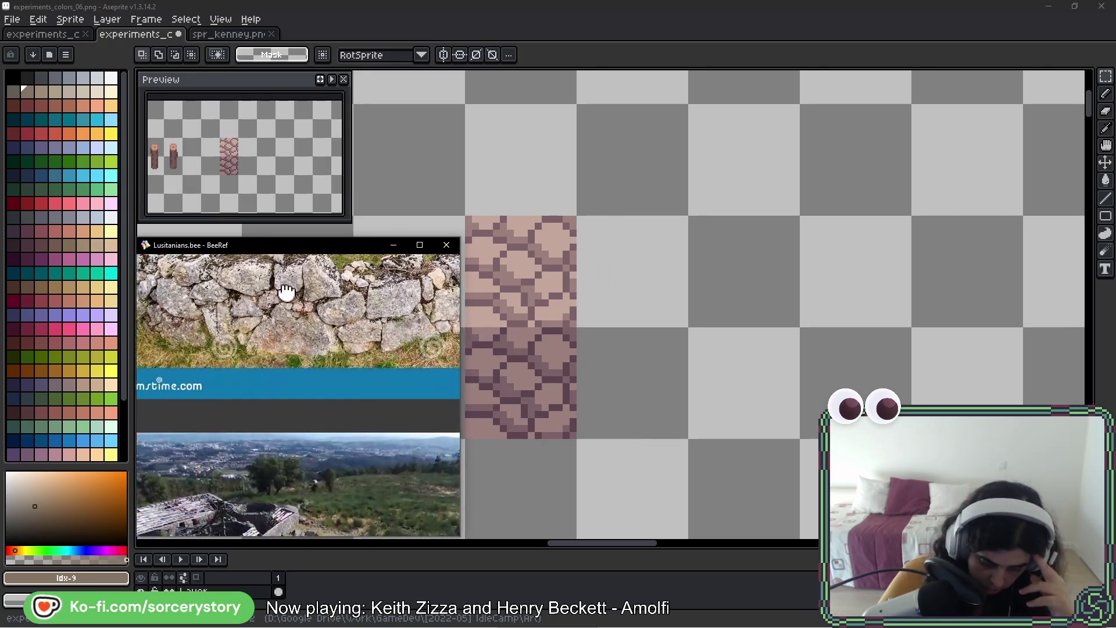
{"action": "left_click_drag", "start_coordinate": [283, 483], "coordinate": [307, 333]}
{"action": "mouse_move", "coordinate": [260, 431]}
{"action": "left_mouse_down"}
{"action": "mouse_move", "coordinate": [294, 298]}
{"action": "mouse_move", "coordinate": [182, 242]}
{"action": "mouse_move", "coordinate": [243, 536]}
{"action": "left_mouse_up"}
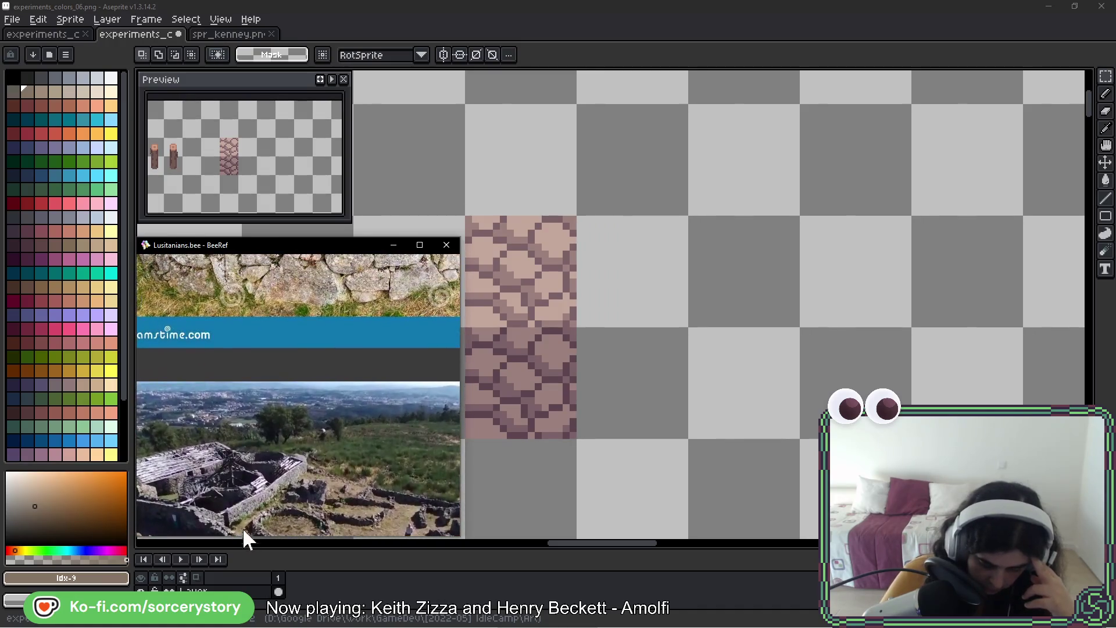
{"action": "left_click_drag", "start_coordinate": [260, 319], "coordinate": [299, 442]}
{"action": "scroll", "coordinate": [353, 380], "scroll_direction": "up", "scroll_amount": 2}
{"action": "scroll", "coordinate": [355, 401], "scroll_direction": "down", "scroll_amount": 2}
{"action": "mouse_move", "coordinate": [359, 423]}
{"action": "left_mouse_down"}
{"action": "mouse_move", "coordinate": [361, 336]}
{"action": "mouse_move", "coordinate": [304, 441]}
{"action": "mouse_move", "coordinate": [312, 465]}
{"action": "left_mouse_up"}
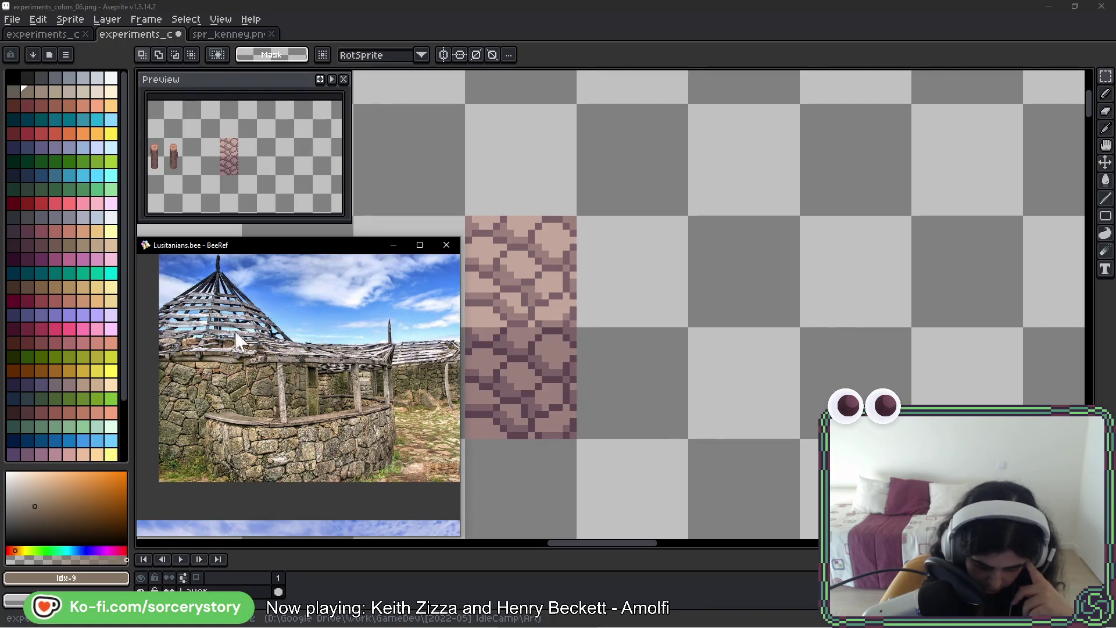
{"action": "mouse_move", "coordinate": [662, 281]}
{"action": "left_mouse_down"}
{"action": "mouse_move", "coordinate": [800, 319]}
{"action": "mouse_move", "coordinate": [754, 362]}
{"action": "left_mouse_up"}
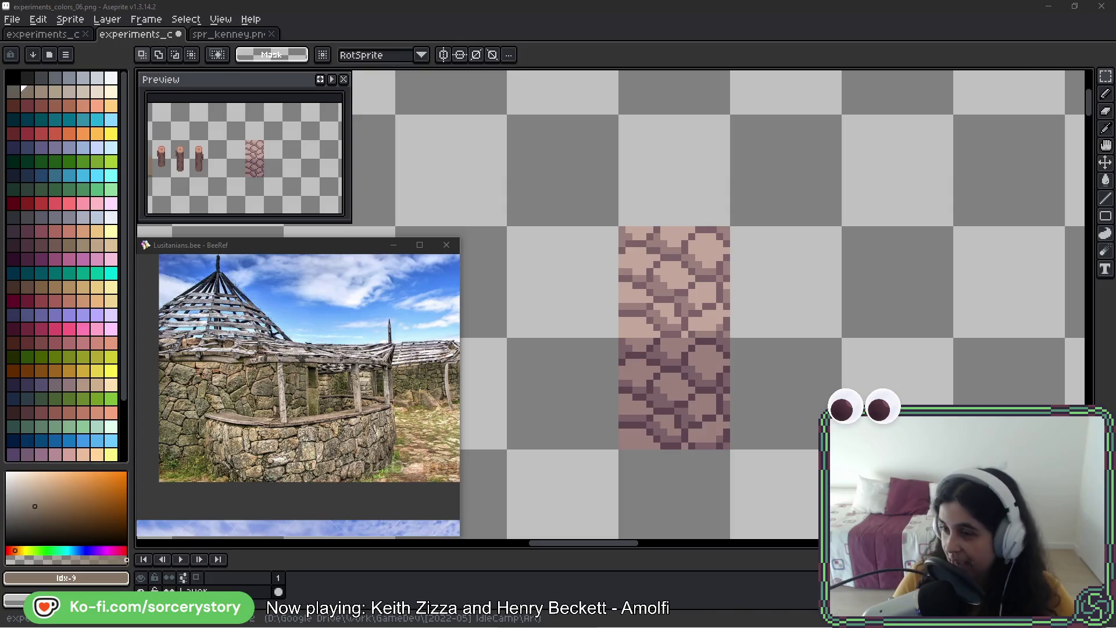
- Switch to the game and inspect the Forester building, moving the reference board aside
{"action": "key", "text": "alt+Tab"}
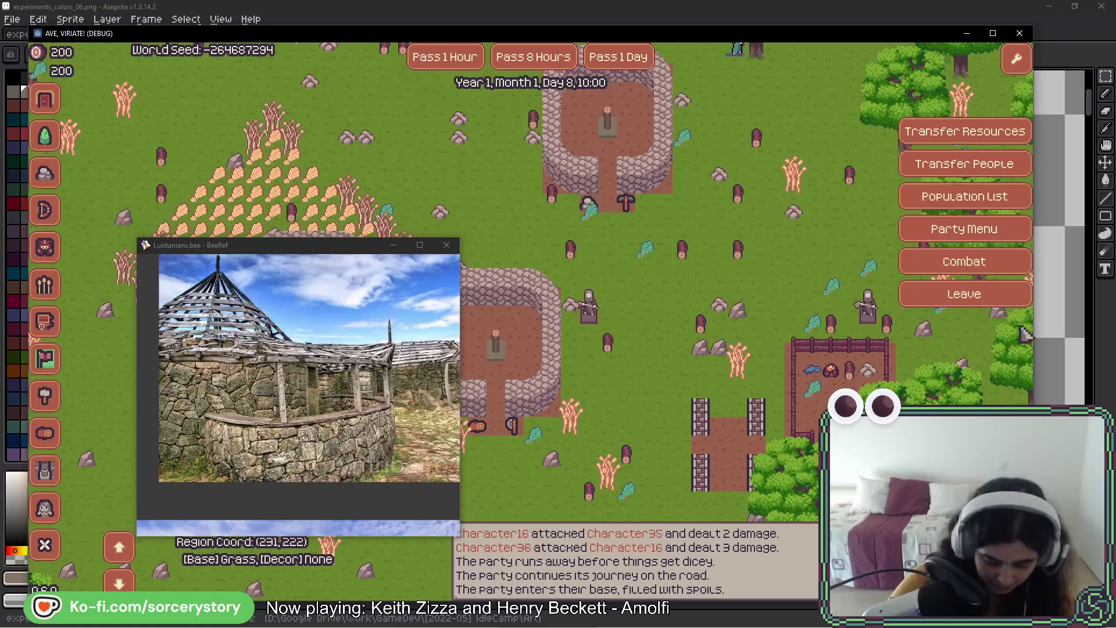
{"action": "left_click", "coordinate": [494, 349]}
{"action": "left_click_drag", "start_coordinate": [290, 500], "coordinate": [405, 194]}
{"action": "key", "text": "alt+Tab"}
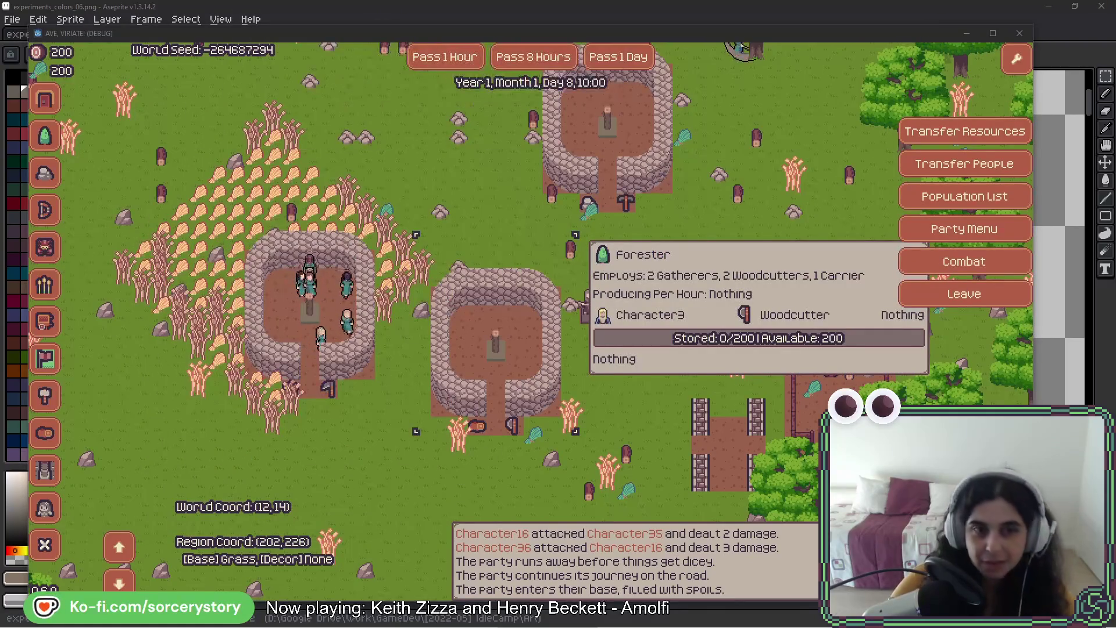
{"action": "key", "text": "Escape"}
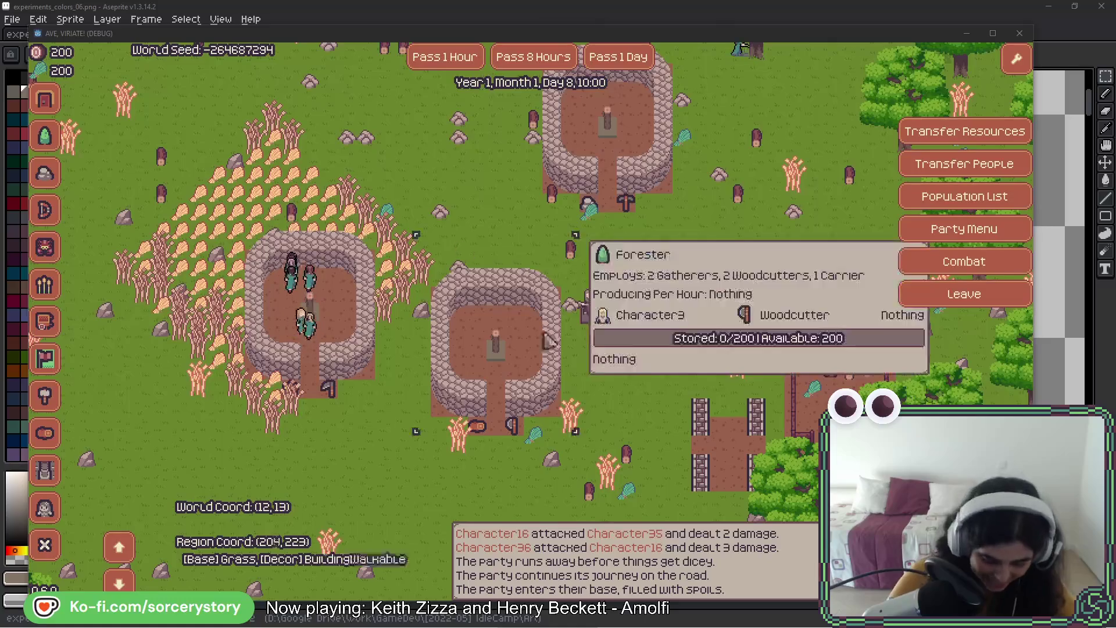
- Inspect the Farm building, then move the earlier game screenshot up to cover the screen
{"action": "left_click", "coordinate": [377, 291]}
{"action": "key", "text": "Escape"}
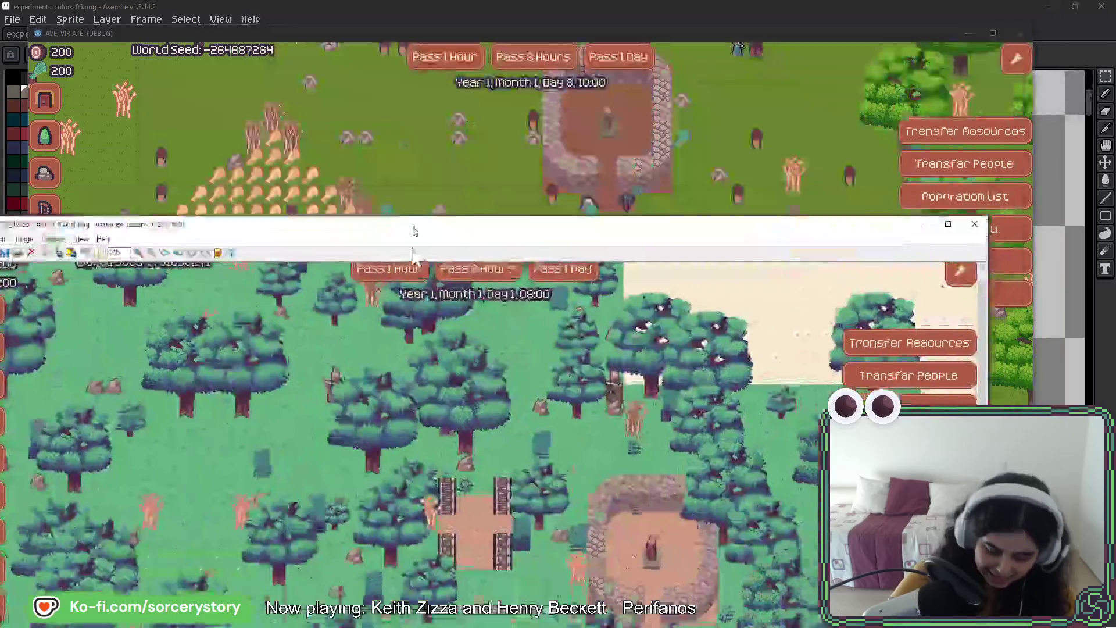
{"action": "mouse_move", "coordinate": [410, 225]}
{"action": "left_mouse_down"}
{"action": "mouse_move", "coordinate": [520, 135]}
{"action": "mouse_move", "coordinate": [519, 23]}
{"action": "left_mouse_up"}
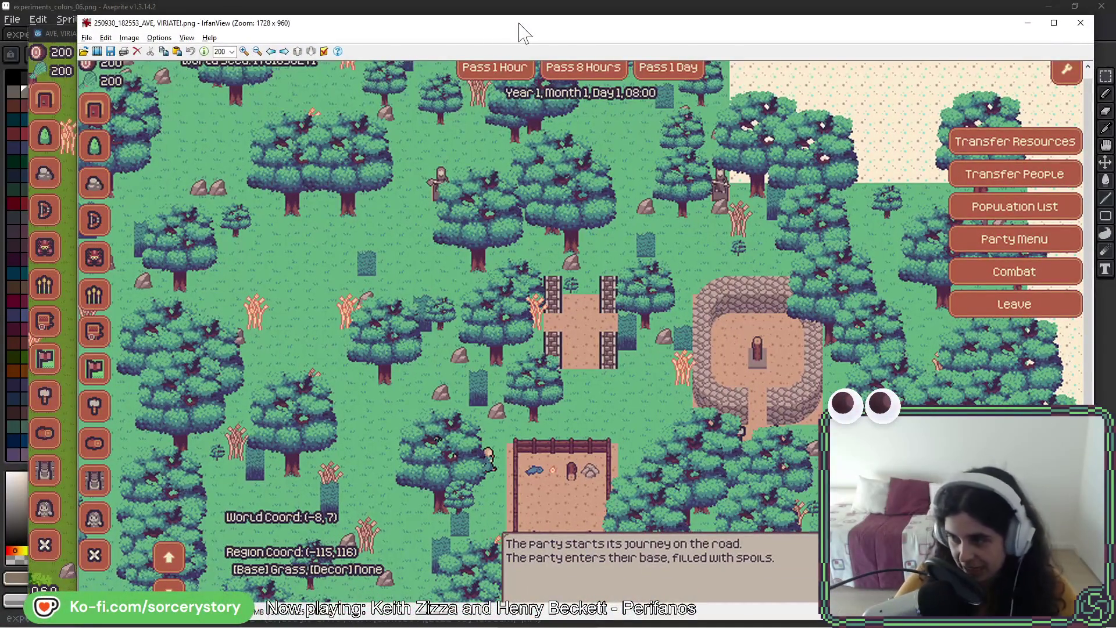
- Pan the game map across the forest with D and W, then bring up the Lospec Duel palette page
{"action": "left_click", "coordinate": [62, 30]}
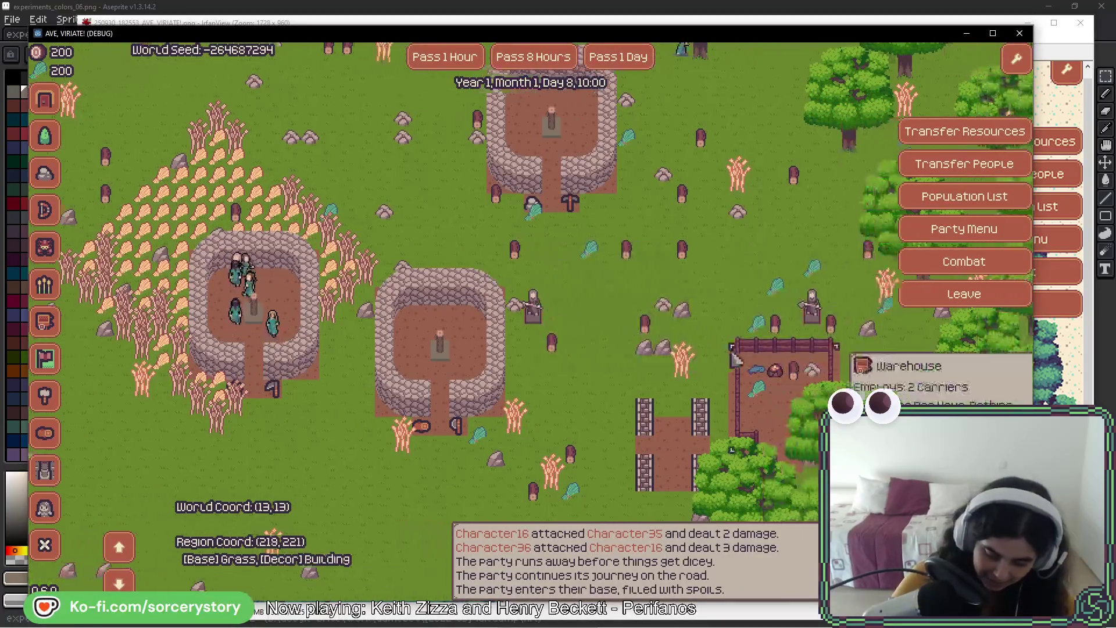
{"action": "key", "text": "d"}
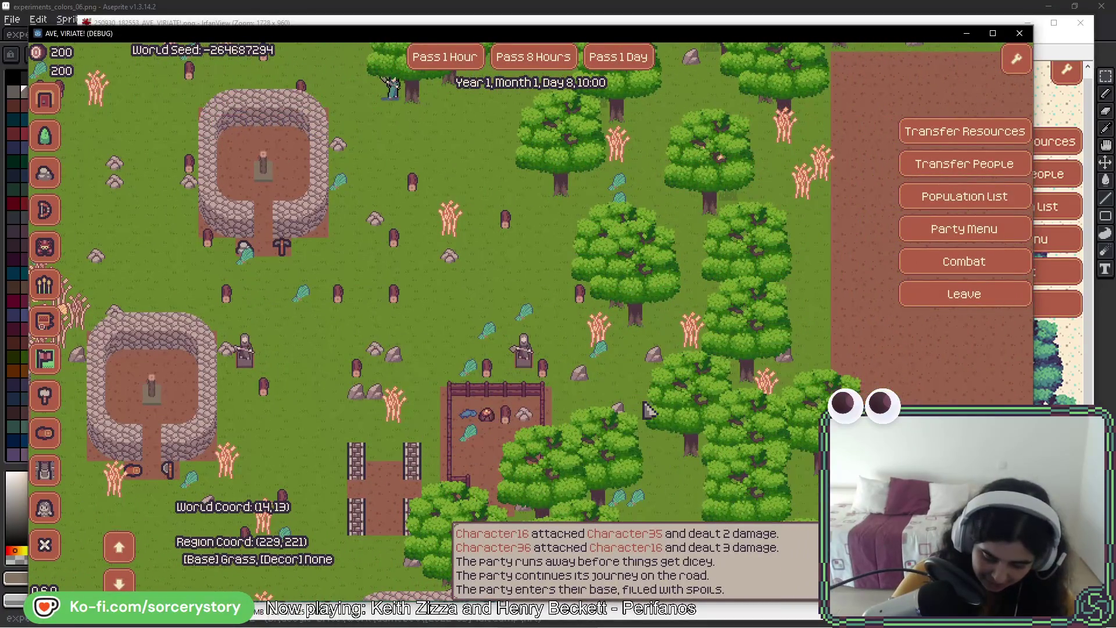
{"action": "key", "text": "w"}
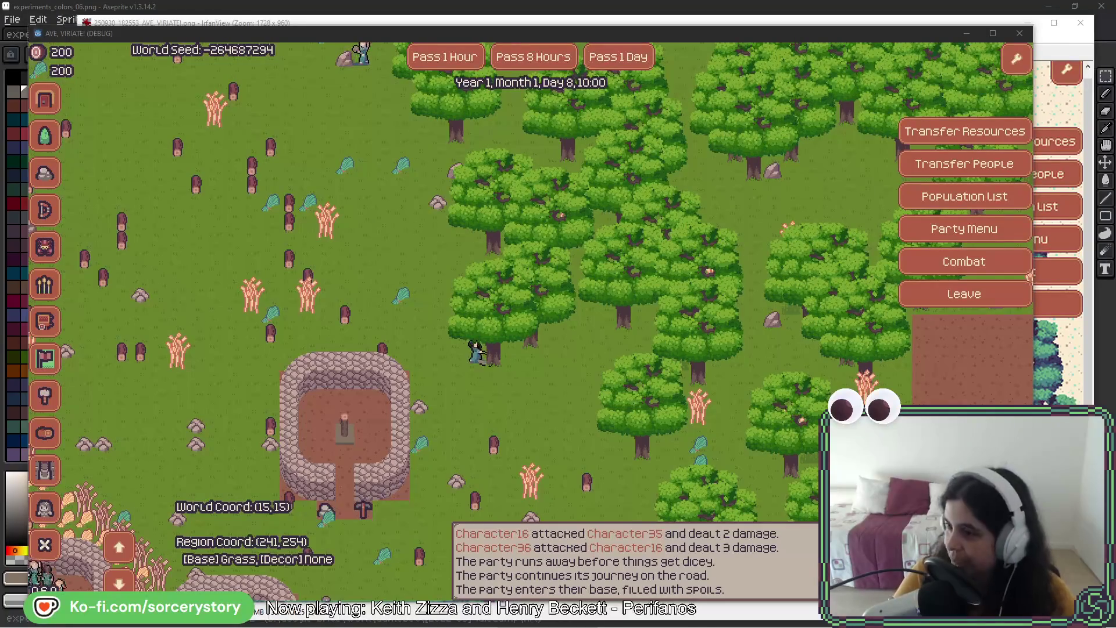
{"action": "key", "text": "alt+Tab"}
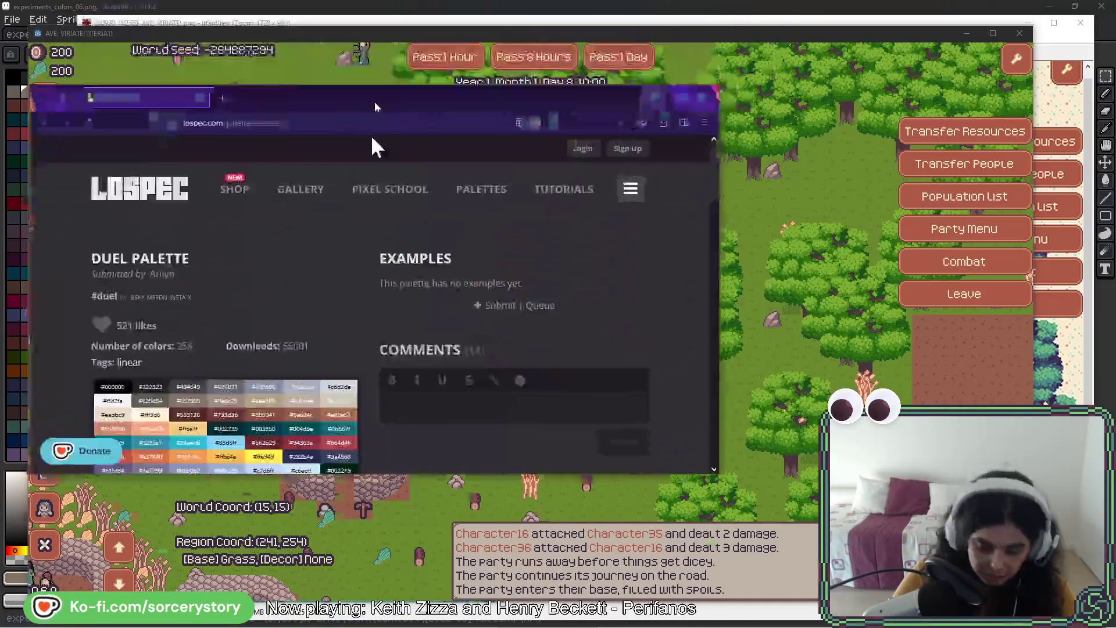
- Move the Lospec Duel palette window right, check its address, then return to the game
{"action": "left_click_drag", "start_coordinate": [492, 127], "coordinate": [610, 126]}
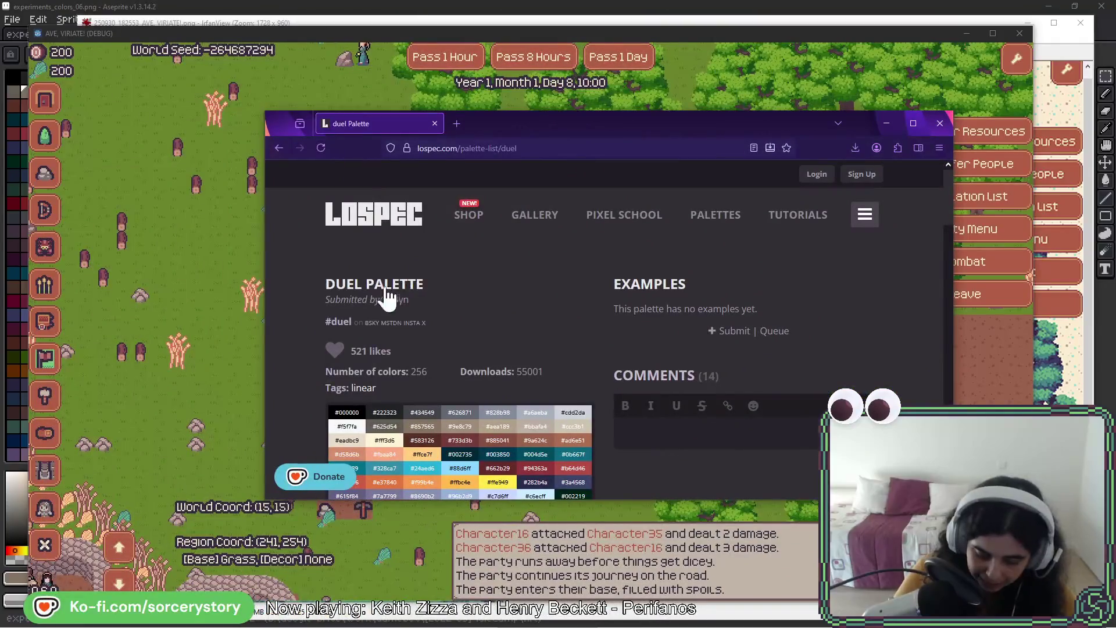
{"action": "key", "text": "ctrl+l"}
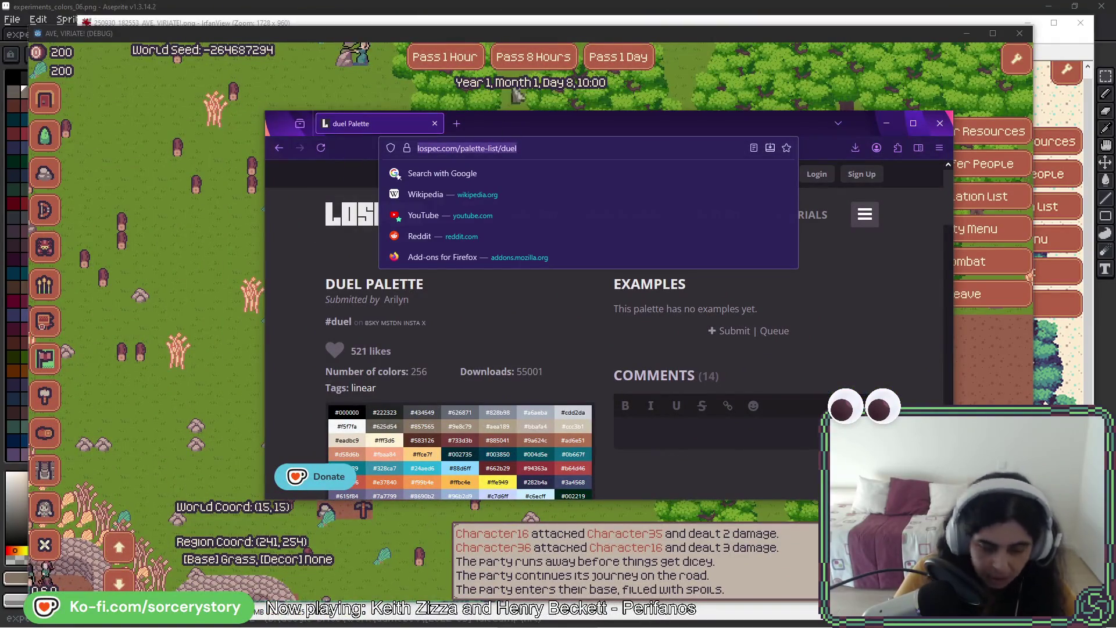
{"action": "key", "text": "Escape"}
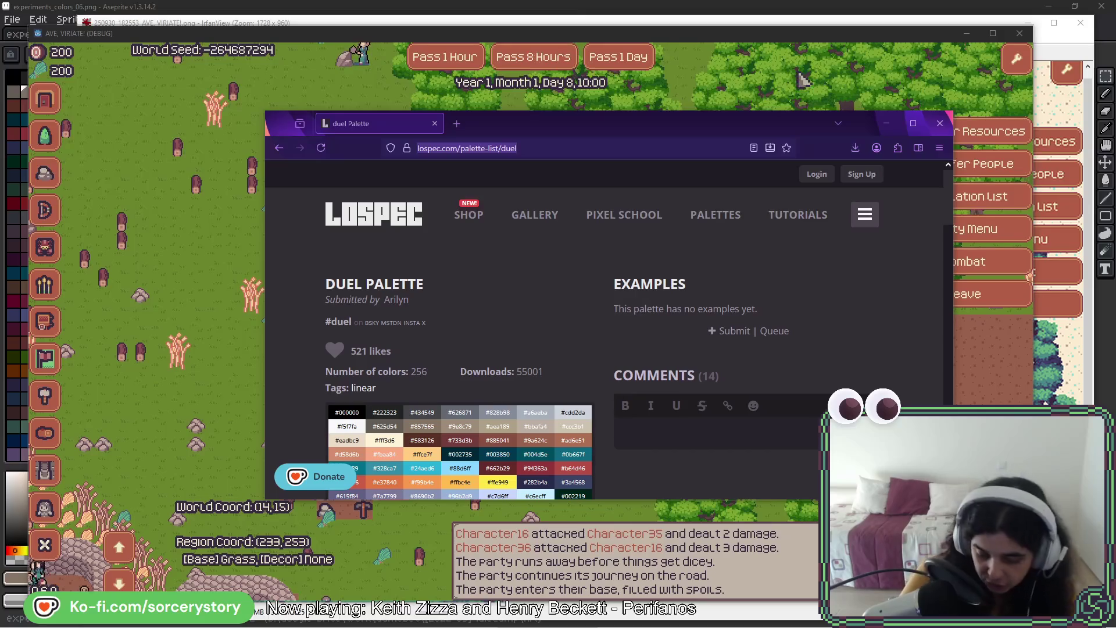
{"action": "left_click", "coordinate": [539, 114]}
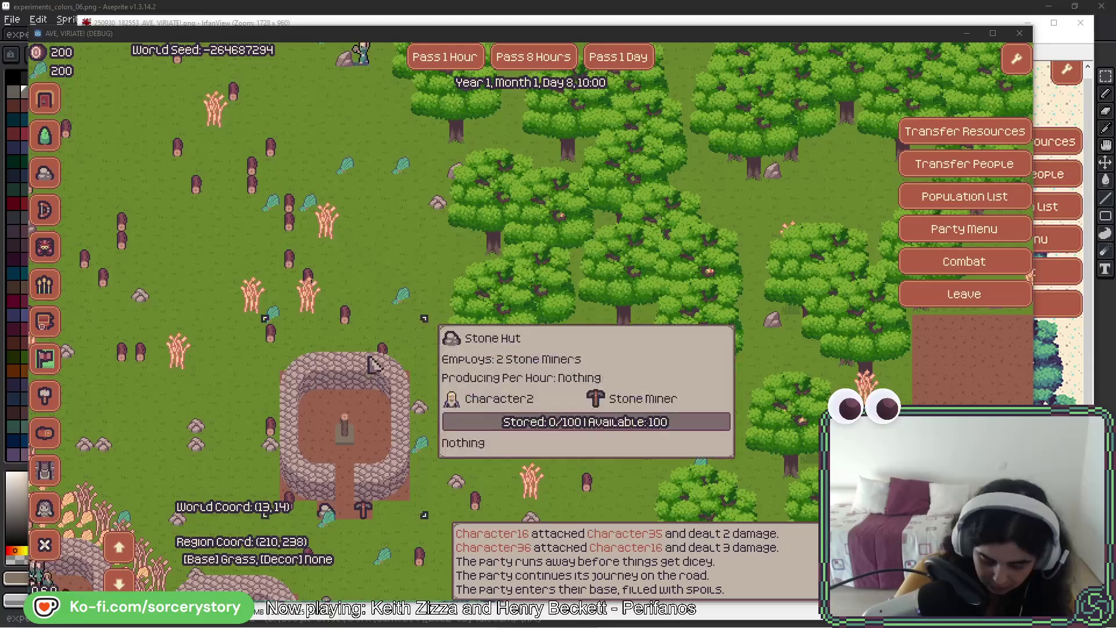
- Open experiments_colors_05 in Aseprite, select the teal tree sprite, then switch to the earlier screenshot
{"action": "left_click", "coordinate": [209, 6]}
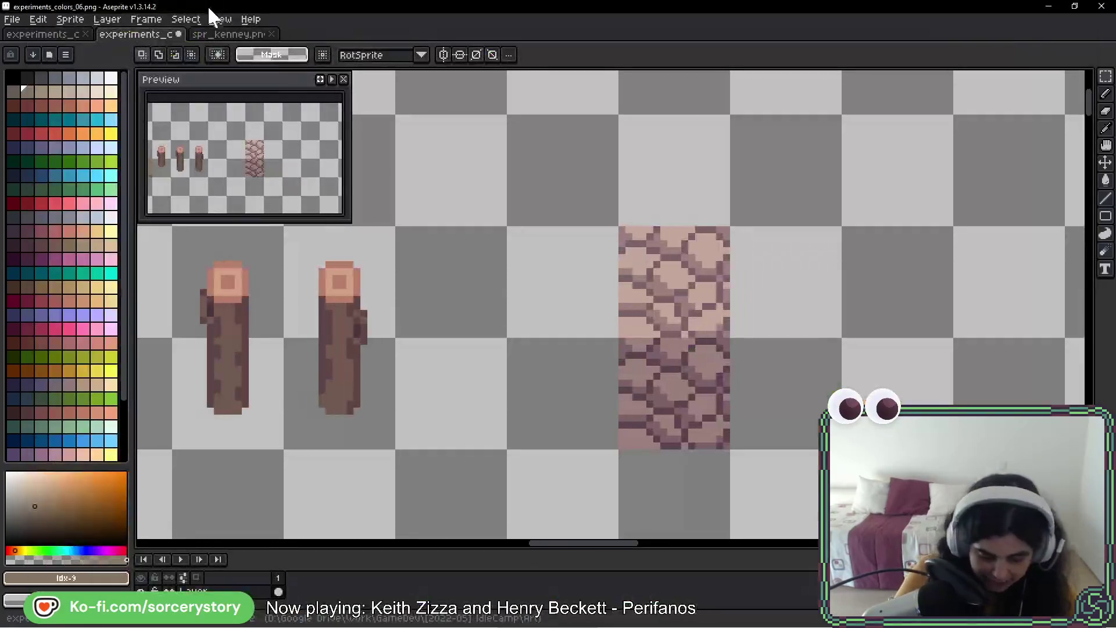
{"action": "left_click", "coordinate": [65, 37]}
{"action": "scroll", "coordinate": [399, 294], "scroll_direction": "down", "scroll_amount": 3}
{"action": "mouse_move", "coordinate": [647, 224]}
{"action": "left_mouse_down"}
{"action": "mouse_move", "coordinate": [521, 255]}
{"action": "mouse_move", "coordinate": [578, 298]}
{"action": "mouse_move", "coordinate": [320, 395]}
{"action": "mouse_move", "coordinate": [218, 417]}
{"action": "left_mouse_up"}
{"action": "mouse_move", "coordinate": [399, 238]}
{"action": "left_mouse_down"}
{"action": "mouse_move", "coordinate": [511, 326]}
{"action": "mouse_move", "coordinate": [494, 349]}
{"action": "left_mouse_up"}
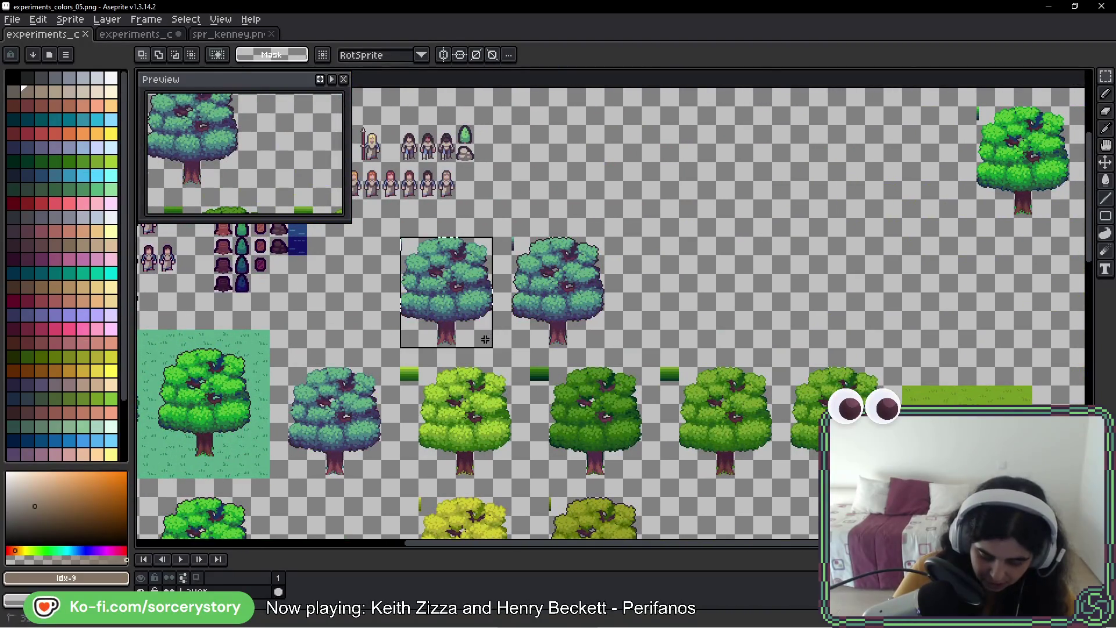
{"action": "key", "text": "alt"}
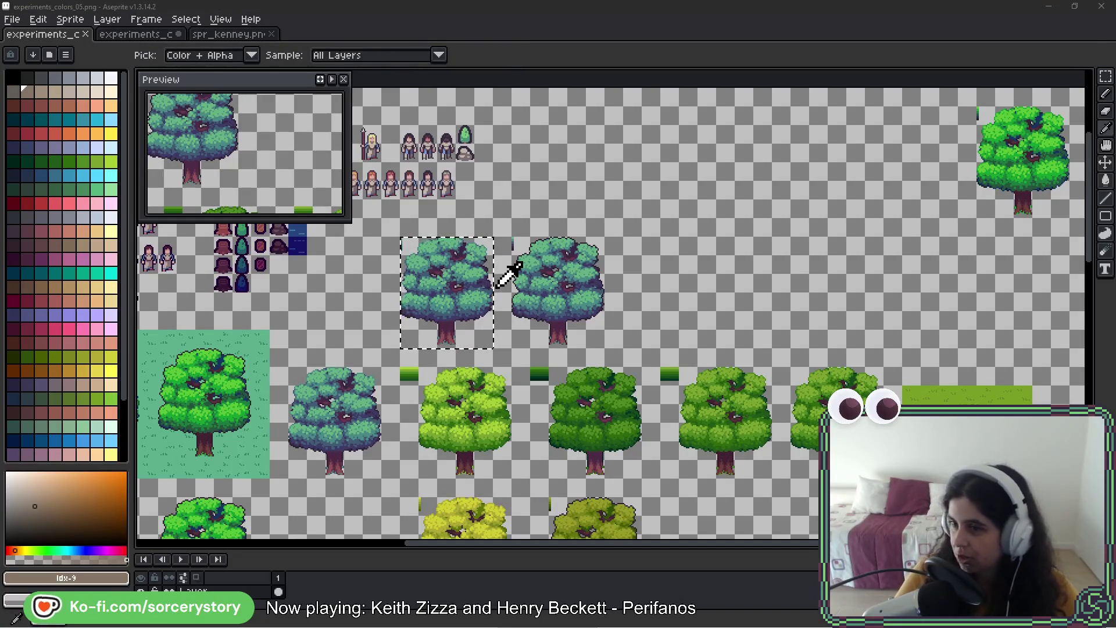
{"action": "key", "text": "alt+Tab"}
{"action": "key", "text": "alt+Tab"}
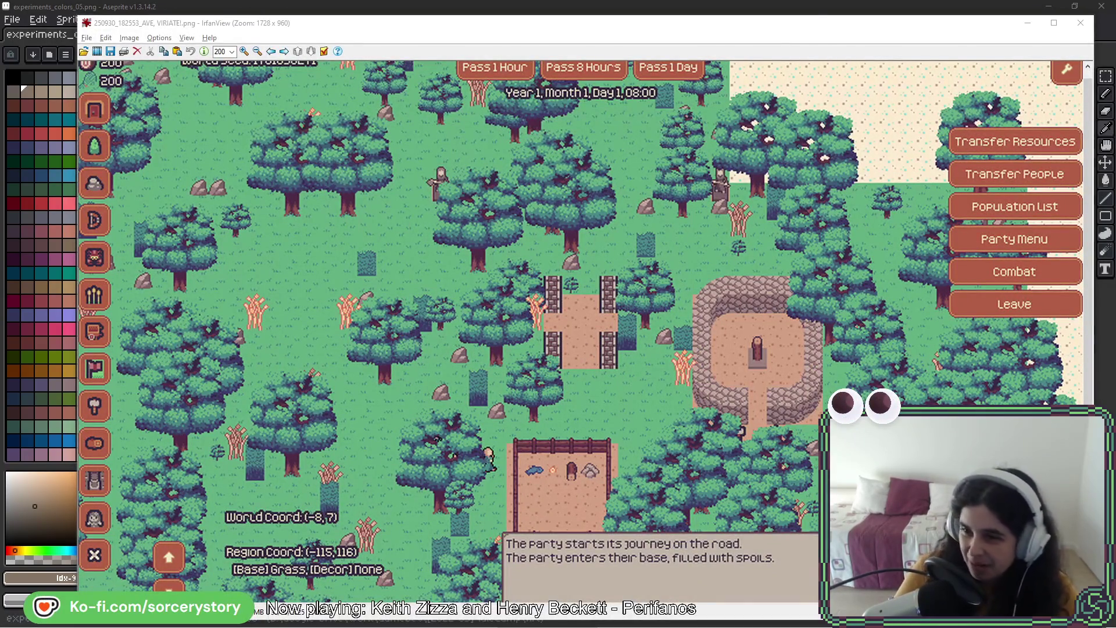
- Switch from the earlier Day 1 screenshot toward the live game window
{"action": "key", "text": "alt+Tab"}
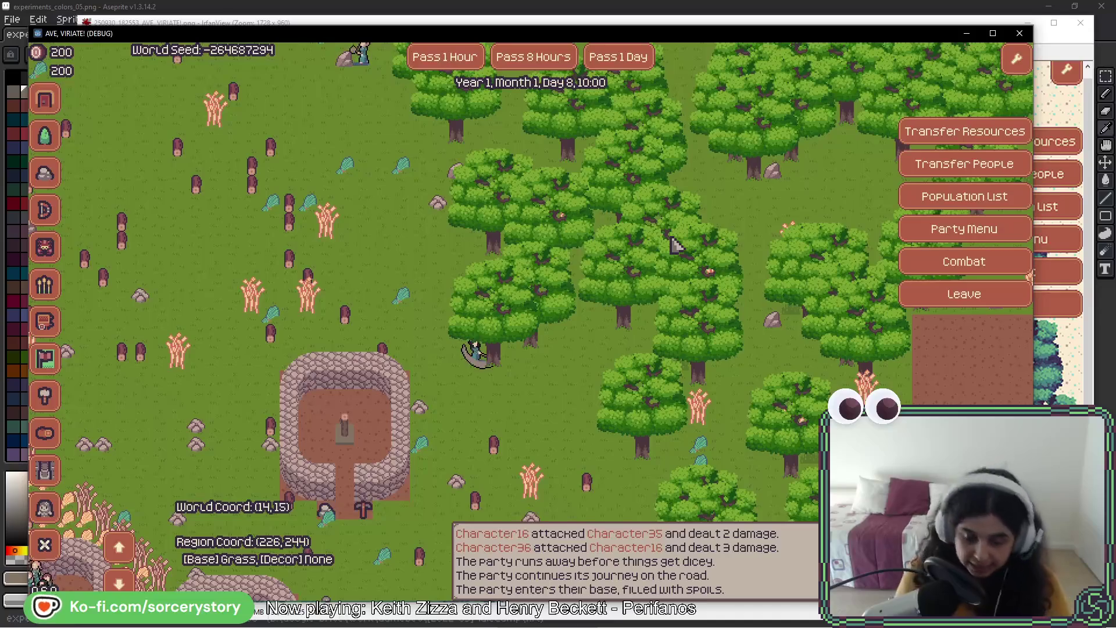
- Inspect an oak tree and the Stone Hut, then pan the map left and down to the village huts
{"action": "left_click", "coordinate": [674, 244]}
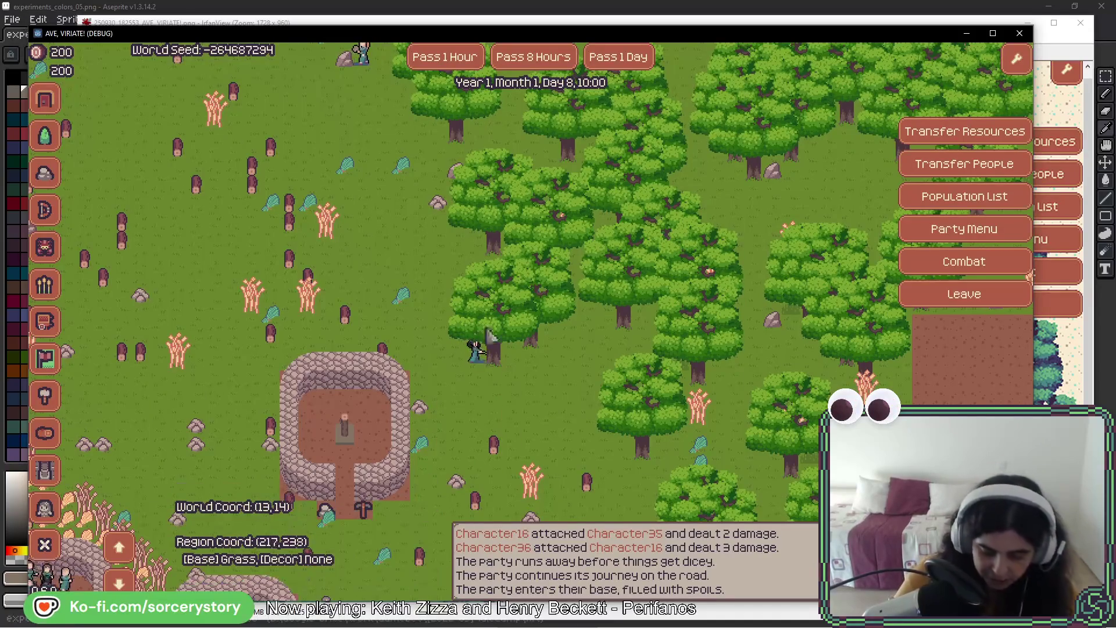
{"action": "left_click", "coordinate": [453, 324]}
{"action": "key", "text": "Left"}
{"action": "key", "text": "Down"}
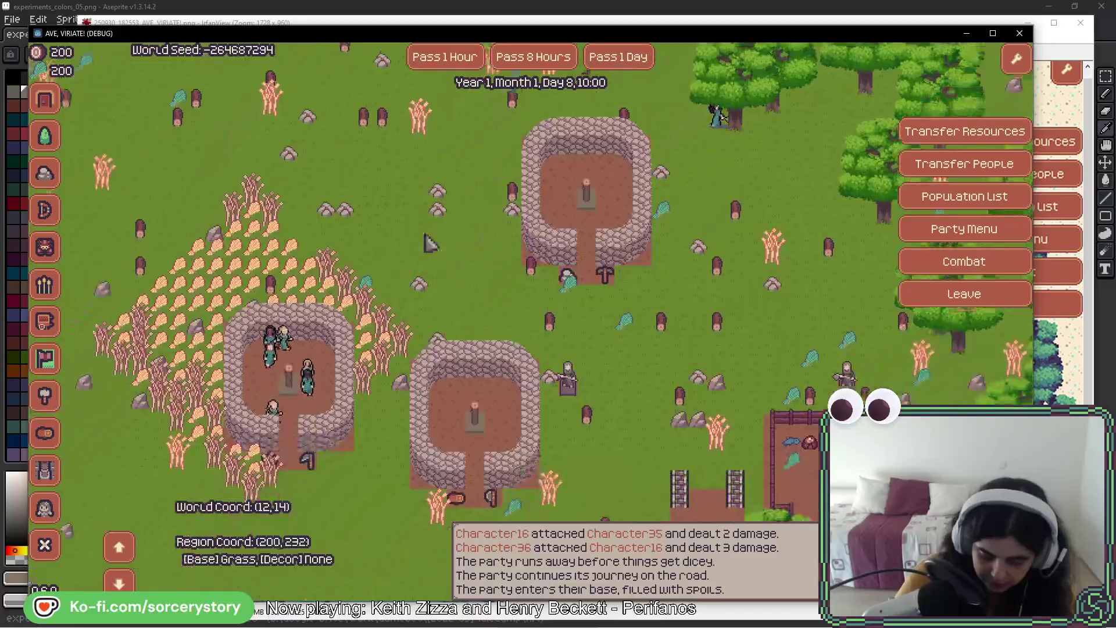
{"action": "key", "text": "Left"}
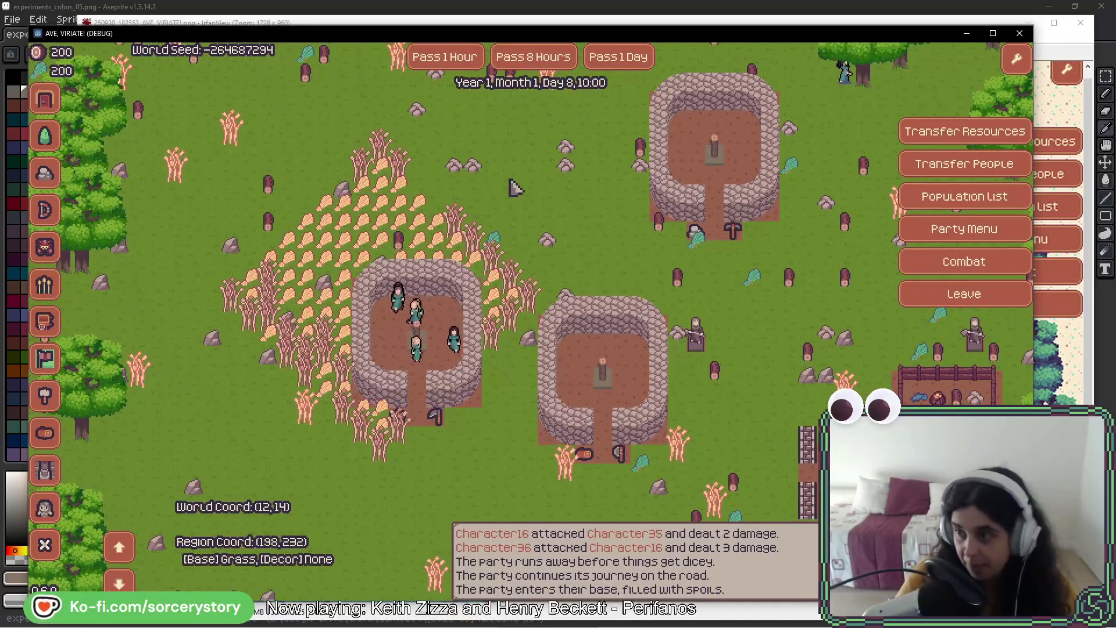
- Leave the base for the world map, then Visit the player settlement from its popup
{"action": "left_click", "coordinate": [969, 294]}
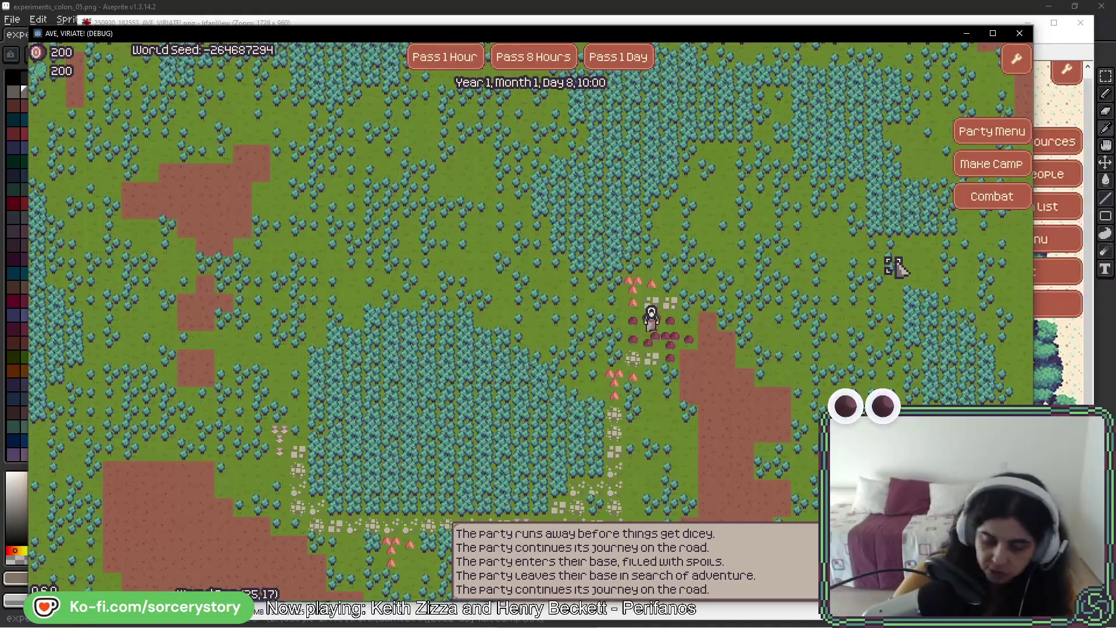
{"action": "left_click", "coordinate": [652, 328]}
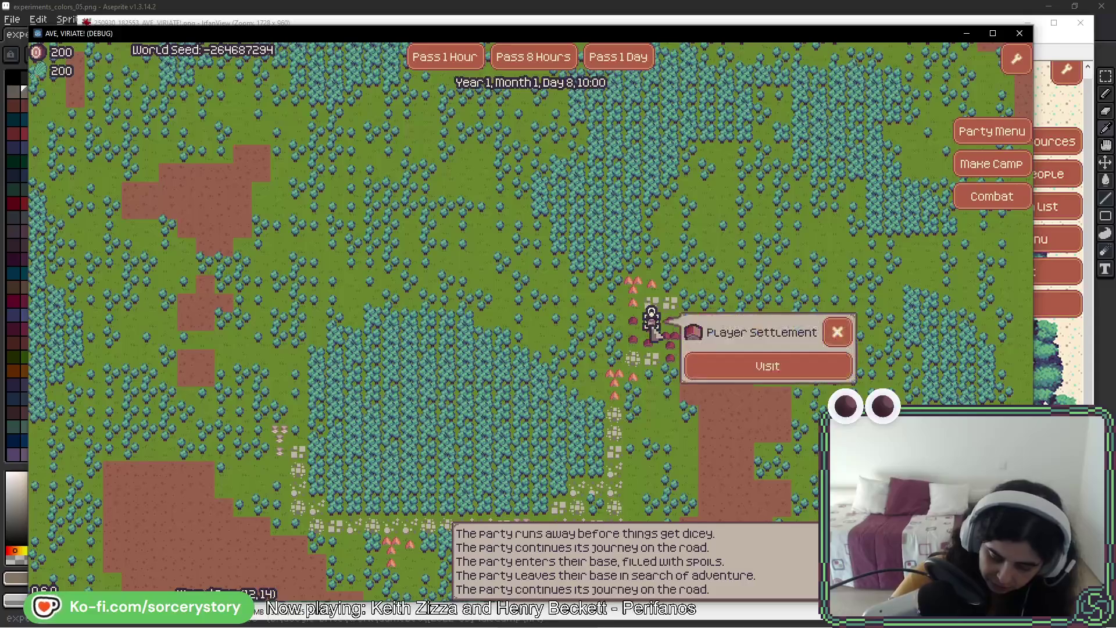
{"action": "left_click", "coordinate": [767, 365]}
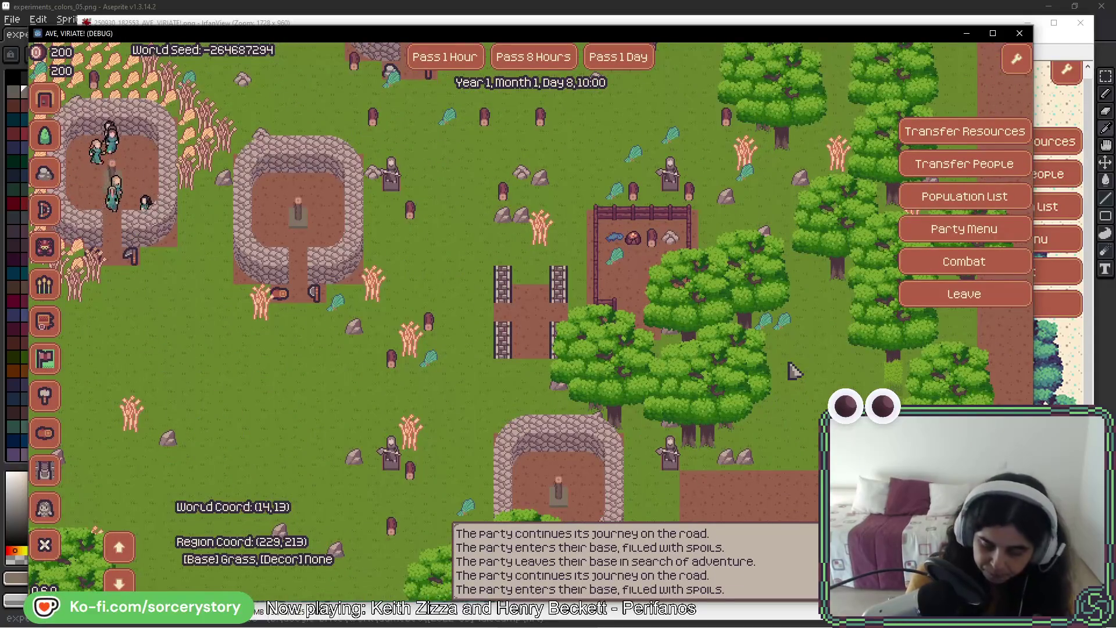
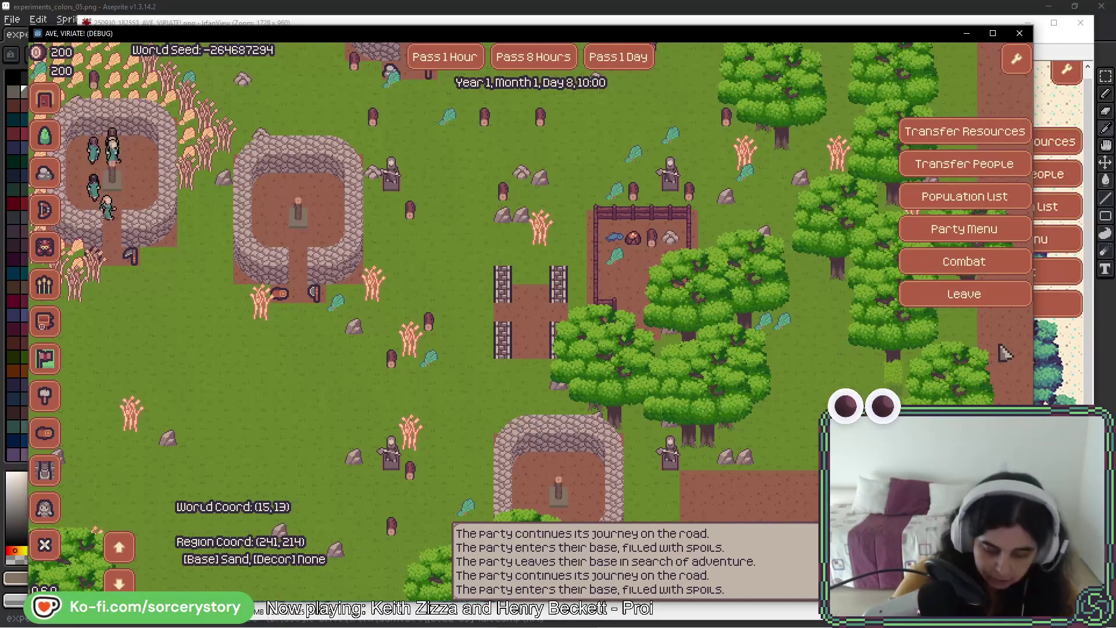
- Pan the map west and open the Farm panel to see which farmers work it
{"action": "key", "text": "Up"}
{"action": "key", "text": "Left"}
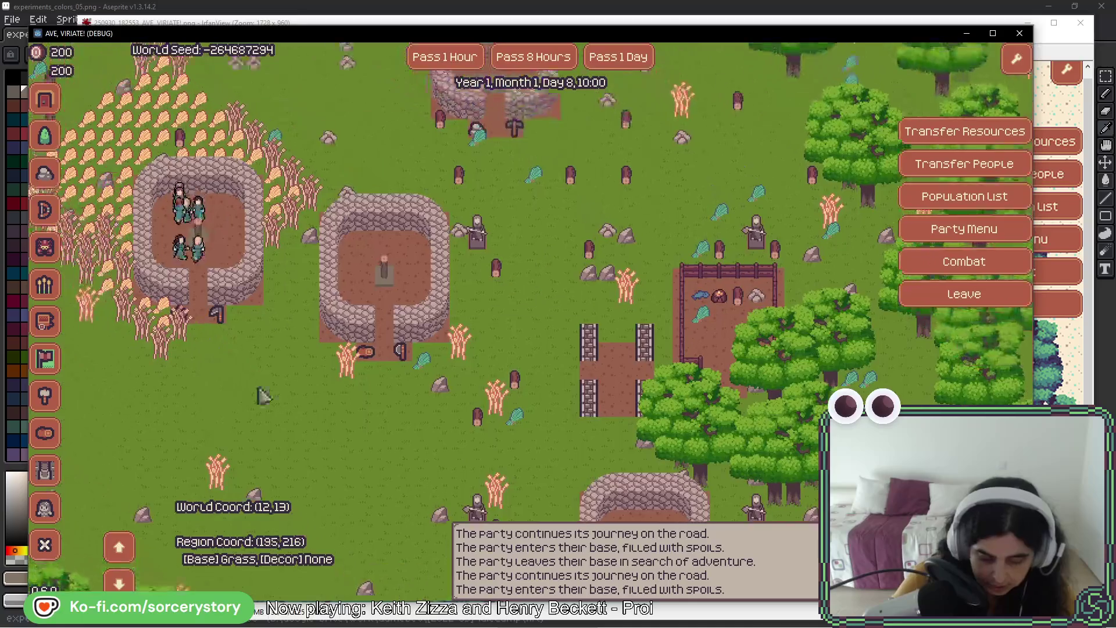
{"action": "key", "text": "Left"}
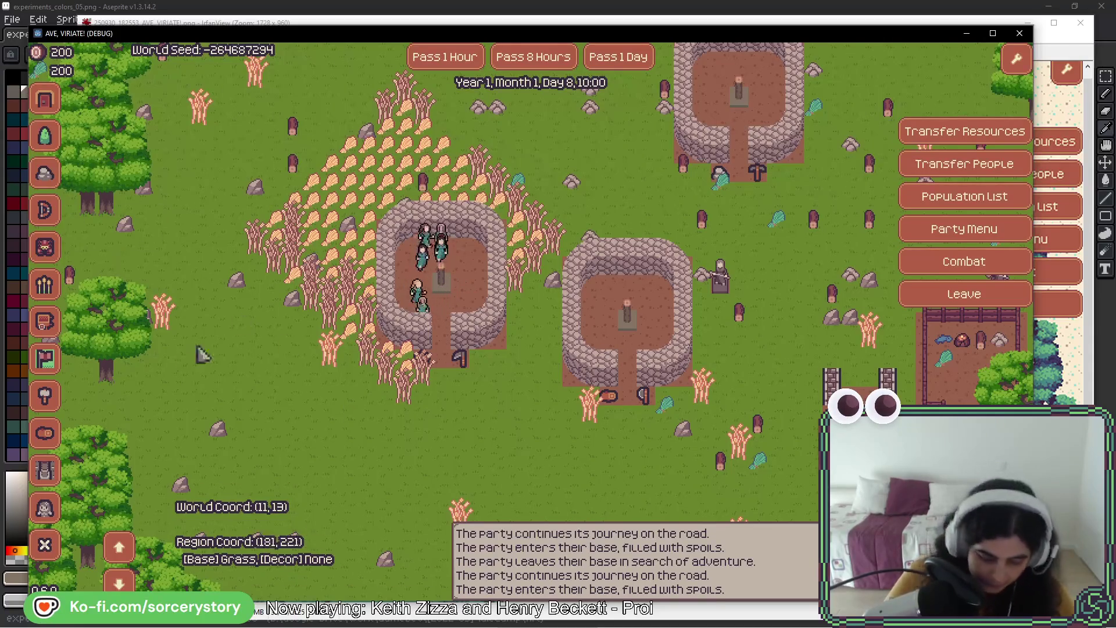
{"action": "left_click", "coordinate": [476, 329]}
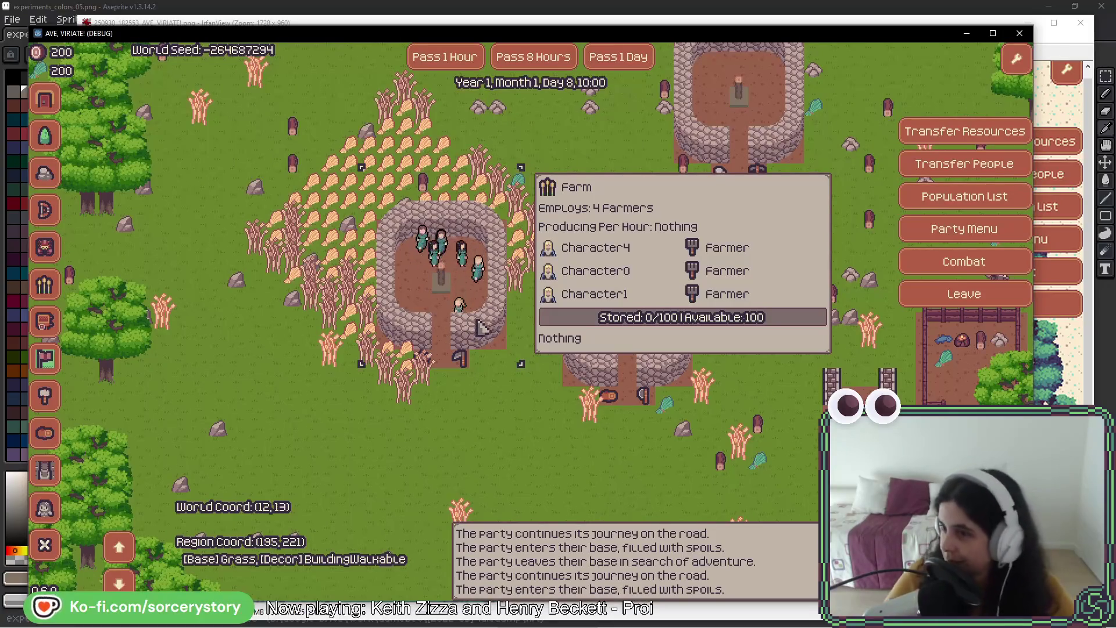
- Close the Farm panel and bring the BeeRef stone hut photo forward, placed lower
{"action": "left_click", "coordinate": [545, 296]}
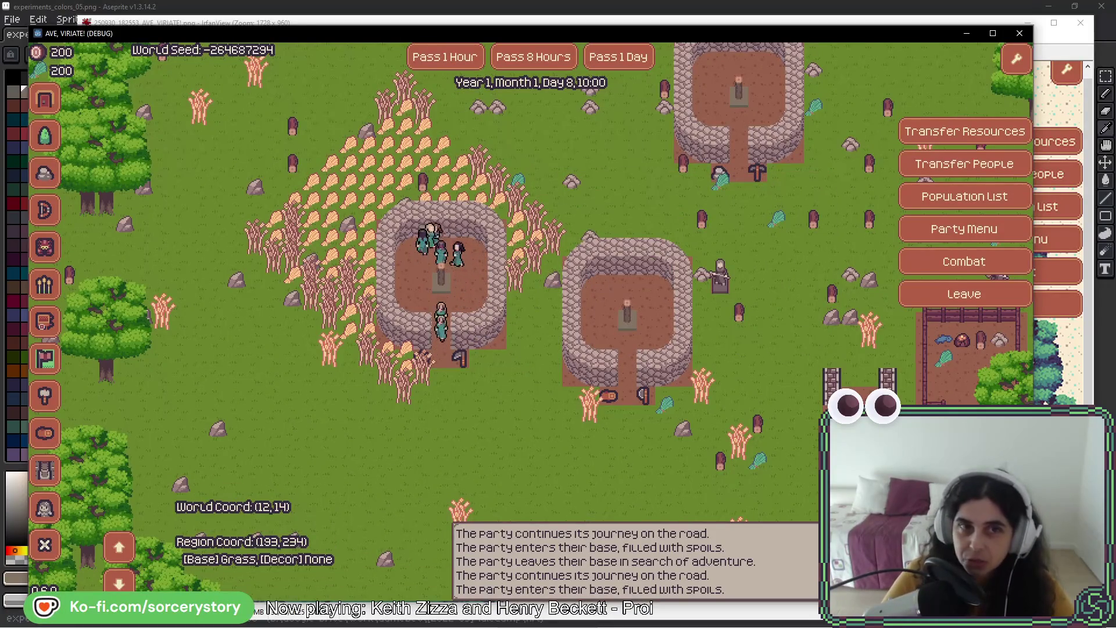
{"action": "key", "text": "alt+Tab"}
{"action": "left_click_drag", "start_coordinate": [345, 171], "coordinate": [348, 258]}
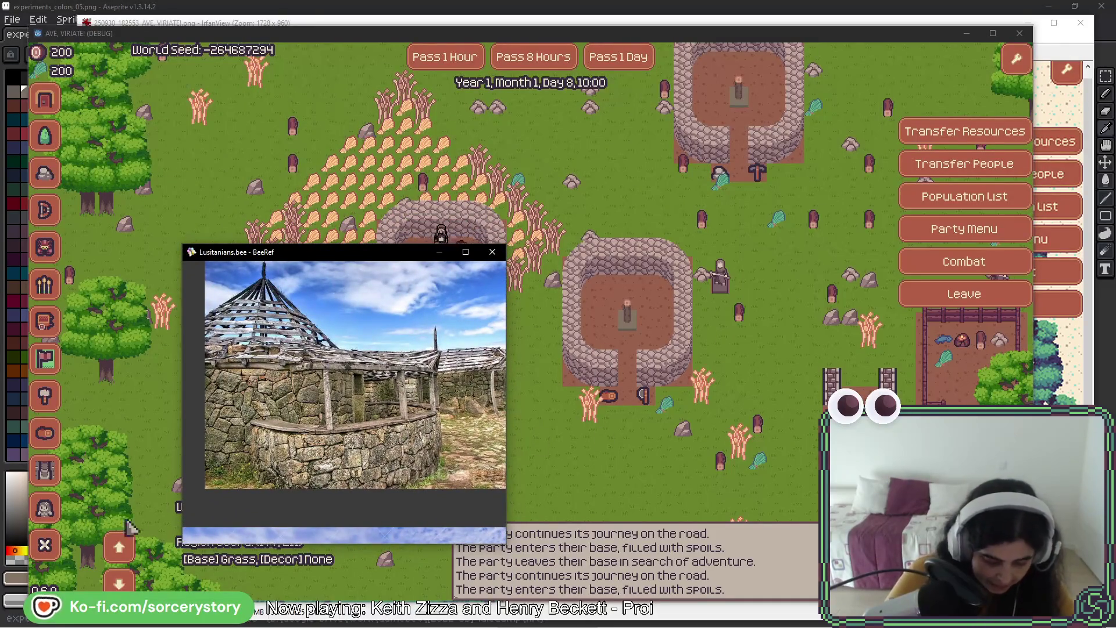
- Toggle the huts between roofs-on and interior views, then bring Aseprite to the front
{"action": "left_click", "coordinate": [119, 547]}
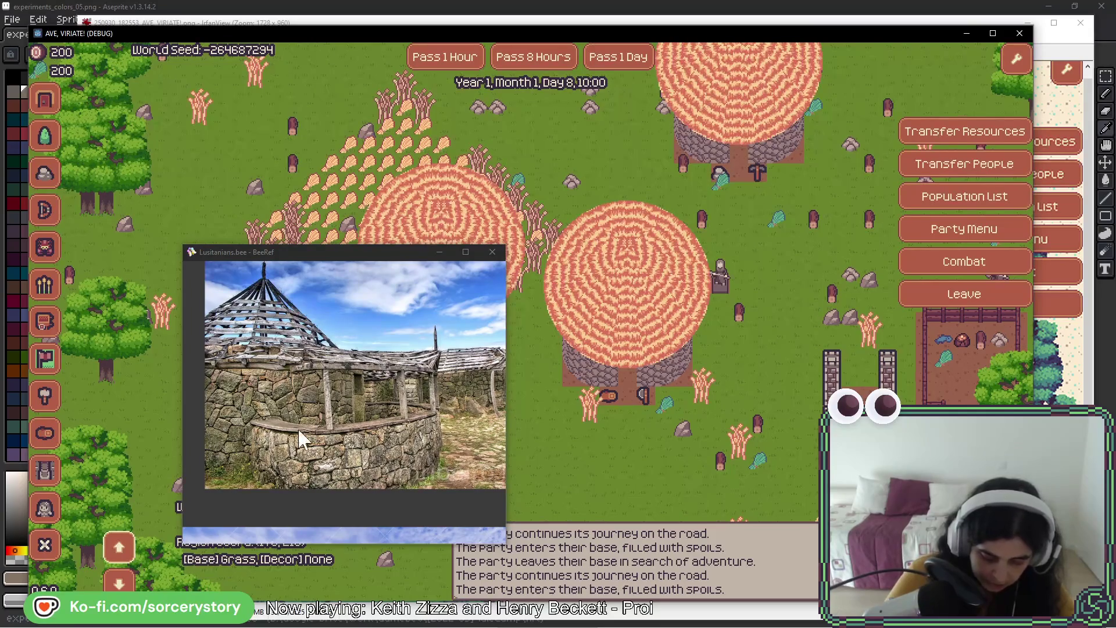
{"action": "left_click", "coordinate": [119, 581]}
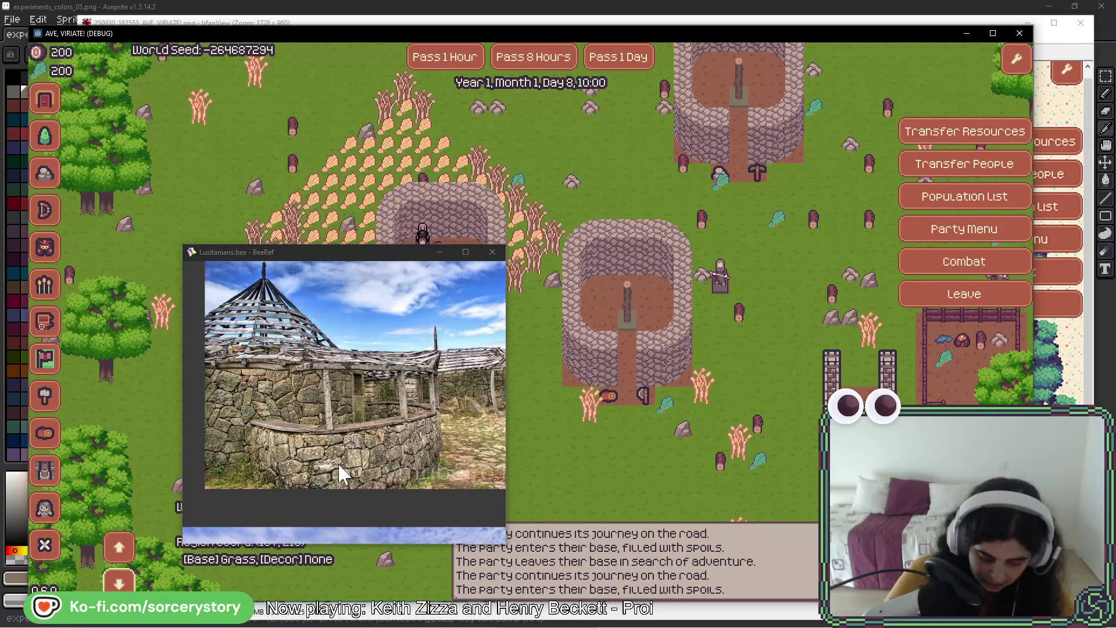
{"action": "mouse_move", "coordinate": [652, 352]}
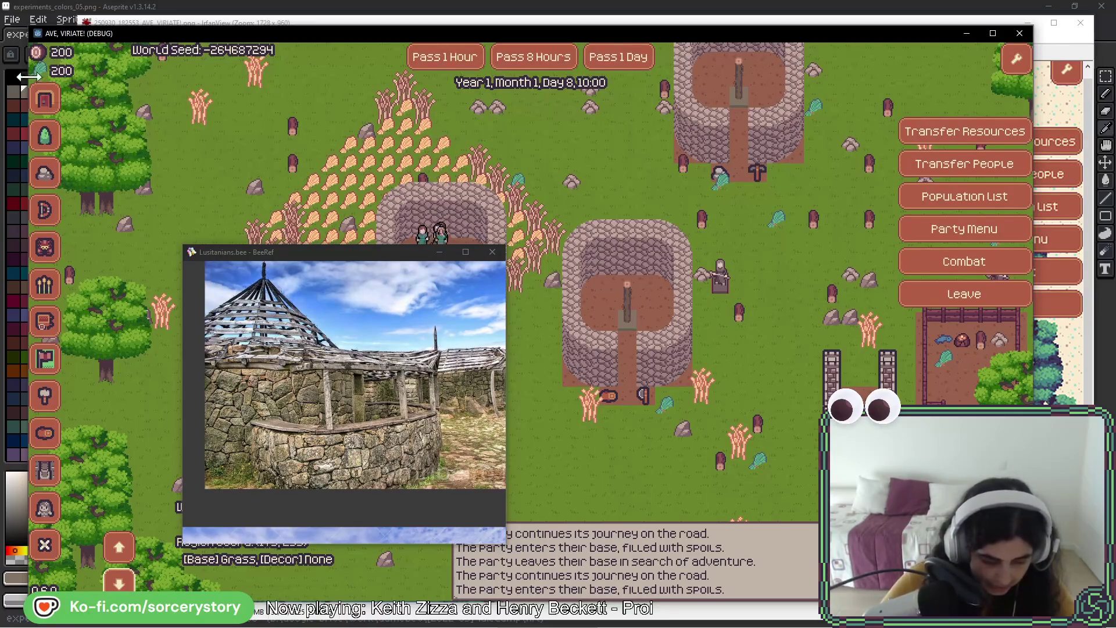
{"action": "left_click", "coordinate": [117, 8]}
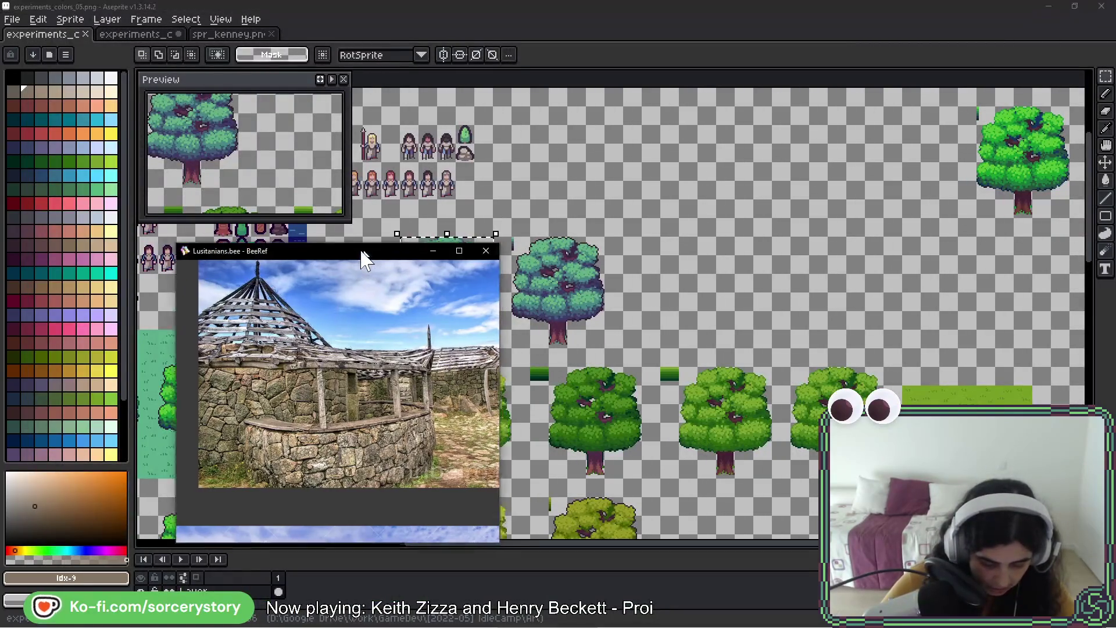
- Move the reference photo aside and switch to experiments_colors_06.png
{"action": "left_click_drag", "start_coordinate": [371, 259], "coordinate": [332, 245]}
{"action": "left_click_drag", "start_coordinate": [589, 305], "coordinate": [720, 314]}
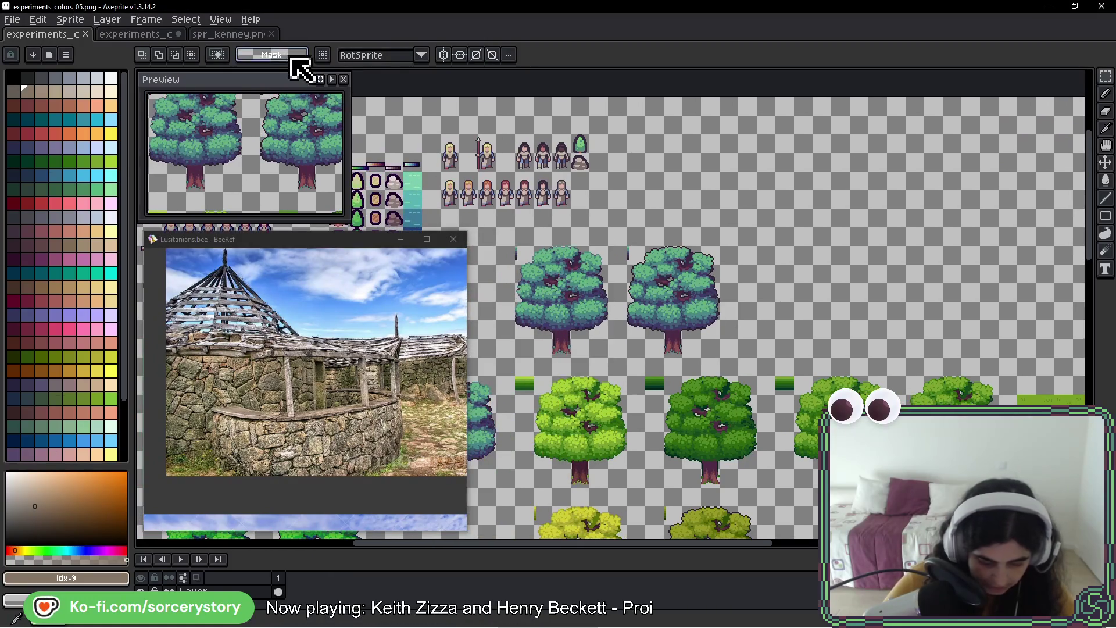
{"action": "left_click", "coordinate": [145, 35]}
- Ctrl-drag a copy of the stone wall tile to the right of the original
{"action": "left_click_drag", "start_coordinate": [699, 278], "coordinate": [546, 332]}
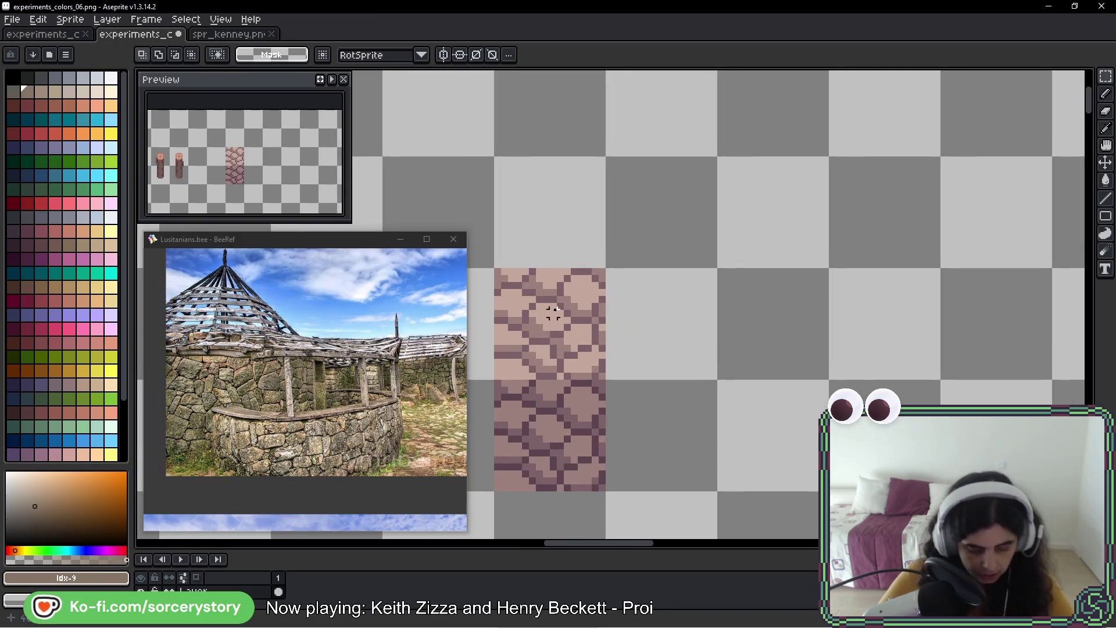
{"action": "mouse_move", "coordinate": [552, 291]}
{"action": "left_mouse_down"}
{"action": "mouse_move", "coordinate": [560, 390]}
{"action": "mouse_move", "coordinate": [804, 365]}
{"action": "left_mouse_up"}
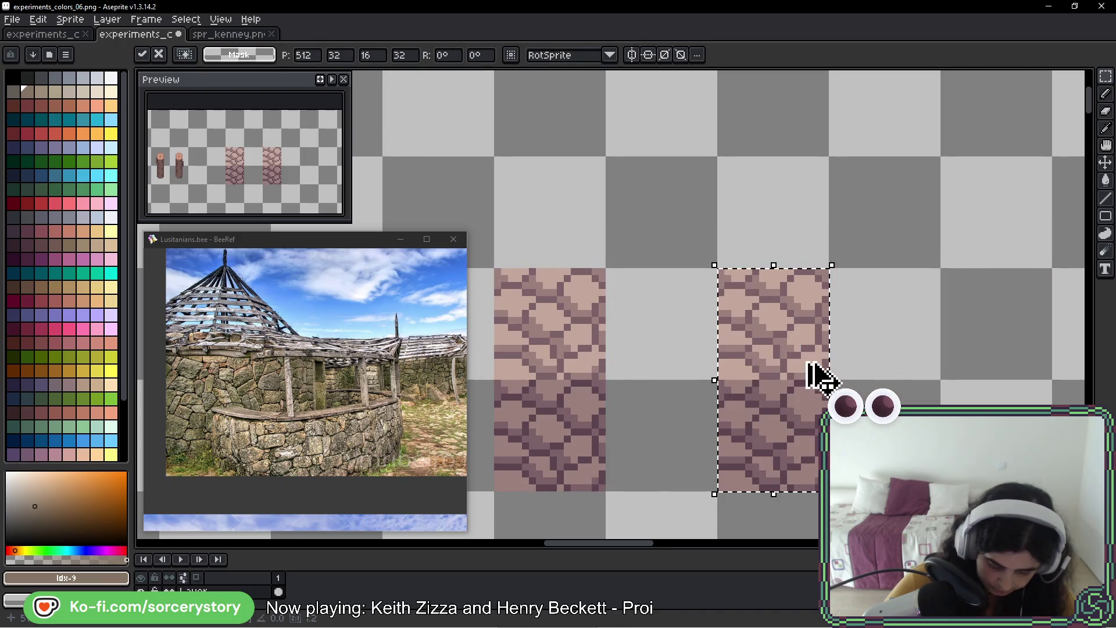
{"action": "key", "text": "Escape"}
{"action": "mouse_move", "coordinate": [529, 354]}
{"action": "left_mouse_down"}
{"action": "mouse_move", "coordinate": [752, 354]}
{"action": "mouse_move", "coordinate": [762, 200]}
{"action": "left_mouse_up"}
- Marquee-select both stone tiles and centre them in the view
{"action": "mouse_move", "coordinate": [592, 159]}
{"action": "left_mouse_down"}
{"action": "mouse_move", "coordinate": [881, 229]}
{"action": "mouse_move", "coordinate": [866, 236]}
{"action": "left_mouse_up"}
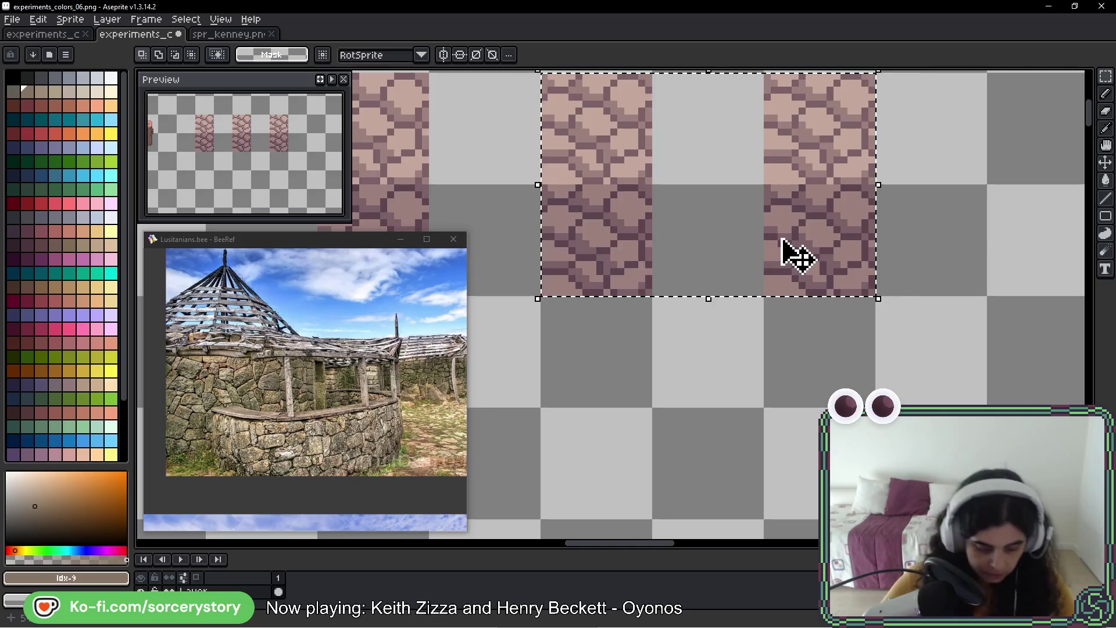
{"action": "left_click_drag", "start_coordinate": [618, 194], "coordinate": [607, 268]}
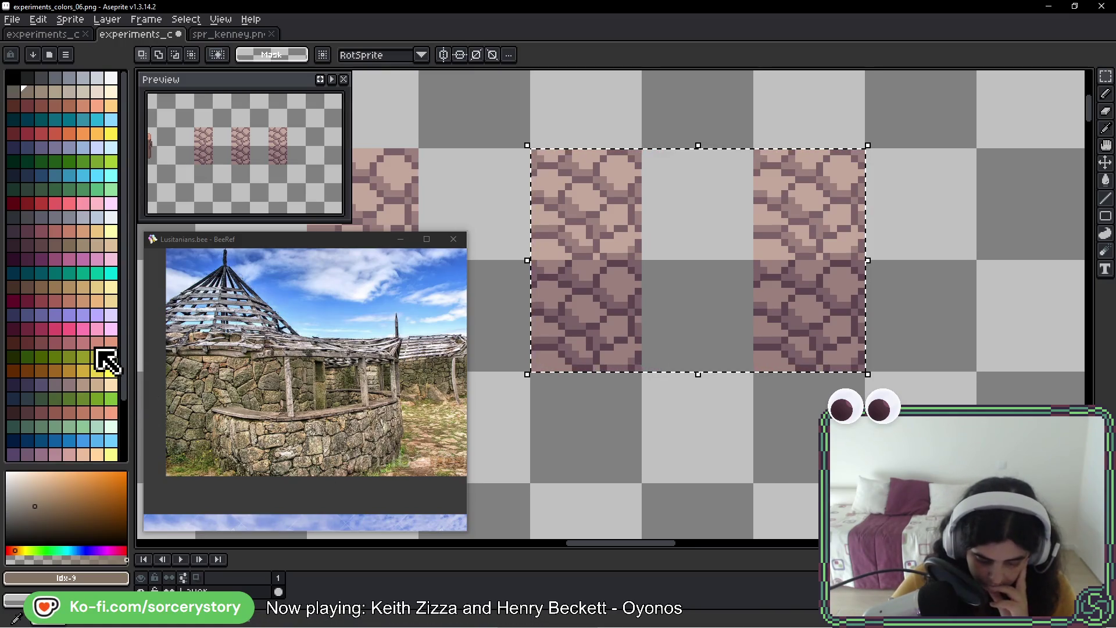
{"action": "scroll", "coordinate": [107, 360], "scroll_direction": "down", "scroll_amount": 5}
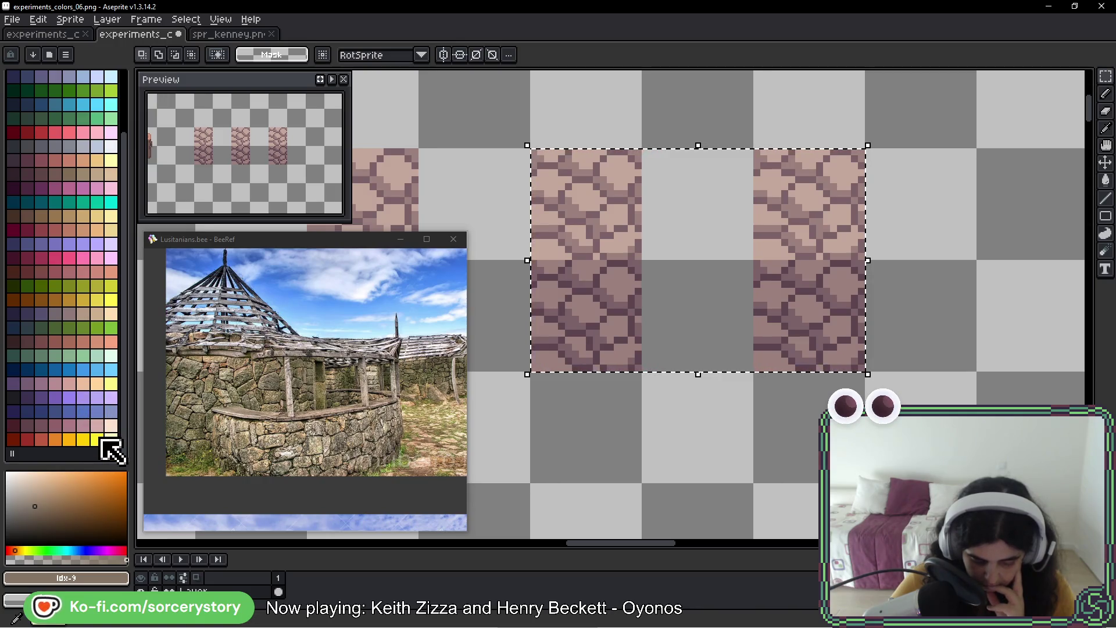
{"action": "scroll", "coordinate": [112, 448], "scroll_direction": "up", "scroll_amount": 5}
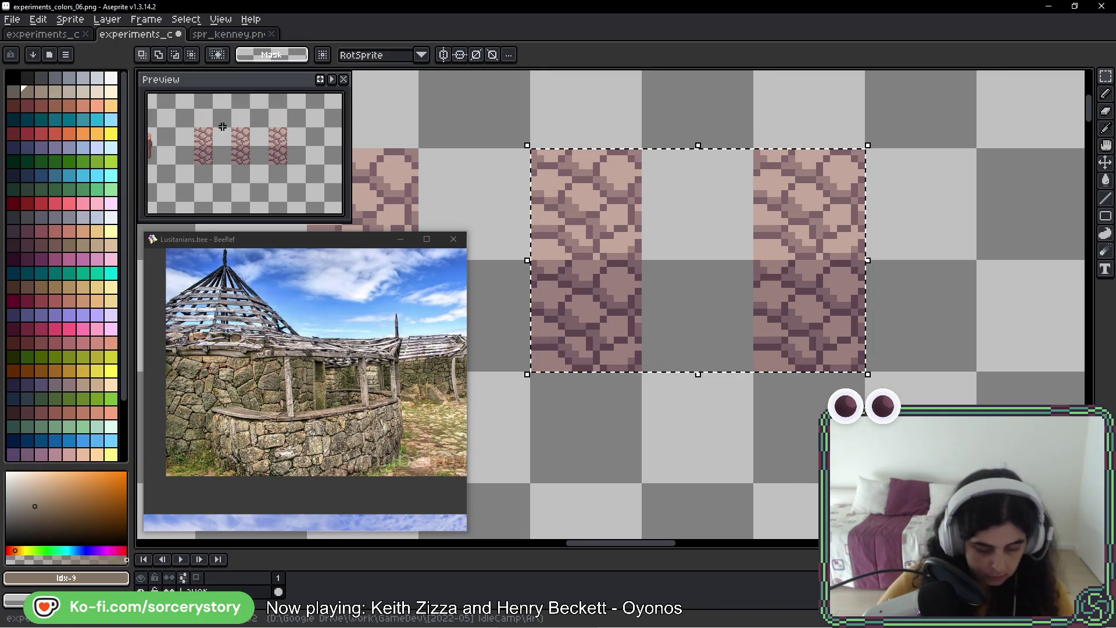
- Select one stone tile copy and fill its light stones with the palest cream
{"action": "left_click", "coordinate": [111, 91]}
{"action": "mouse_move", "coordinate": [753, 191]}
{"action": "left_mouse_down"}
{"action": "mouse_move", "coordinate": [544, 181]}
{"action": "mouse_move", "coordinate": [769, 175]}
{"action": "left_mouse_up"}
{"action": "mouse_move", "coordinate": [1102, 76]}
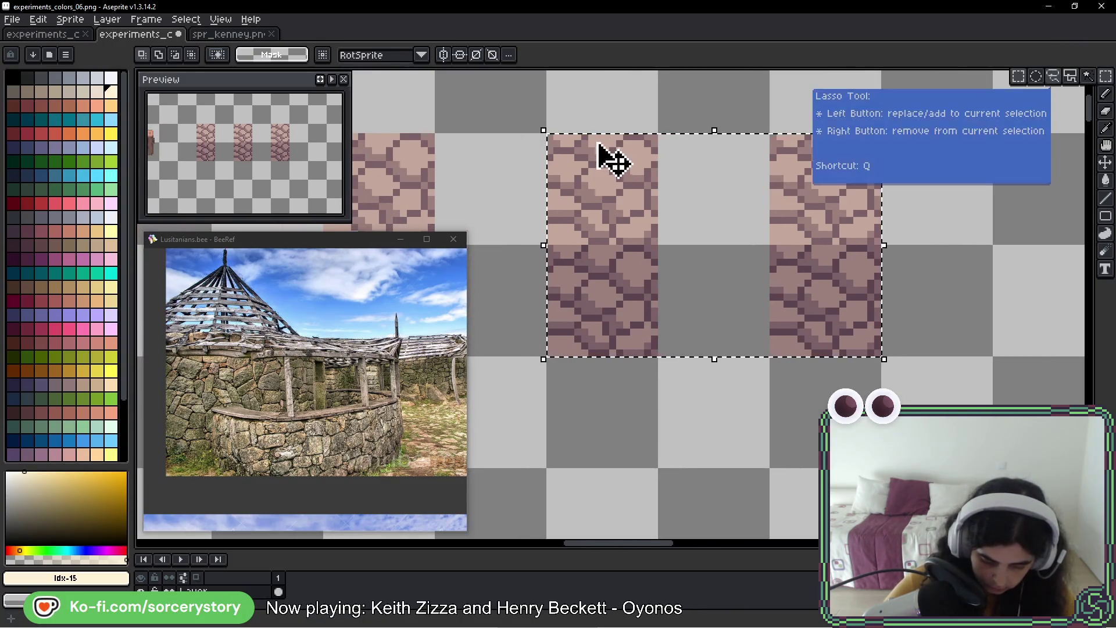
{"action": "left_click_drag", "start_coordinate": [611, 155], "coordinate": [541, 196]}
{"action": "key", "text": "g"}
{"action": "left_click", "coordinate": [542, 195]}
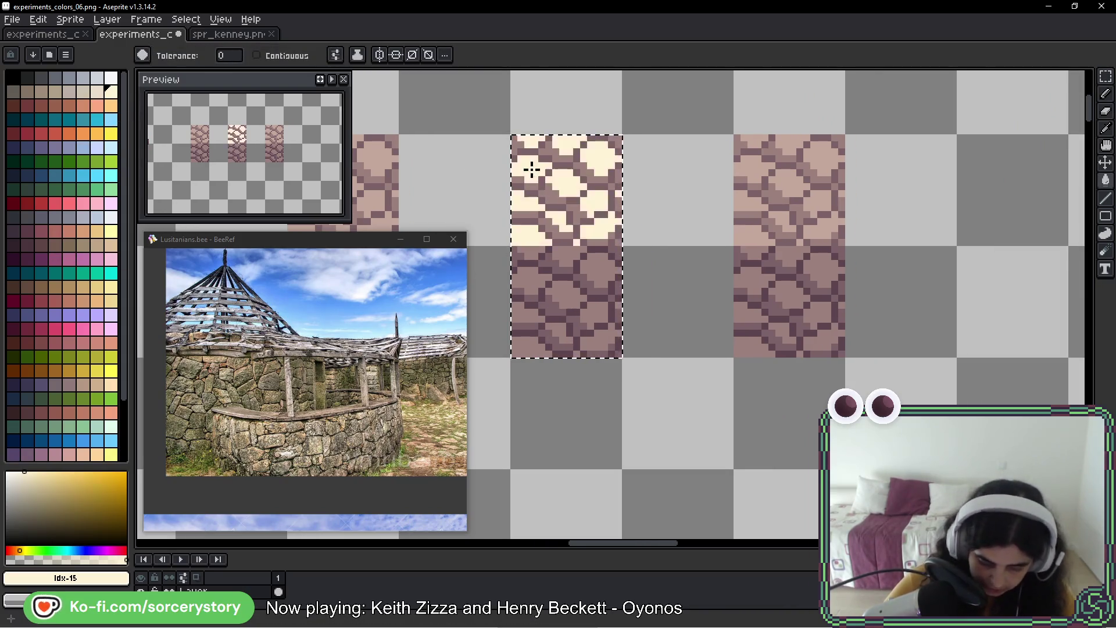
- Recolour that tile's mid-tone and dark mauve pixels in cream-pink and beige shades
{"action": "left_click", "coordinate": [97, 91]}
{"action": "scroll", "coordinate": [553, 168], "scroll_direction": "up", "scroll_amount": 1}
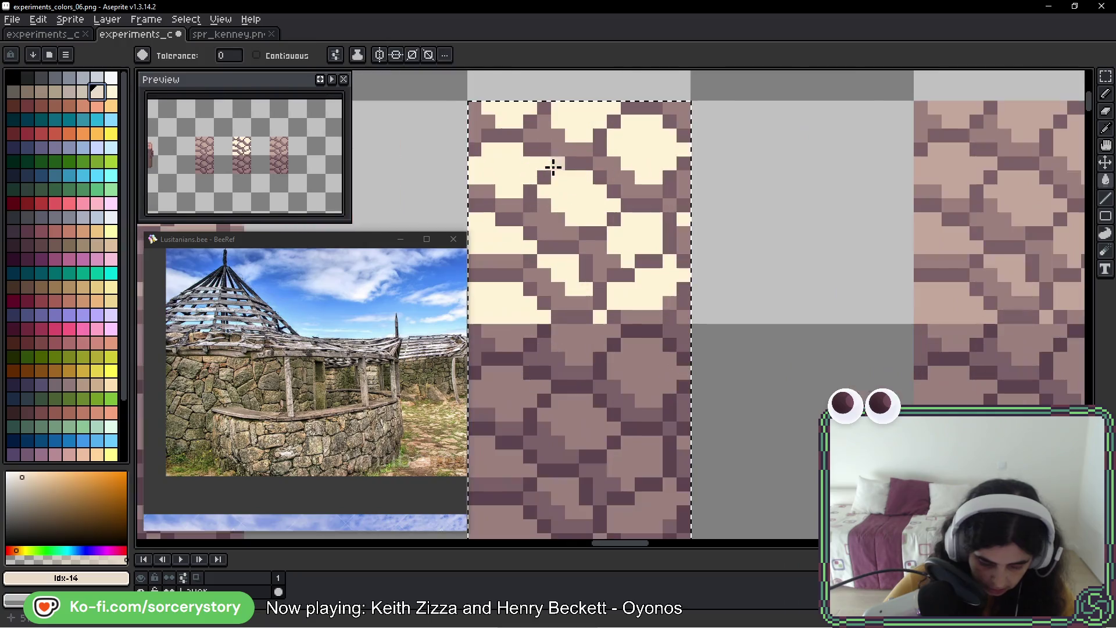
{"action": "left_click", "coordinate": [542, 207]}
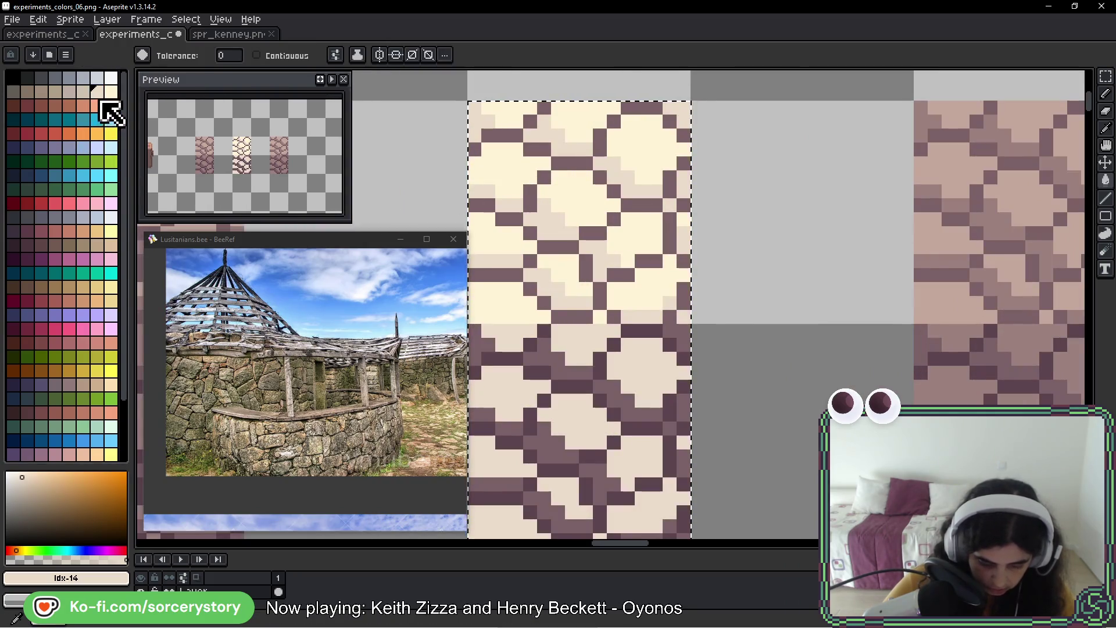
{"action": "left_click", "coordinate": [83, 92]}
{"action": "left_click", "coordinate": [527, 201]}
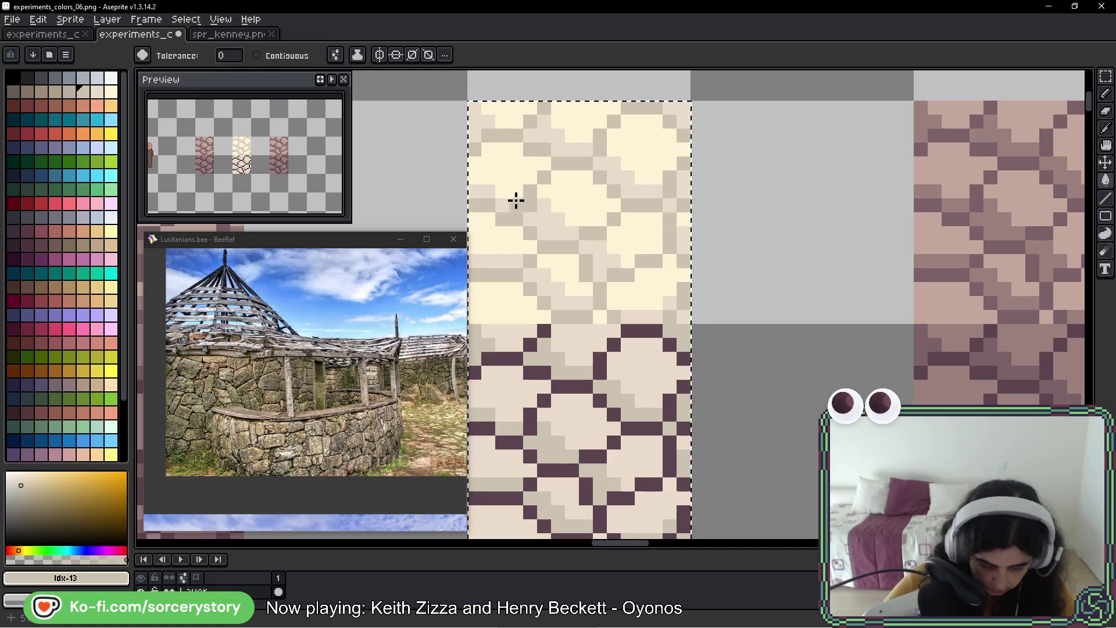
{"action": "left_click", "coordinate": [69, 91]}
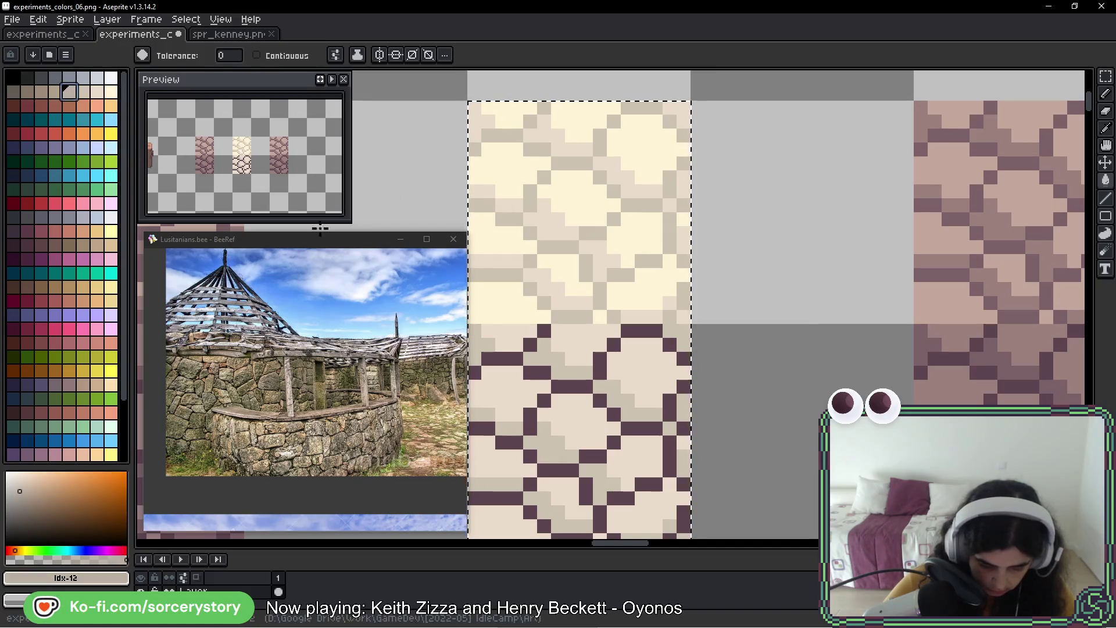
{"action": "left_click", "coordinate": [542, 374]}
- Select the mauve stone tile and fill its dark pixels with olive-grey
{"action": "mouse_move", "coordinate": [840, 349]}
{"action": "left_mouse_down"}
{"action": "mouse_move", "coordinate": [642, 250]}
{"action": "mouse_move", "coordinate": [844, 199]}
{"action": "left_mouse_up"}
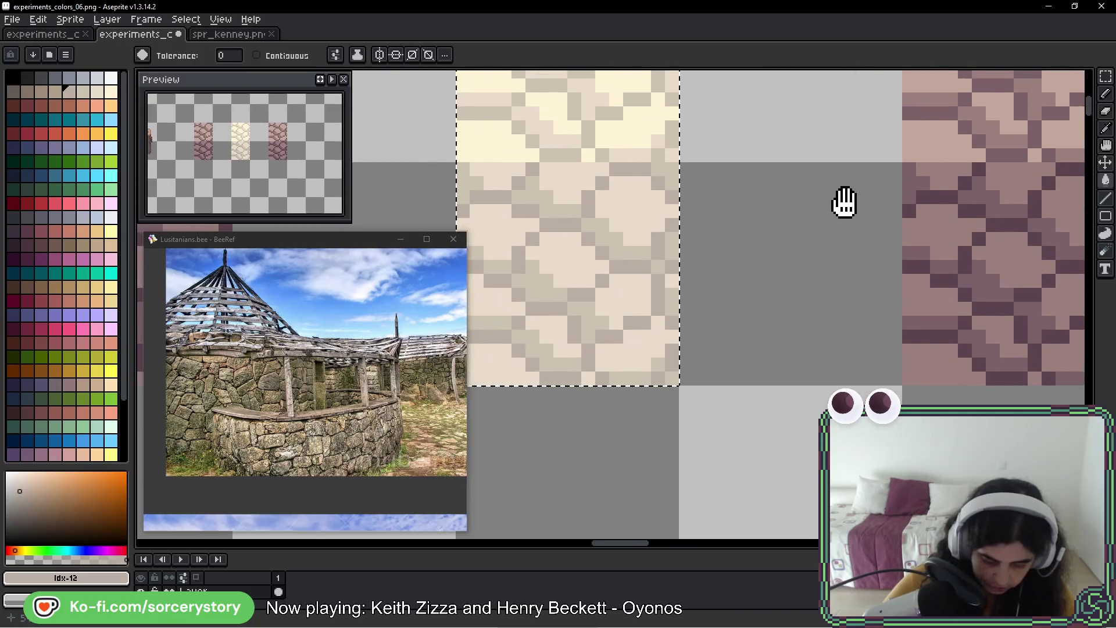
{"action": "left_click", "coordinate": [1105, 77]}
{"action": "left_click_drag", "start_coordinate": [825, 281], "coordinate": [476, 281]}
{"action": "left_click_drag", "start_coordinate": [554, 70], "coordinate": [776, 473]}
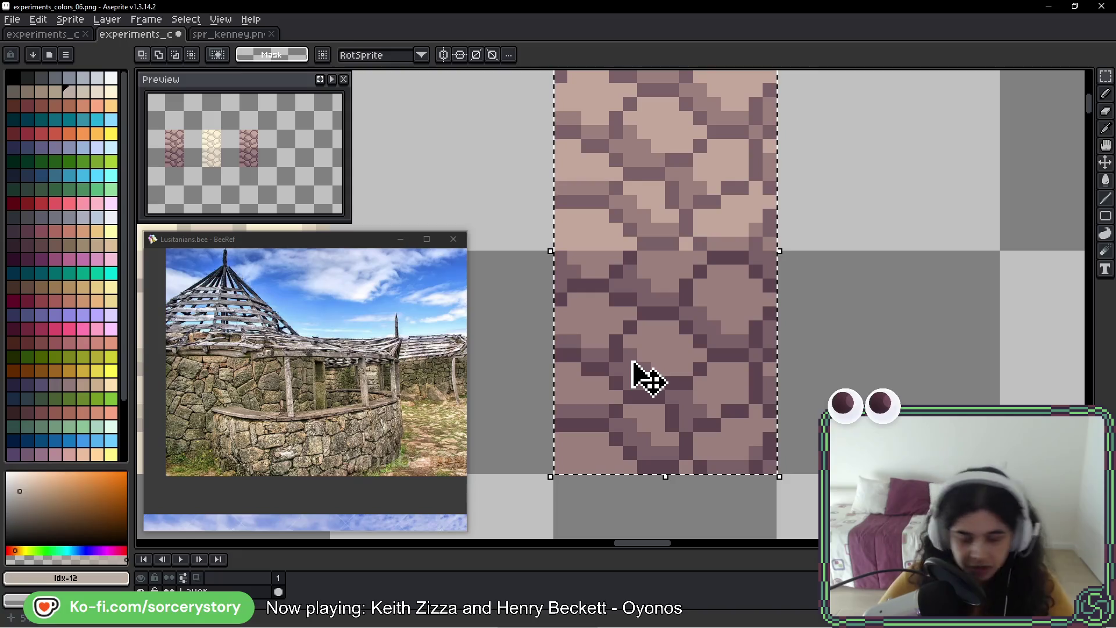
{"action": "key", "text": "g"}
{"action": "left_click", "coordinate": [12, 91]}
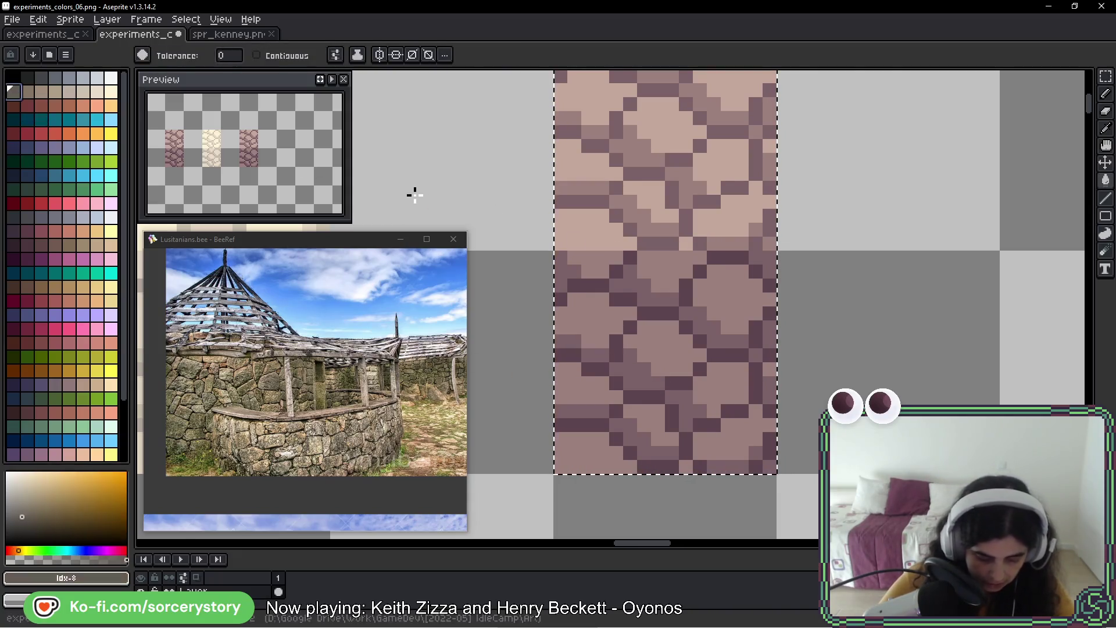
{"action": "left_click_drag", "start_coordinate": [669, 278], "coordinate": [586, 300]}
{"action": "left_click", "coordinate": [567, 381]}
- Fill the tile's remaining mauve pixels olive-brown and turn its pink top half brown
{"action": "left_click_drag", "start_coordinate": [568, 381], "coordinate": [635, 375]}
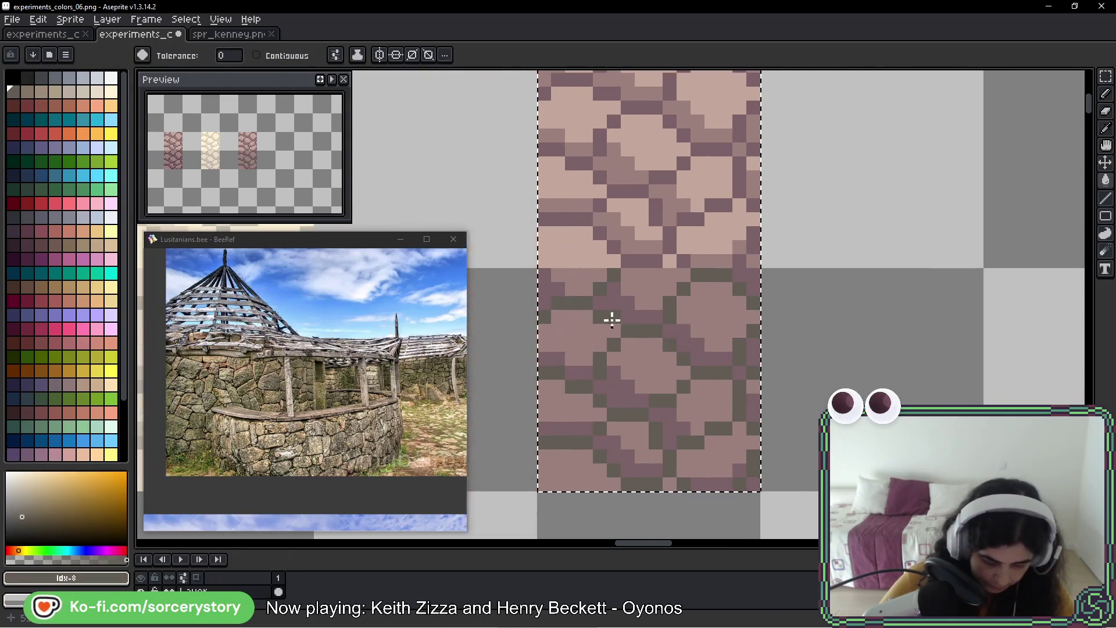
{"action": "left_click", "coordinate": [27, 91]}
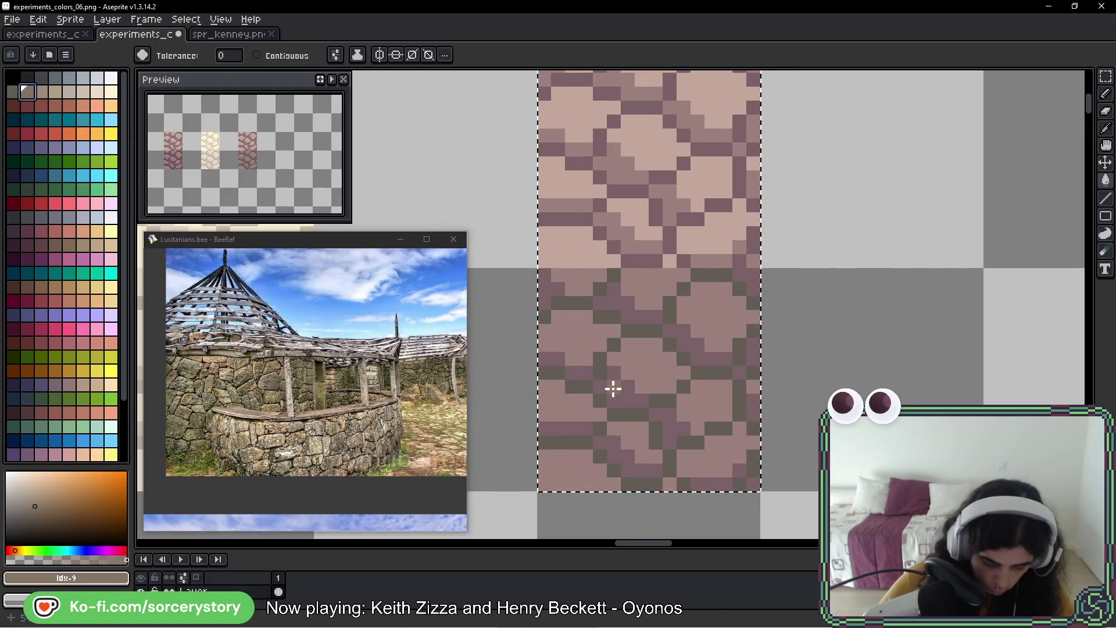
{"action": "left_click", "coordinate": [612, 388]}
{"action": "left_click", "coordinate": [41, 91]}
{"action": "left_click", "coordinate": [628, 358]}
{"action": "left_click", "coordinate": [645, 364]}
{"action": "left_click", "coordinate": [55, 91]}
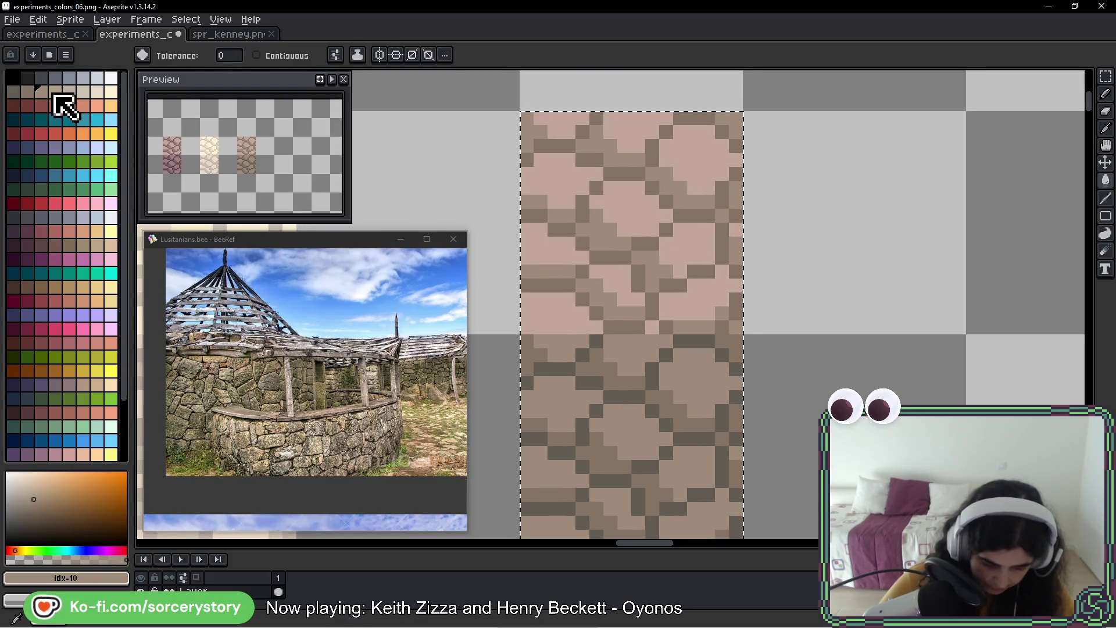
{"action": "left_click", "coordinate": [613, 210]}
{"action": "left_click", "coordinate": [613, 211]}
{"action": "scroll", "coordinate": [616, 209], "scroll_direction": "down", "scroll_amount": 3}
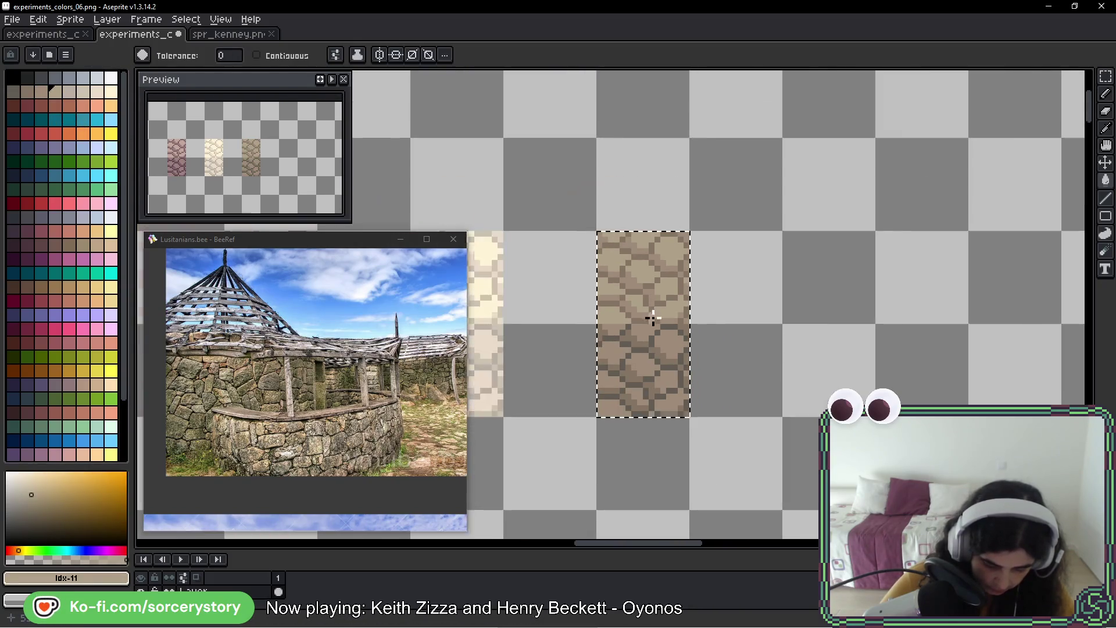
- Shift the view over to the neighbouring stone tiles
{"action": "left_click_drag", "start_coordinate": [618, 337], "coordinate": [698, 337]}
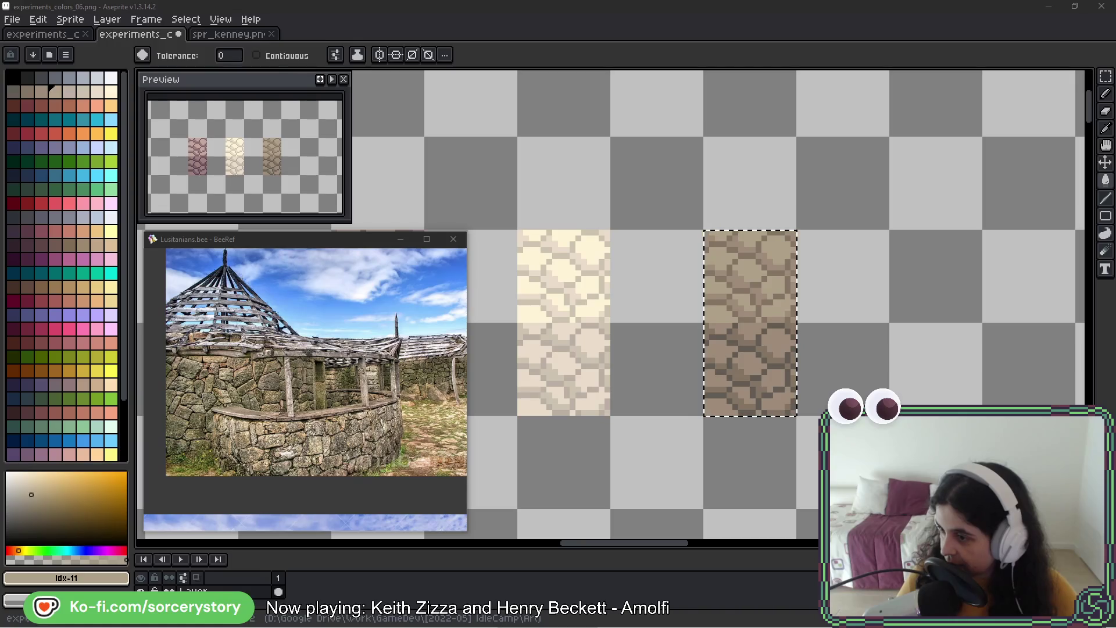
- Select the cream and greyish-brown tiles and place a copy of both one row lower
{"action": "left_click_drag", "start_coordinate": [624, 359], "coordinate": [711, 264]}
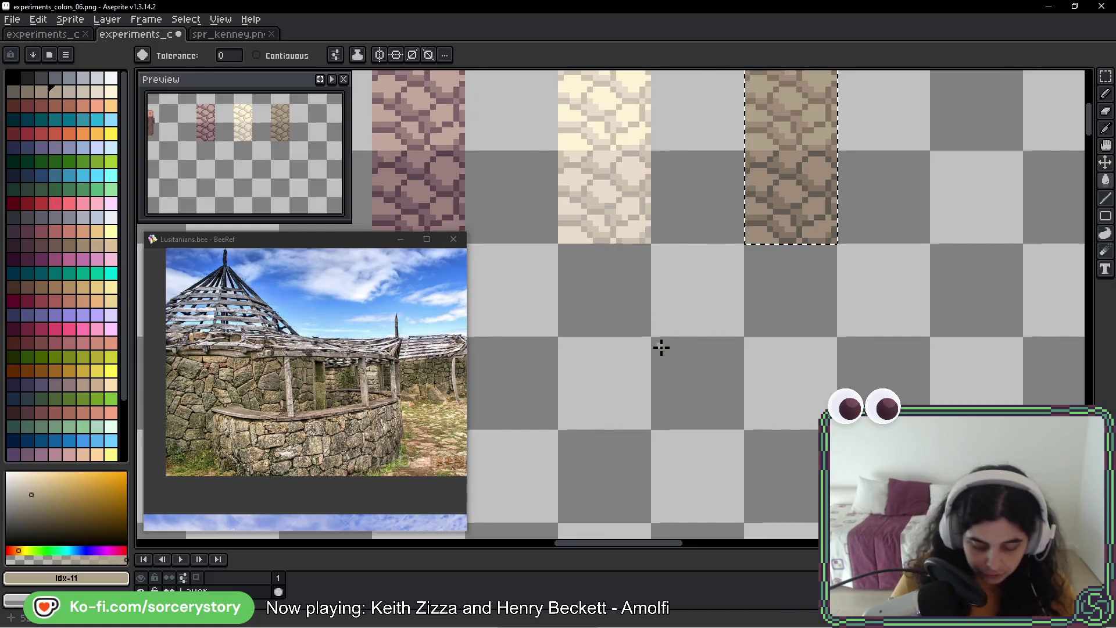
{"action": "left_click_drag", "start_coordinate": [740, 251], "coordinate": [733, 253]}
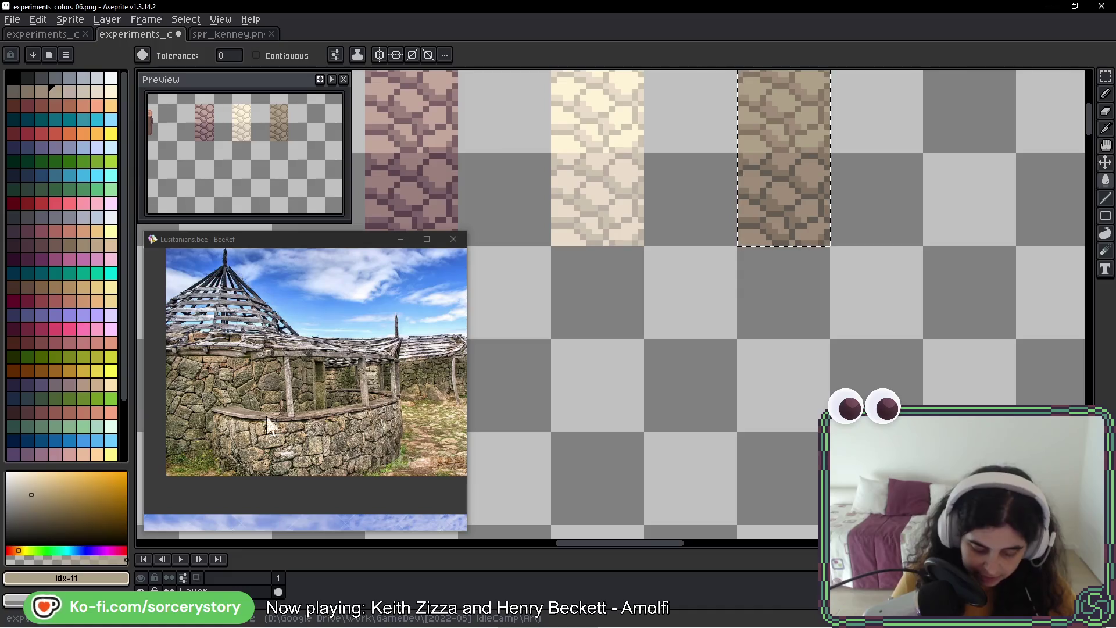
{"action": "left_click", "coordinate": [1105, 76]}
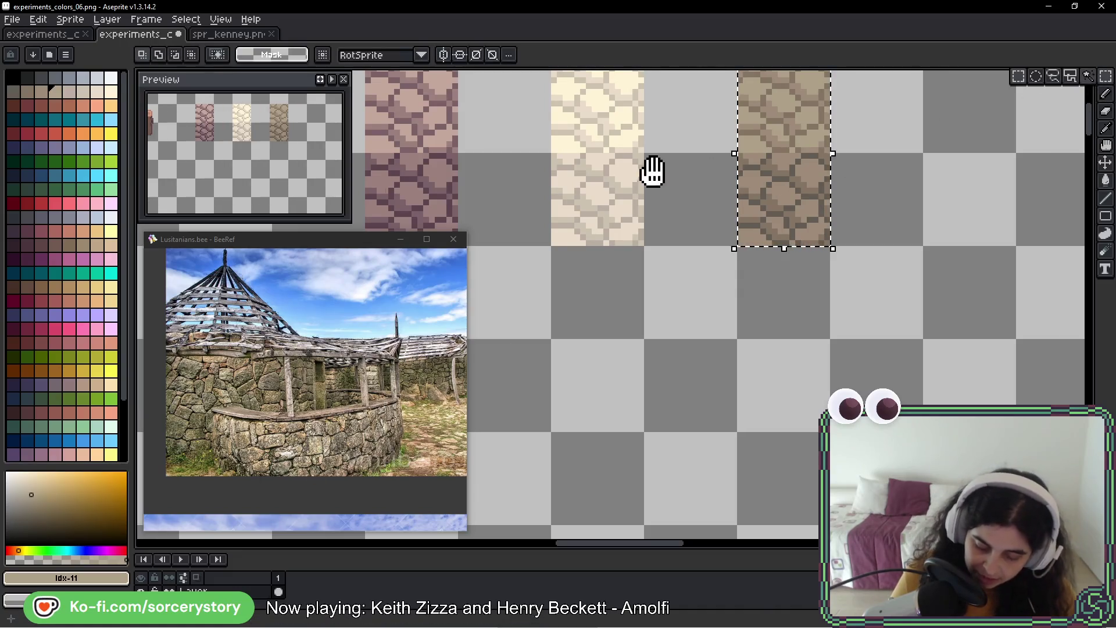
{"action": "left_click_drag", "start_coordinate": [647, 169], "coordinate": [654, 230]}
{"action": "left_click_drag", "start_coordinate": [578, 158], "coordinate": [837, 318]}
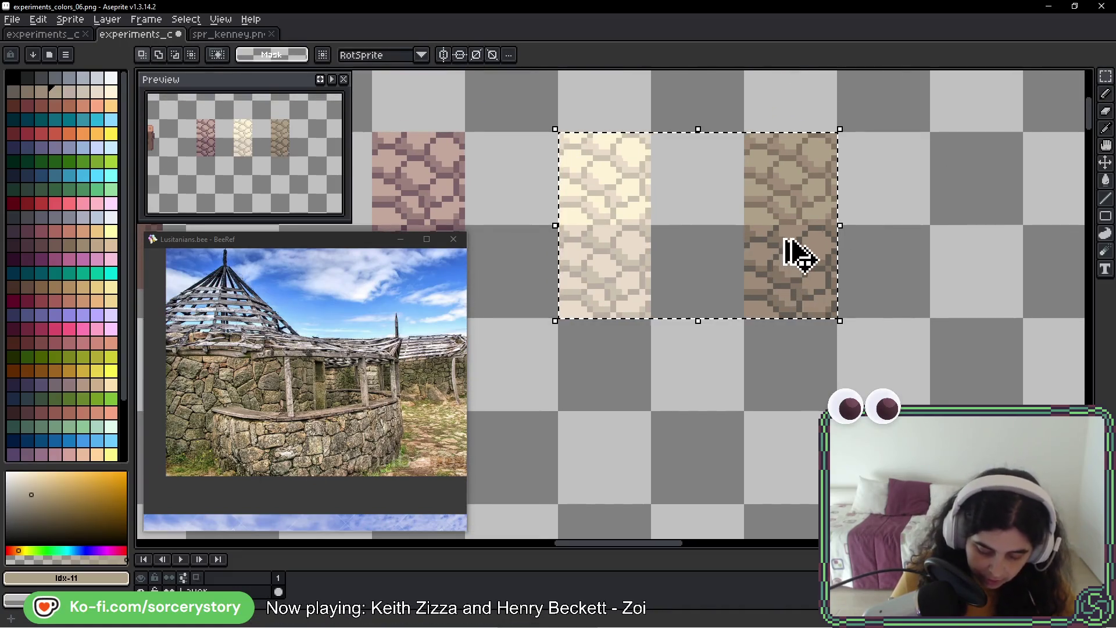
{"action": "mouse_move", "coordinate": [810, 194]}
{"action": "left_mouse_down"}
{"action": "mouse_move", "coordinate": [779, 455]}
{"action": "mouse_move", "coordinate": [734, 262]}
{"action": "left_mouse_up"}
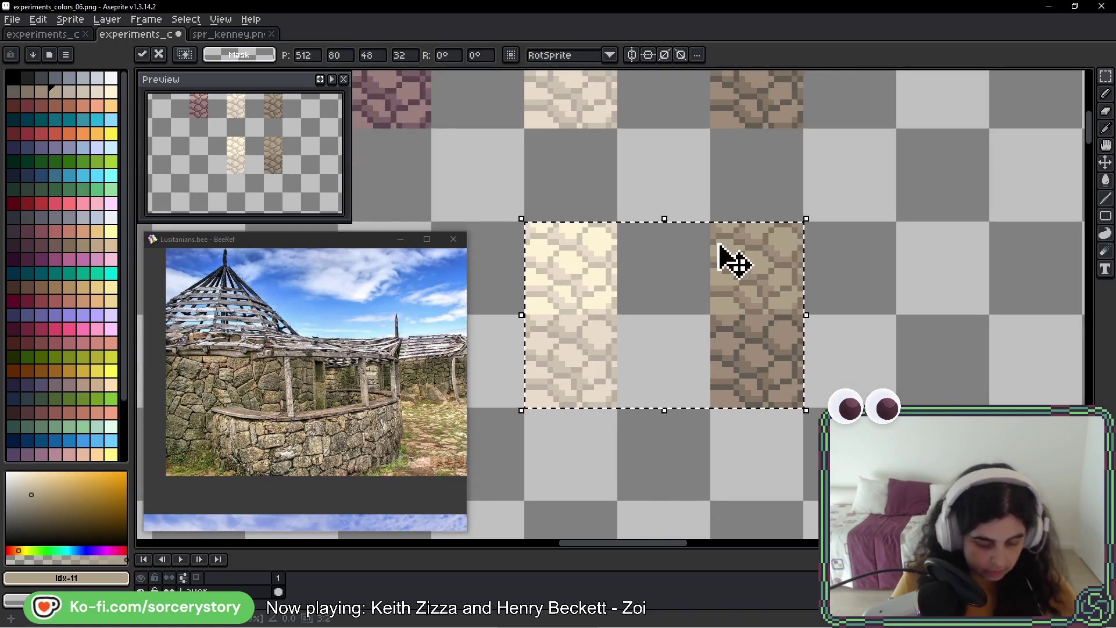
{"action": "key", "text": "g"}
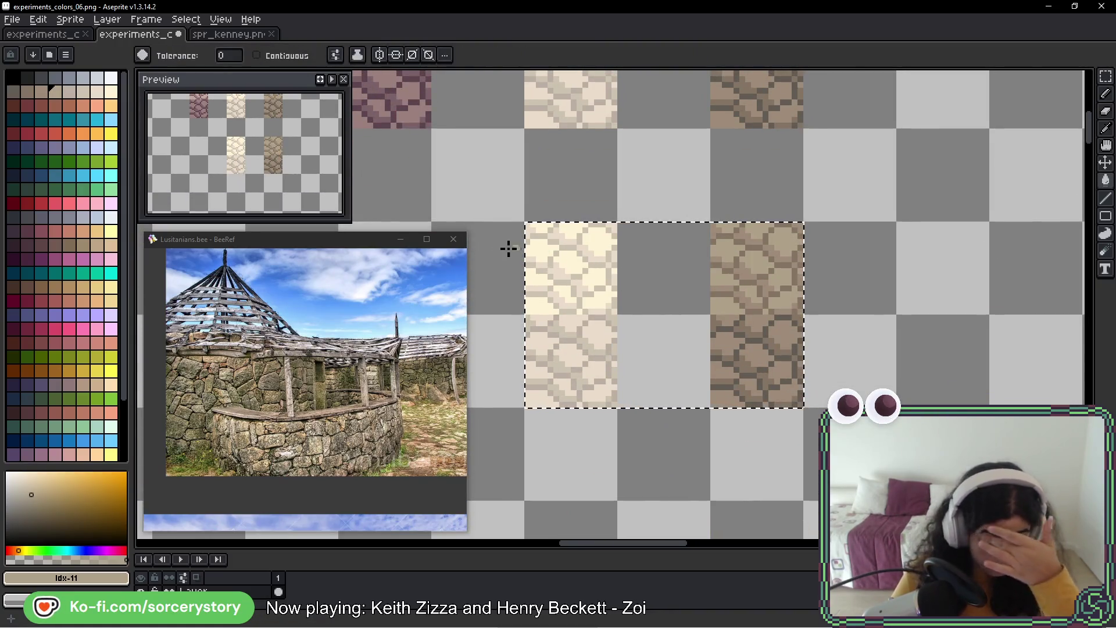
{"action": "scroll", "coordinate": [692, 145], "scroll_direction": "up", "scroll_amount": 3}
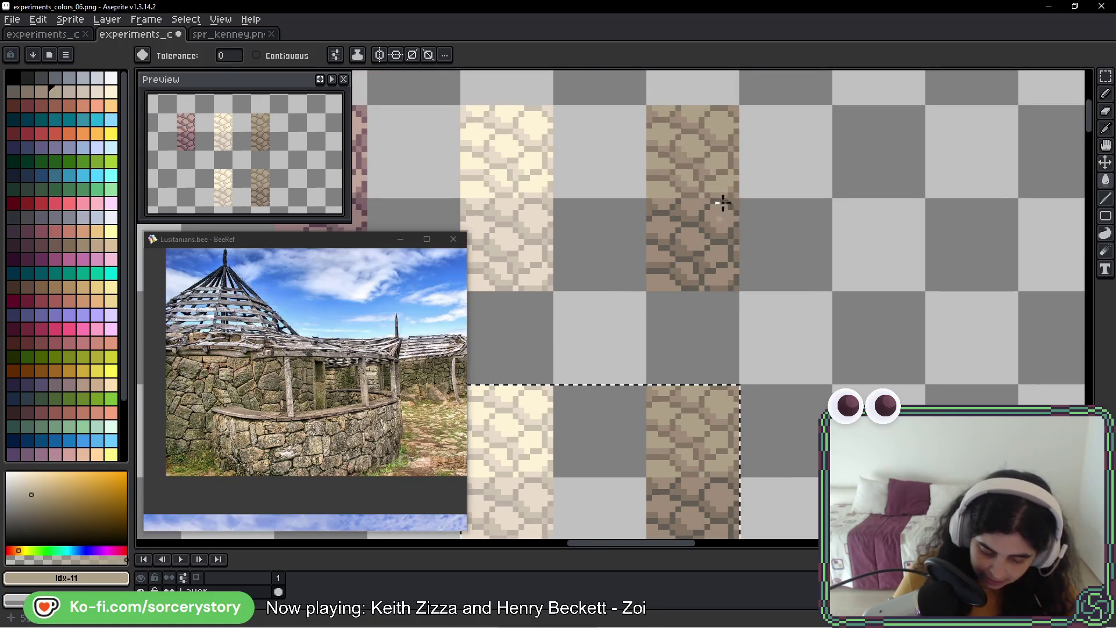
{"action": "mouse_move", "coordinate": [618, 356]}
{"action": "left_mouse_down"}
{"action": "mouse_move", "coordinate": [398, 532]}
{"action": "mouse_move", "coordinate": [450, 533]}
{"action": "mouse_move", "coordinate": [685, 259]}
{"action": "mouse_move", "coordinate": [690, 217]}
{"action": "left_mouse_up"}
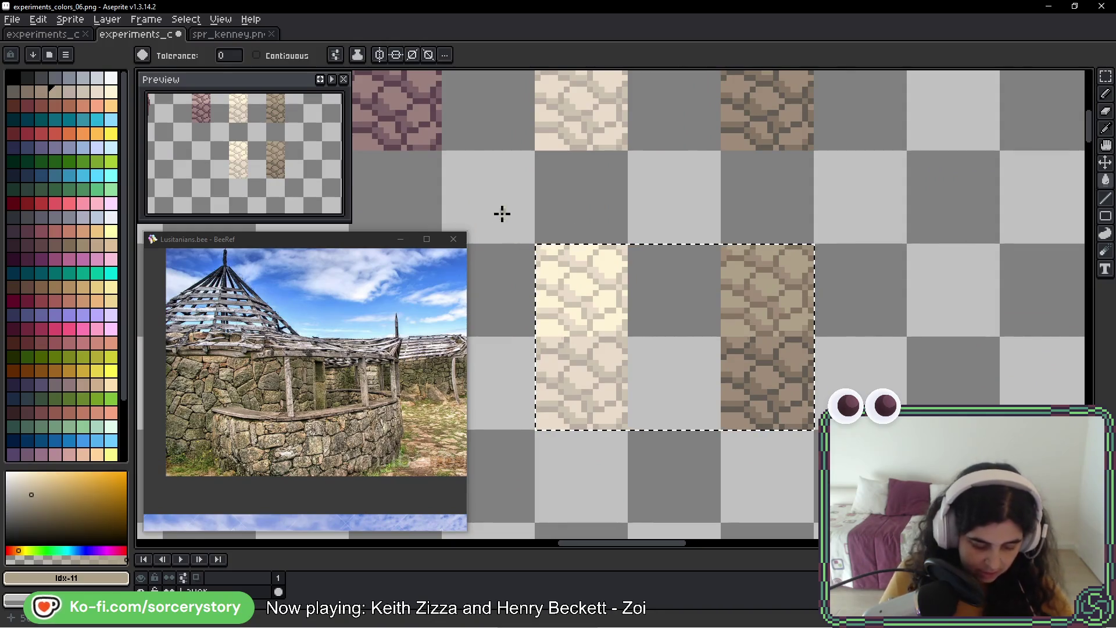
- Turn the copied cream tile's lightest stones into light and darker tan
{"action": "left_click", "coordinate": [112, 246]}
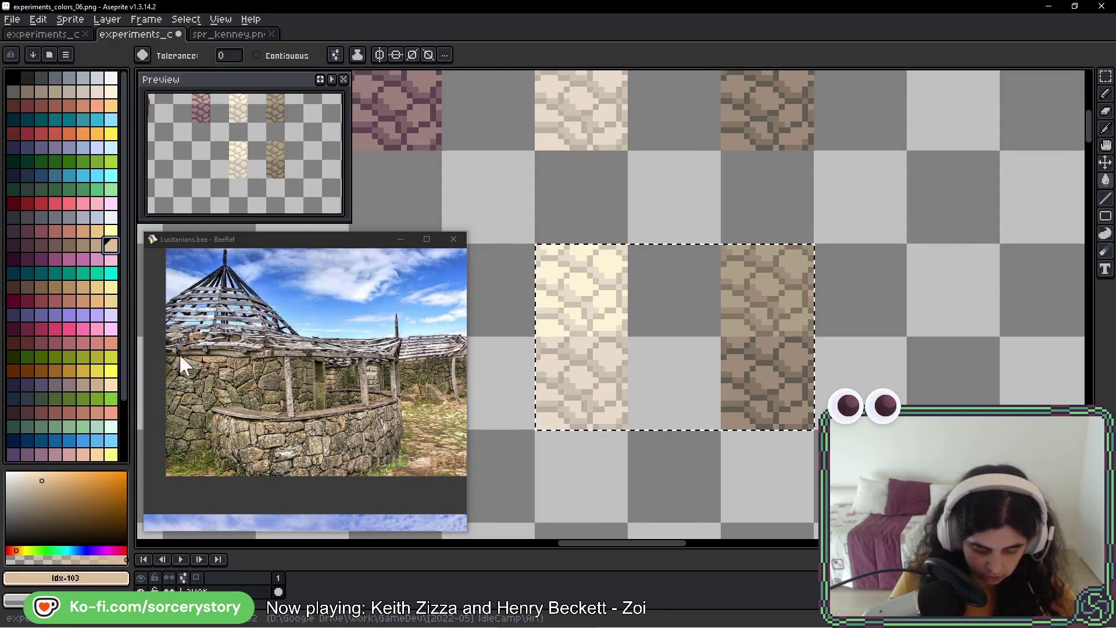
{"action": "scroll", "coordinate": [630, 252], "scroll_direction": "up", "scroll_amount": 1}
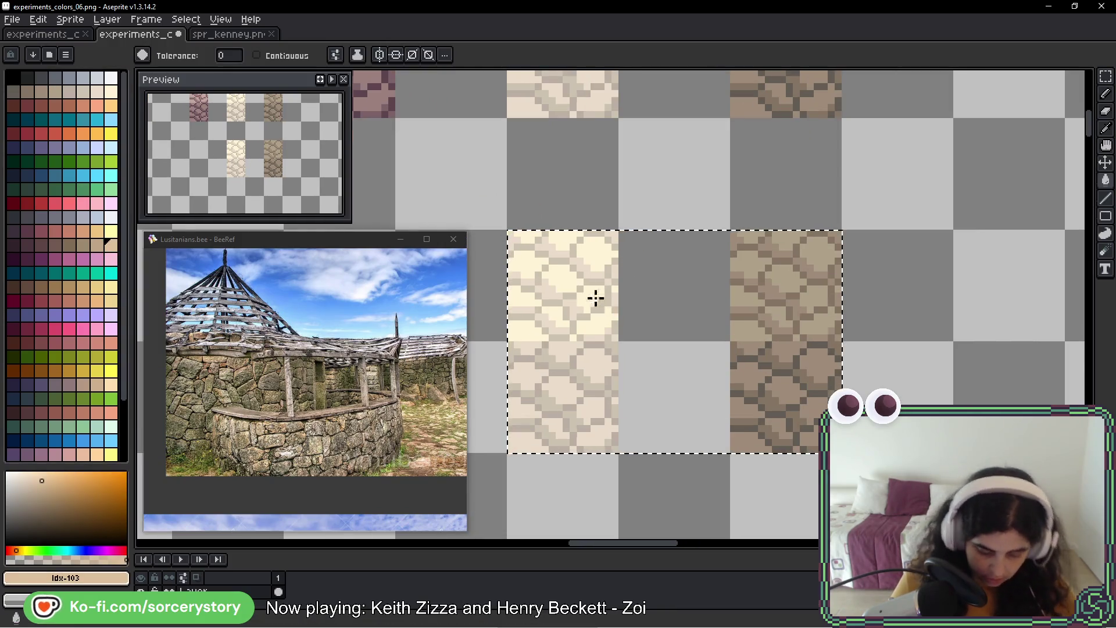
{"action": "scroll", "coordinate": [566, 274], "scroll_direction": "up", "scroll_amount": 4}
{"action": "left_click", "coordinate": [566, 274]}
{"action": "left_click_drag", "start_coordinate": [563, 273], "coordinate": [658, 257]}
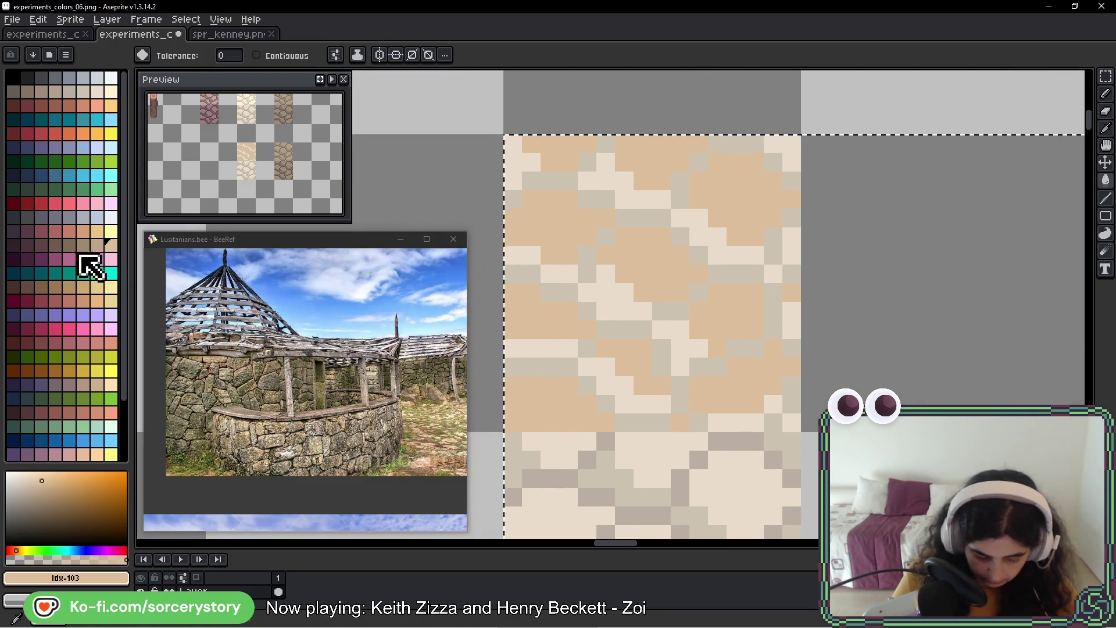
{"action": "left_click", "coordinate": [97, 244]}
{"action": "left_click", "coordinate": [627, 197]}
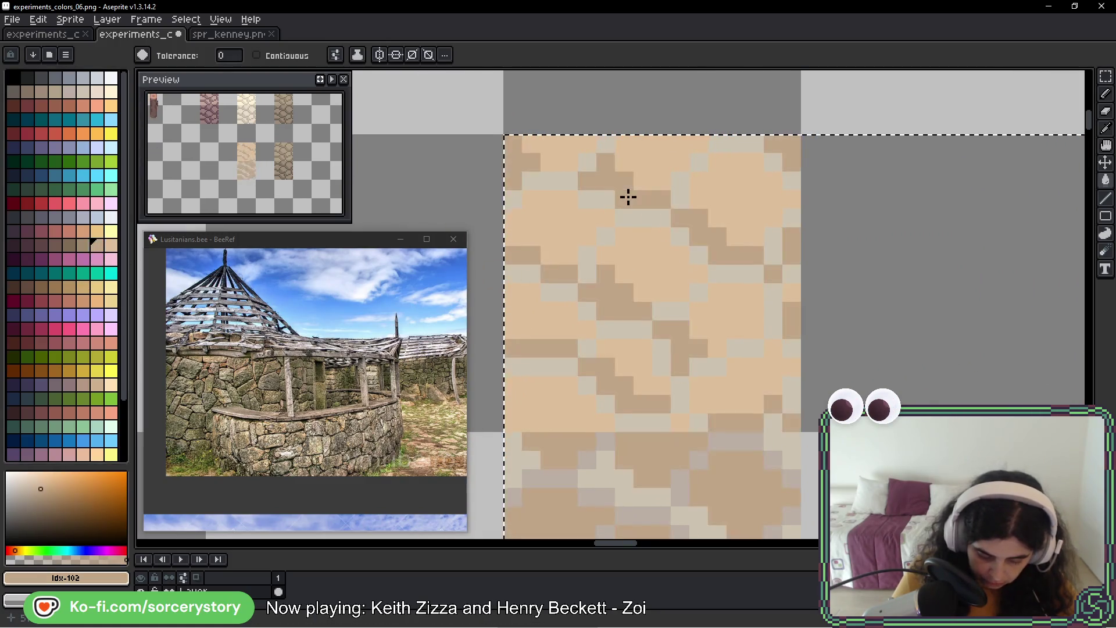
- Recolour its remaining cream shade darker tan and its light grey pixels dark brown
{"action": "left_click", "coordinate": [86, 244]}
{"action": "mouse_move", "coordinate": [590, 371]}
{"action": "left_mouse_down"}
{"action": "mouse_move", "coordinate": [571, 157]}
{"action": "mouse_move", "coordinate": [570, 182]}
{"action": "left_mouse_up"}
{"action": "left_click", "coordinate": [587, 281]}
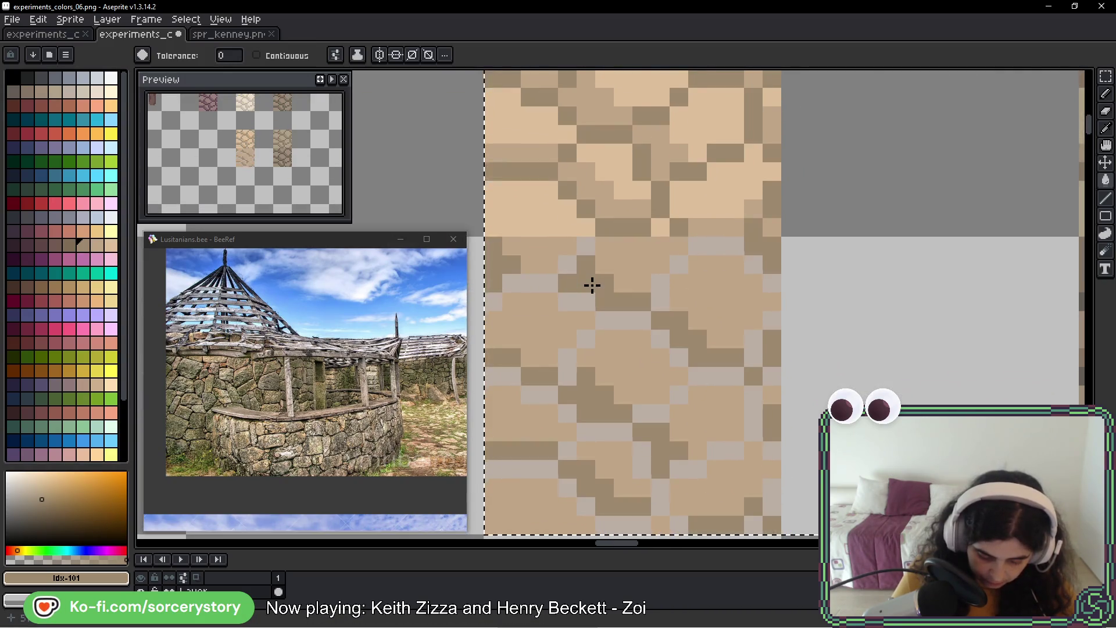
{"action": "left_click", "coordinate": [65, 240]}
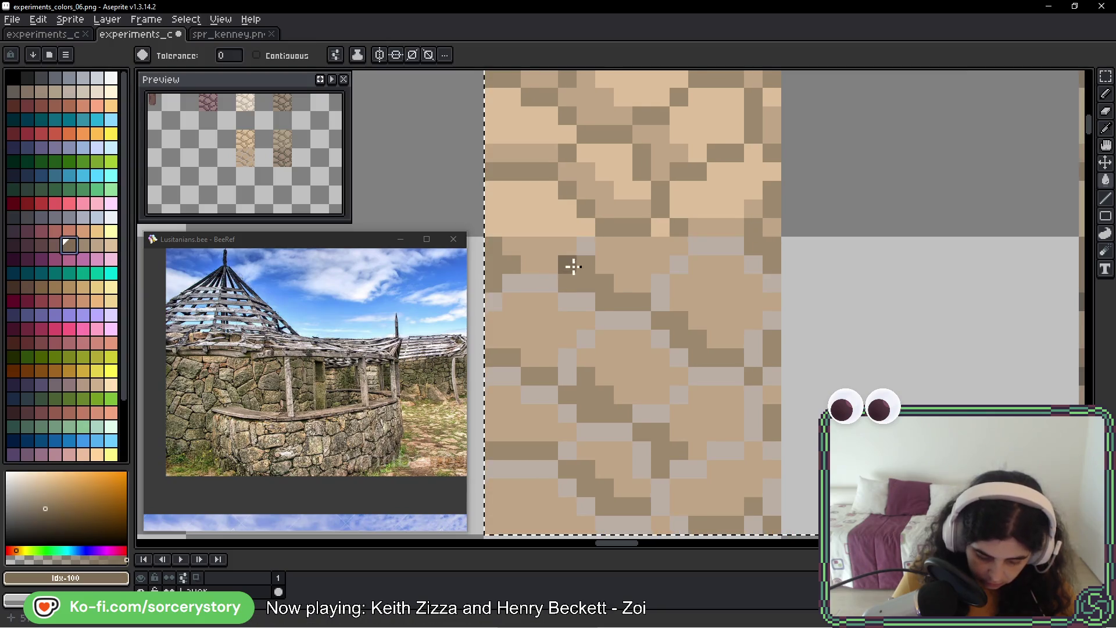
{"action": "left_click", "coordinate": [584, 246]}
{"action": "scroll", "coordinate": [715, 324], "scroll_direction": "down", "scroll_amount": 4}
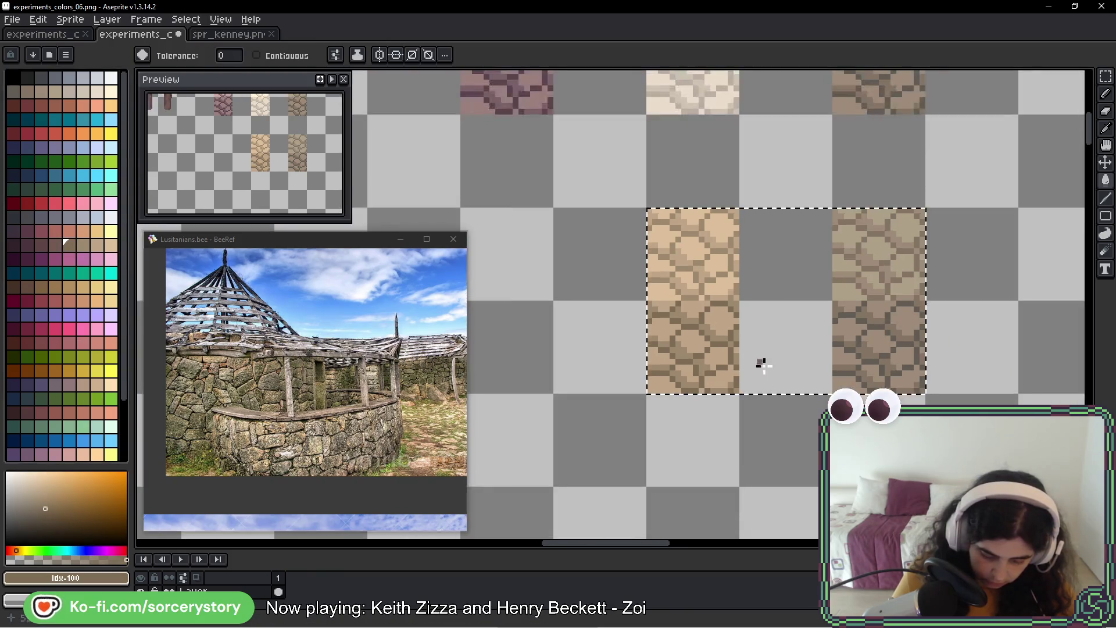
{"action": "mouse_move", "coordinate": [847, 369]}
{"action": "left_mouse_down"}
{"action": "mouse_move", "coordinate": [659, 332]}
{"action": "mouse_move", "coordinate": [637, 364]}
{"action": "mouse_move", "coordinate": [625, 426]}
{"action": "left_mouse_up"}
- Darken the copied brown tile's upper, light-brown and tan stones with reddish-brown swatches
{"action": "scroll", "coordinate": [668, 404], "scroll_direction": "up", "scroll_amount": 2}
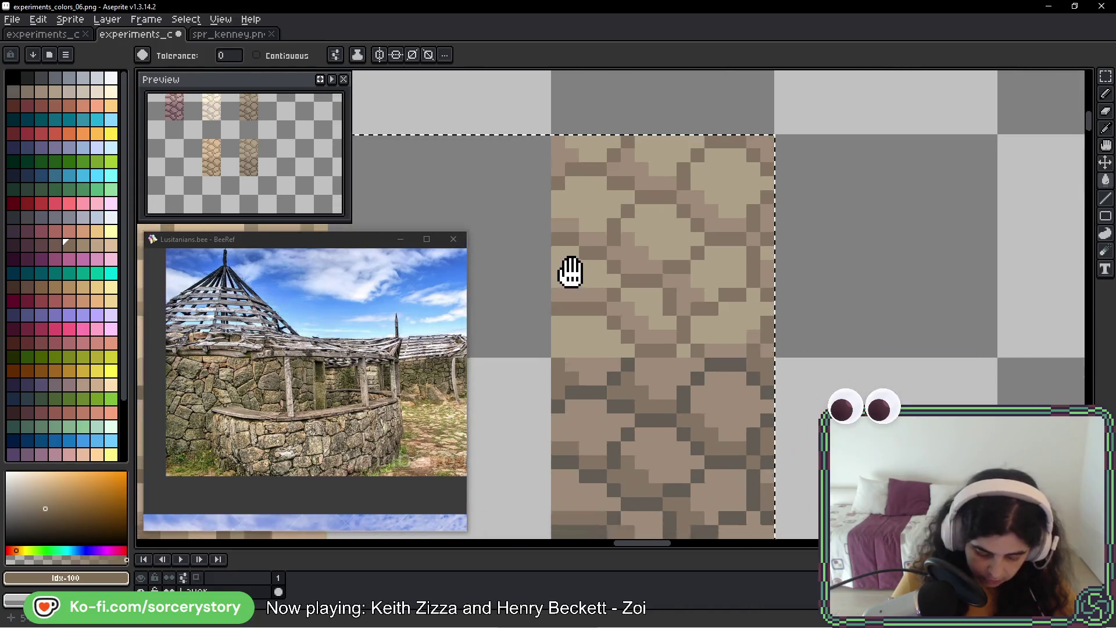
{"action": "left_click_drag", "start_coordinate": [570, 271], "coordinate": [516, 220]}
{"action": "left_click", "coordinate": [58, 245]}
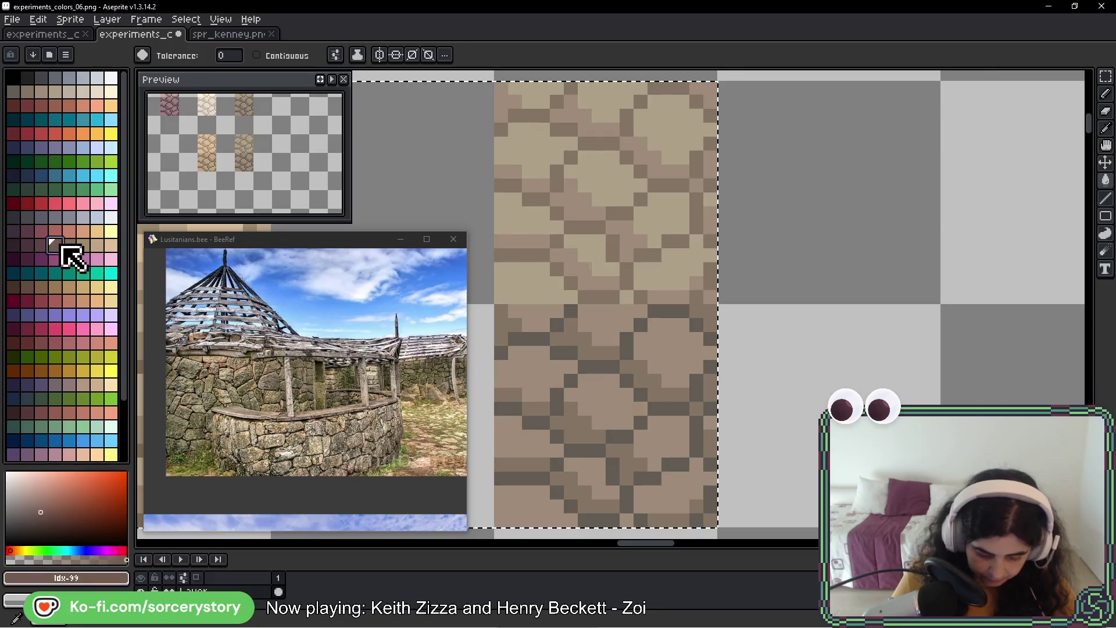
{"action": "left_click_drag", "start_coordinate": [602, 175], "coordinate": [583, 226]}
{"action": "left_click", "coordinate": [587, 159]}
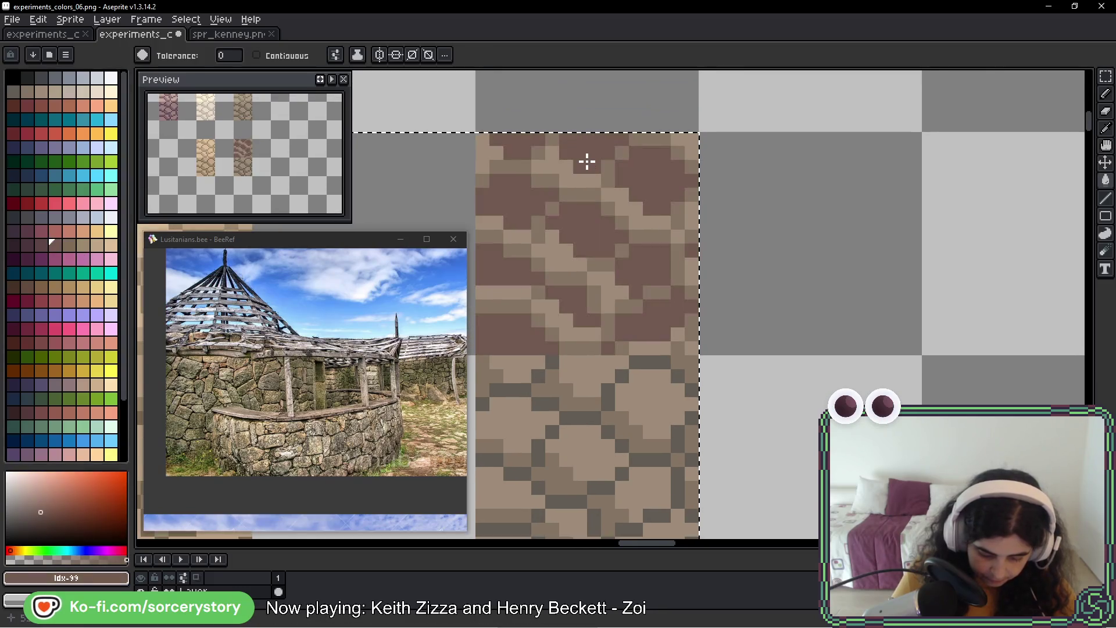
{"action": "left_click", "coordinate": [41, 245]}
{"action": "left_click", "coordinate": [554, 167]}
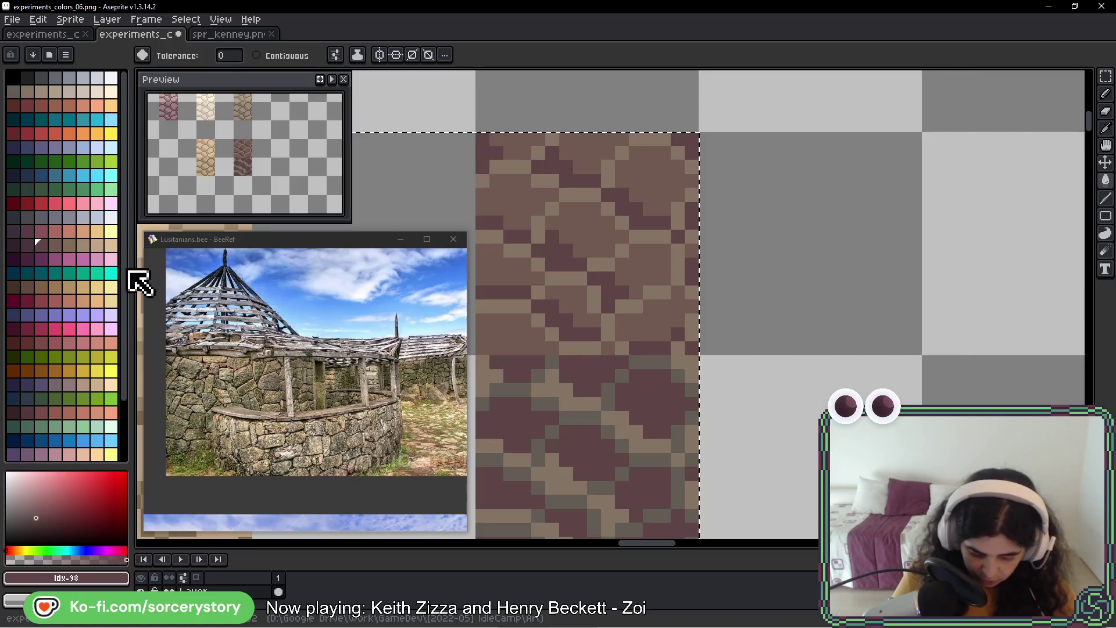
{"action": "left_click", "coordinate": [26, 244]}
{"action": "left_click", "coordinate": [503, 163]}
- Turn the tile's grey pixels darkest purple-brown and zoom out to the original tile row
{"action": "left_click_drag", "start_coordinate": [557, 316], "coordinate": [553, 181]}
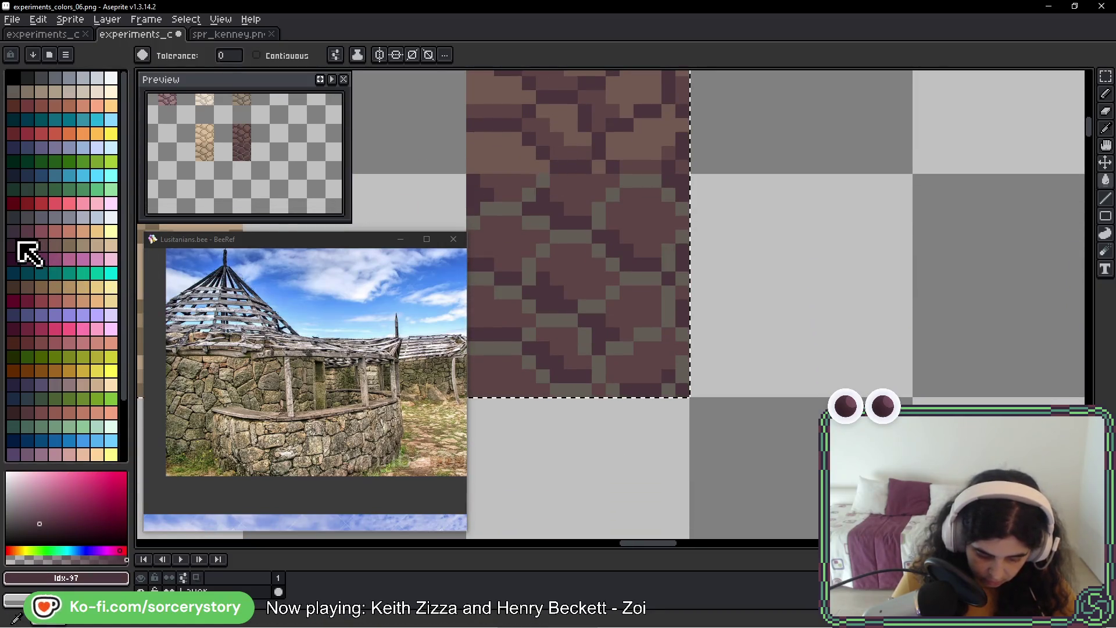
{"action": "left_click", "coordinate": [13, 244]}
{"action": "left_click", "coordinate": [538, 182]}
{"action": "scroll", "coordinate": [673, 245], "scroll_direction": "down", "scroll_amount": 3}
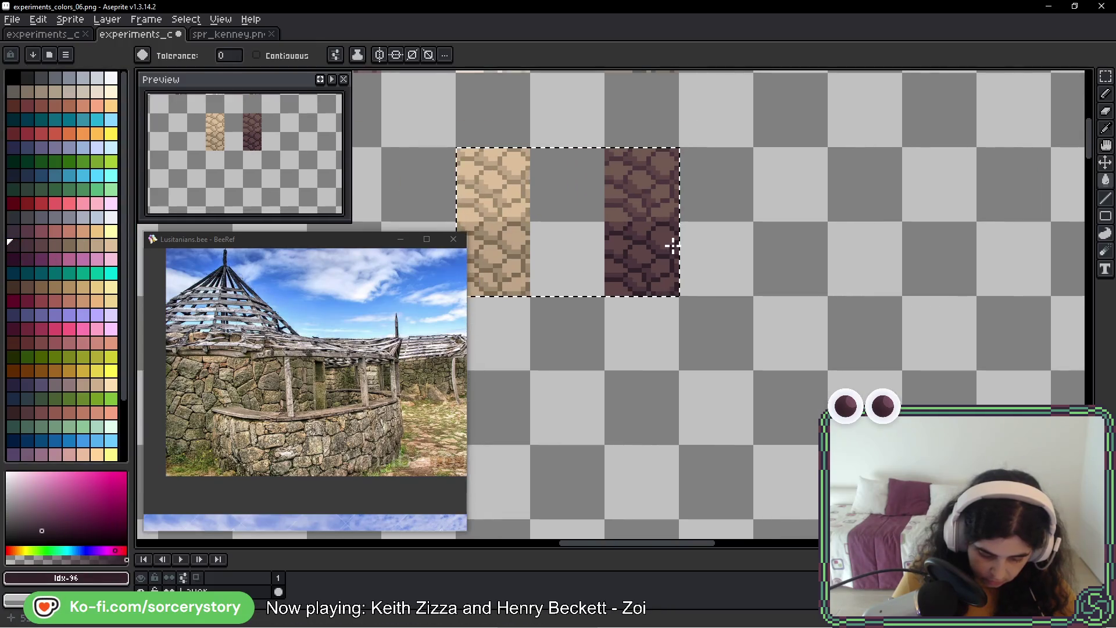
{"action": "mouse_move", "coordinate": [674, 228]}
{"action": "left_mouse_down"}
{"action": "mouse_move", "coordinate": [712, 259]}
{"action": "mouse_move", "coordinate": [687, 292]}
{"action": "left_mouse_up"}
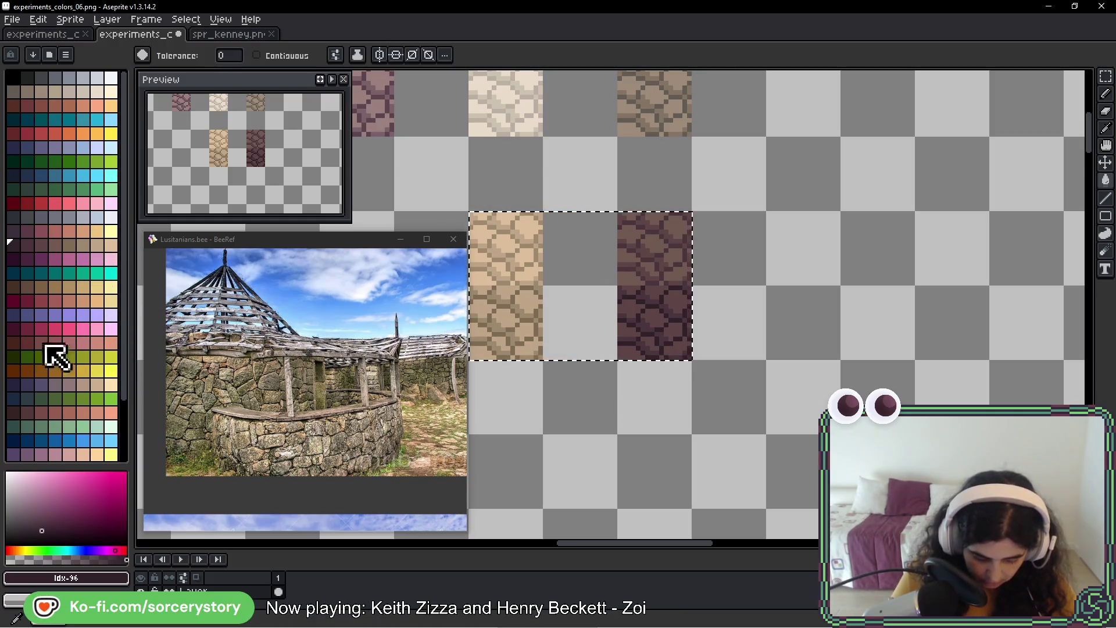
{"action": "scroll", "coordinate": [64, 349], "scroll_direction": "down", "scroll_amount": 3}
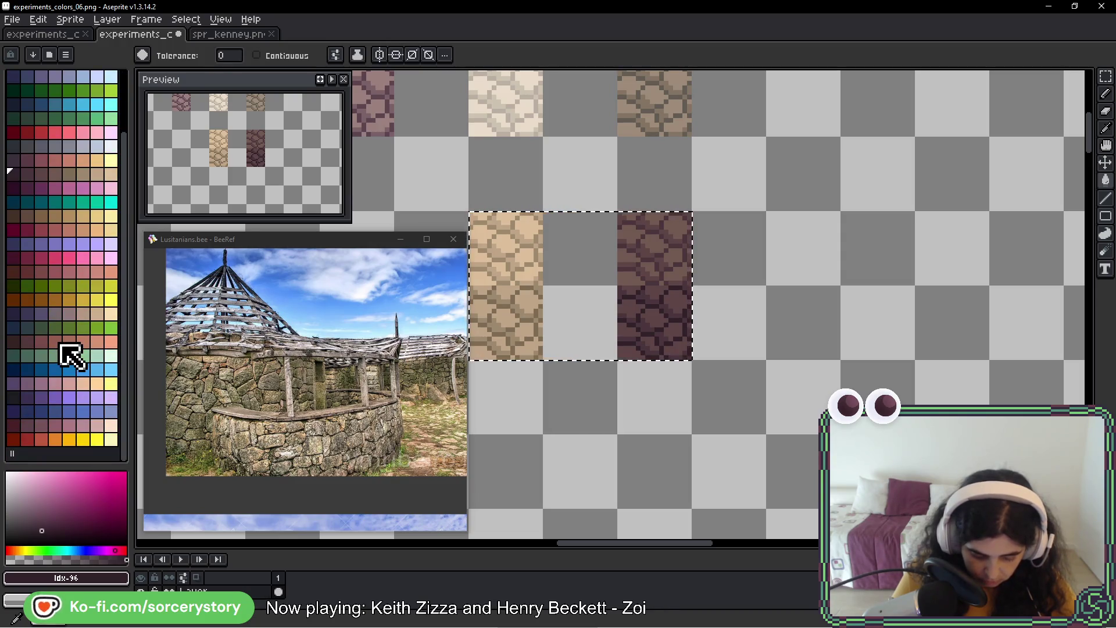
{"action": "scroll", "coordinate": [69, 353], "scroll_direction": "up", "scroll_amount": 3}
{"action": "left_click_drag", "start_coordinate": [535, 172], "coordinate": [540, 331]}
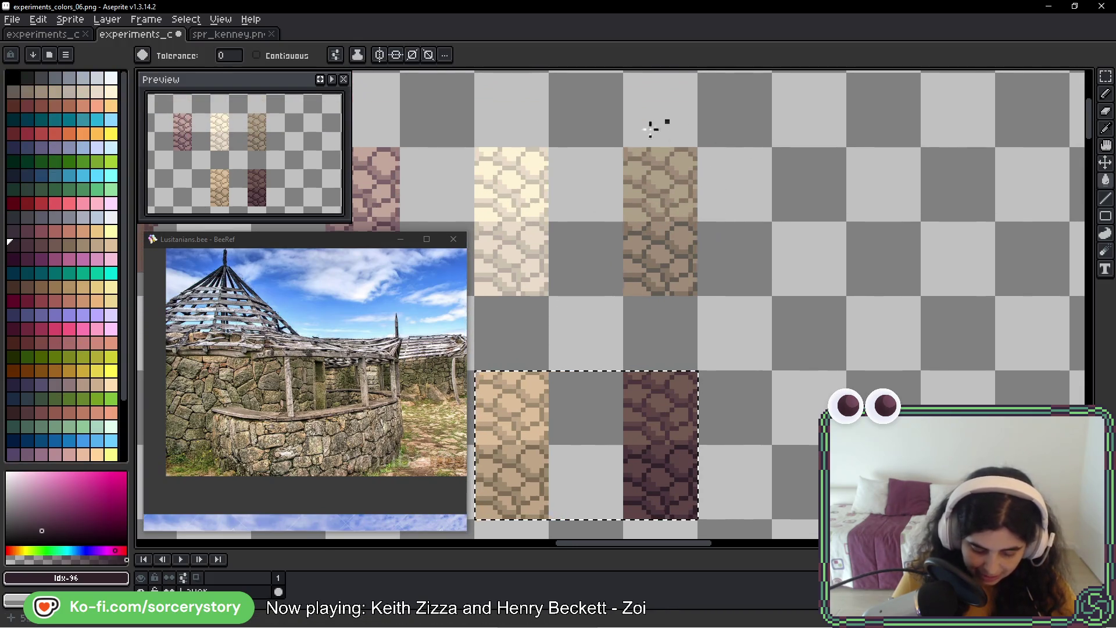
{"action": "left_click", "coordinate": [1104, 77]}
- Shift the upper-right tile column two tiles right and copy the stacked pair two tiles left
{"action": "left_click_drag", "start_coordinate": [624, 148], "coordinate": [697, 294]}
{"action": "left_click_drag", "start_coordinate": [658, 244], "coordinate": [652, 463]}
{"action": "left_click_drag", "start_coordinate": [654, 303], "coordinate": [812, 303]}
{"action": "mouse_move", "coordinate": [776, 153]}
{"action": "left_mouse_down"}
{"action": "mouse_move", "coordinate": [803, 172]}
{"action": "mouse_move", "coordinate": [831, 274]}
{"action": "left_mouse_up"}
{"action": "left_click_drag", "start_coordinate": [817, 197], "coordinate": [663, 201]}
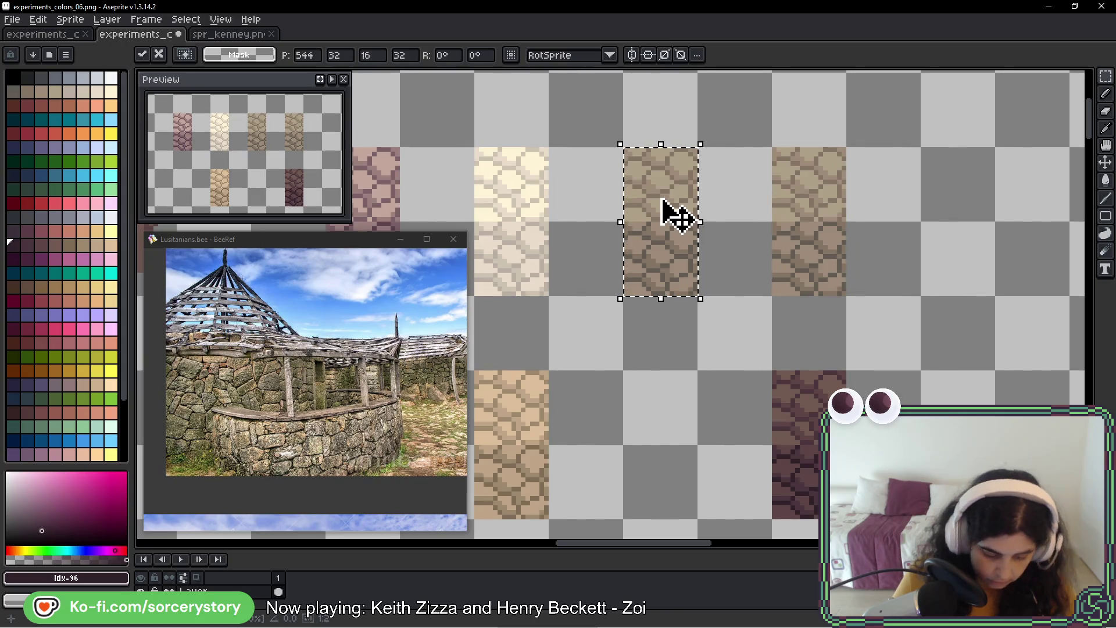
{"action": "key", "text": "w"}
- Sample the middle tile's beige stone colour and lighten one stone tone with a paler tan
{"action": "scroll", "coordinate": [663, 200], "scroll_direction": "up", "scroll_amount": 1}
{"action": "scroll", "coordinate": [645, 174], "scroll_direction": "up", "scroll_amount": 1}
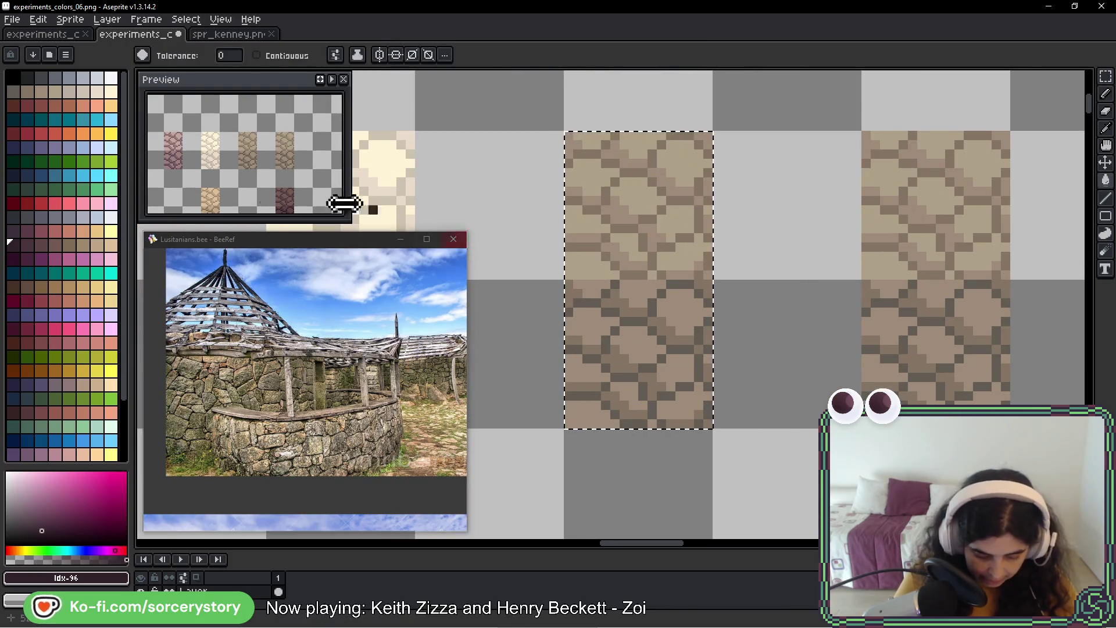
{"action": "left_click", "coordinate": [607, 189], "text": "alt"}
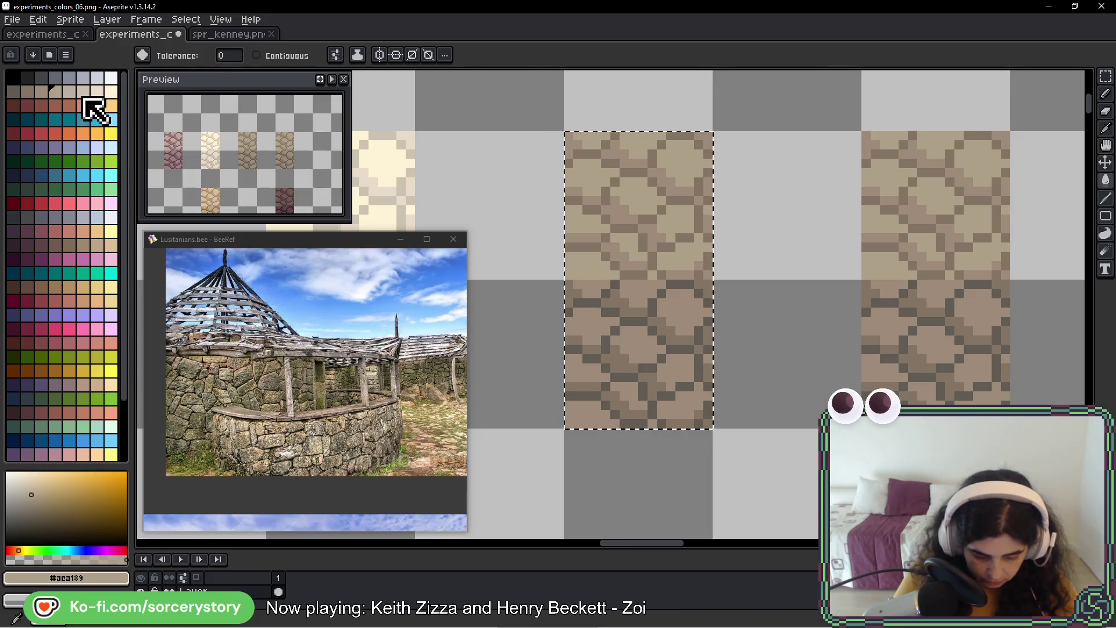
{"action": "left_click", "coordinate": [84, 96]}
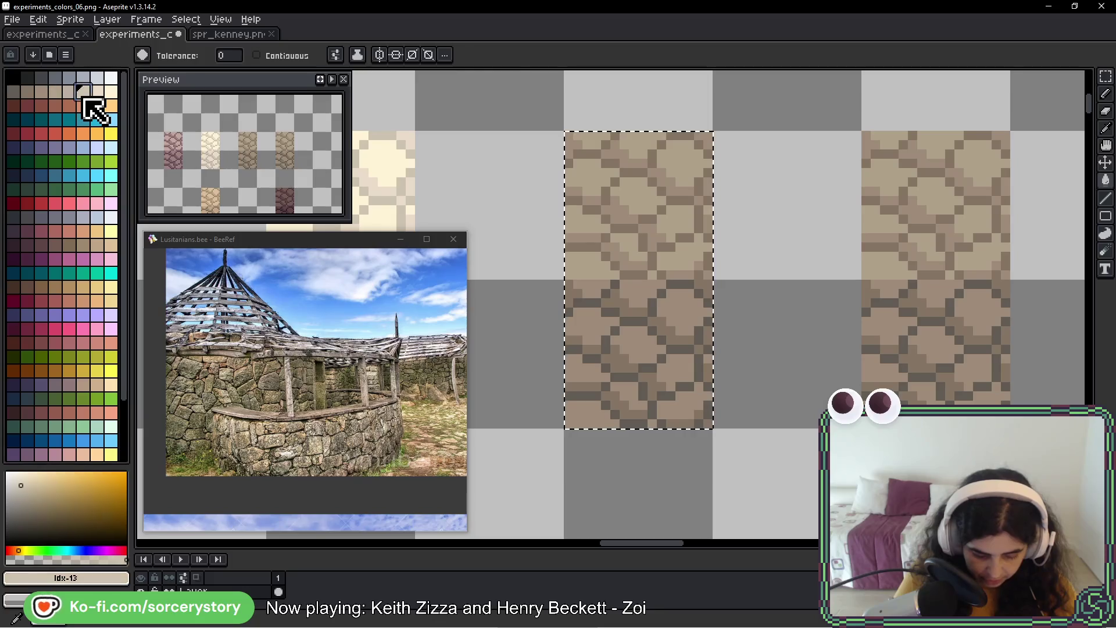
{"action": "scroll", "coordinate": [552, 164], "scroll_direction": "right", "scroll_amount": 2}
{"action": "scroll", "coordinate": [536, 167], "scroll_direction": "up", "scroll_amount": 1}
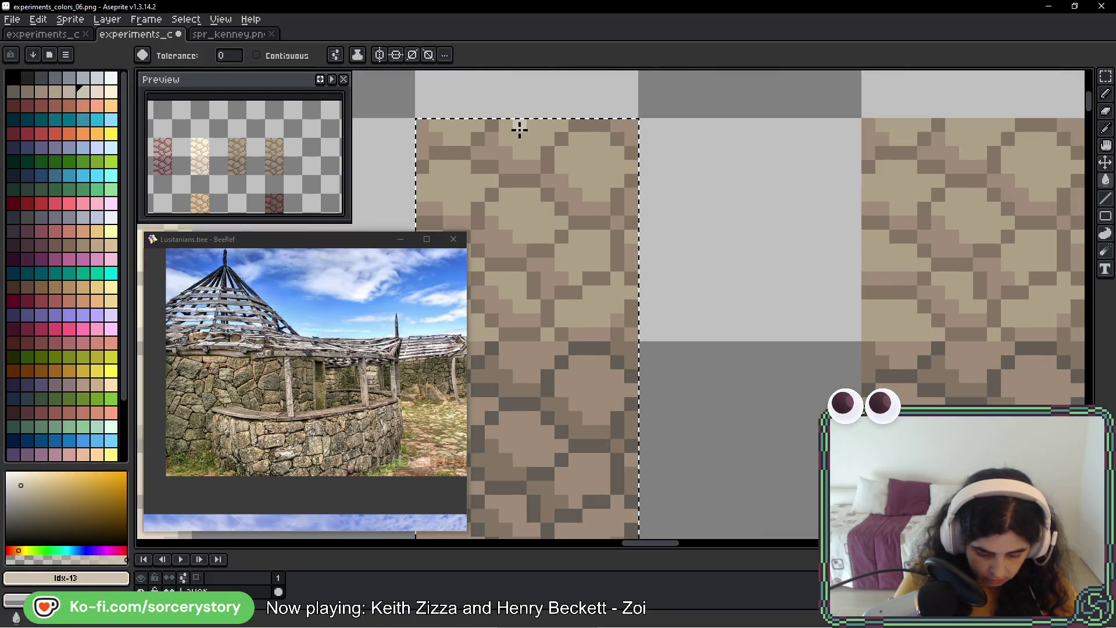
{"action": "left_click", "coordinate": [519, 129]}
- Lighten the tile's remaining stone tones with palette shades Idx-12, Idx-11 and Idx-10
{"action": "scroll", "coordinate": [521, 174], "scroll_direction": "down", "scroll_amount": 1}
{"action": "scroll", "coordinate": [521, 163], "scroll_direction": "left", "scroll_amount": 2}
{"action": "left_click", "coordinate": [70, 94]}
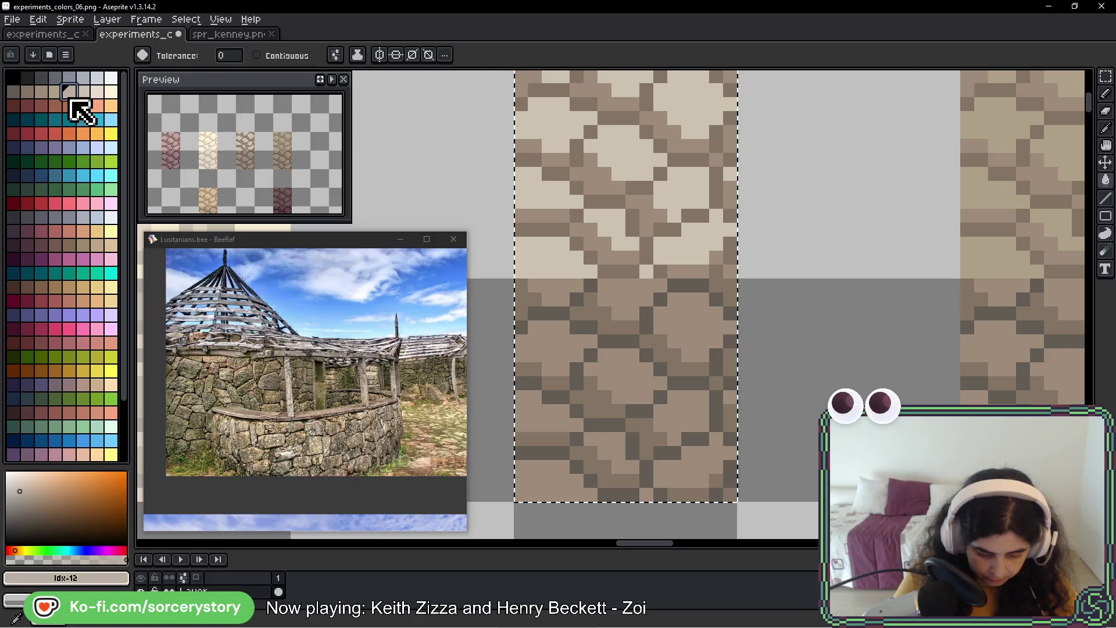
{"action": "left_click", "coordinate": [594, 95]}
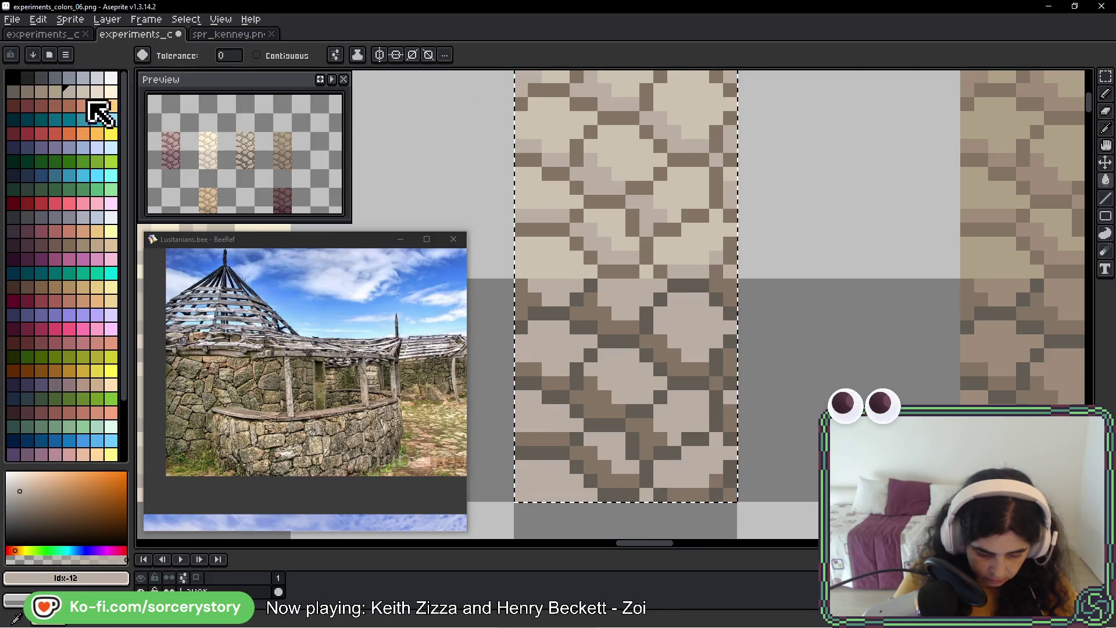
{"action": "left_click", "coordinate": [56, 92]}
{"action": "left_click", "coordinate": [610, 117]}
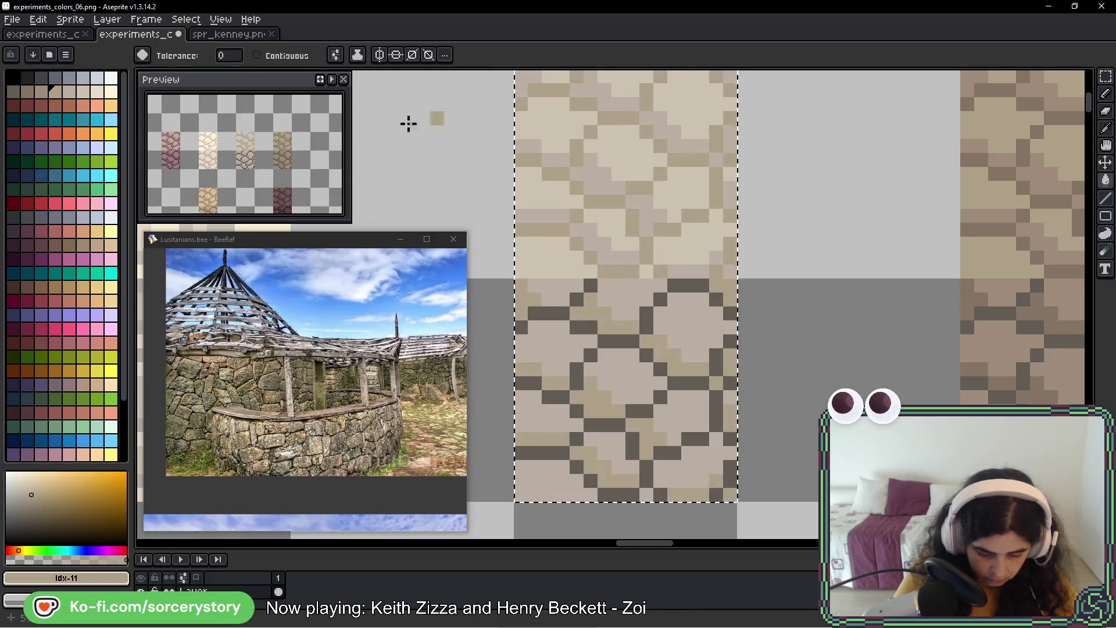
{"action": "left_click", "coordinate": [43, 94]}
{"action": "left_click", "coordinate": [578, 294]}
{"action": "scroll", "coordinate": [722, 371], "scroll_direction": "down", "scroll_amount": 3}
{"action": "scroll", "coordinate": [722, 371], "scroll_direction": "down", "scroll_amount": 1}
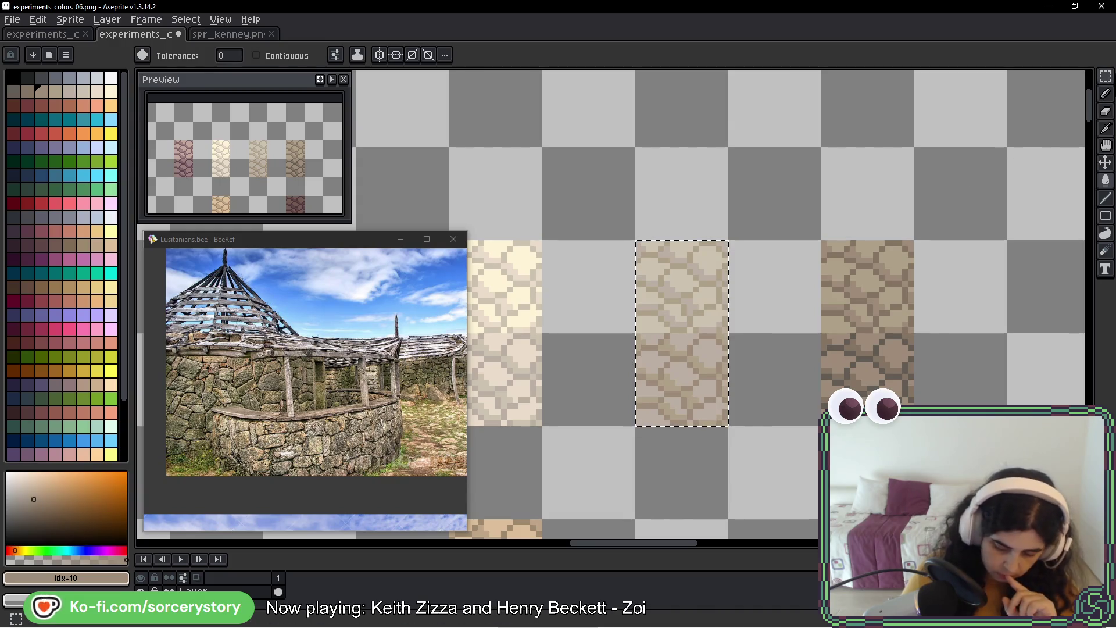
- Select the brown stone tile and move it next to the beige tile
{"action": "left_click", "coordinate": [1107, 80]}
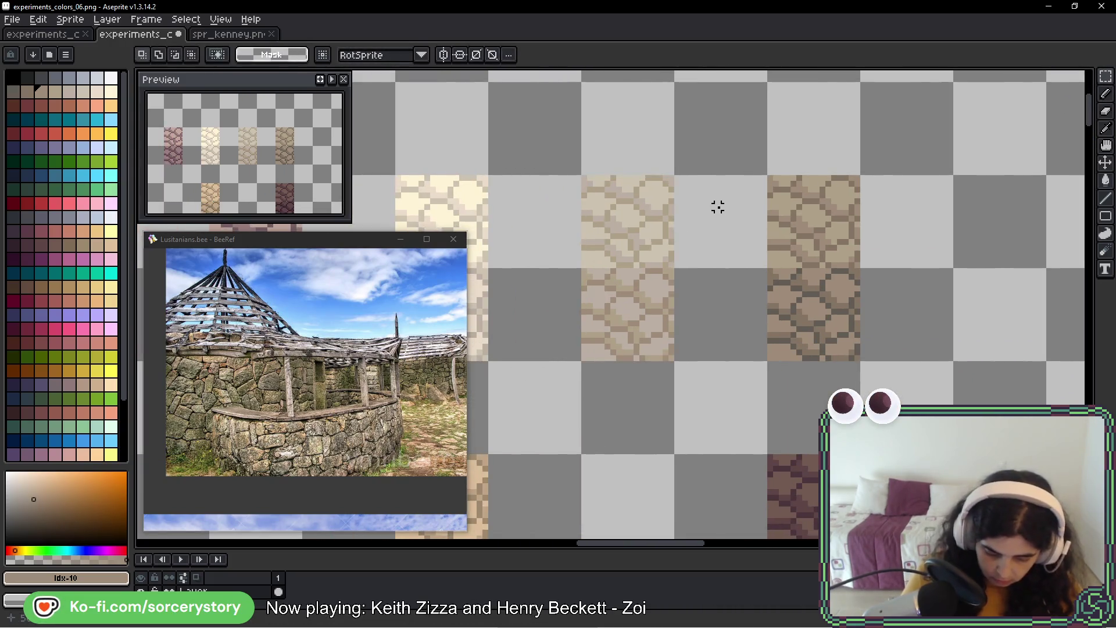
{"action": "mouse_move", "coordinate": [676, 176]}
{"action": "left_mouse_down"}
{"action": "mouse_move", "coordinate": [765, 359]}
{"action": "mouse_move", "coordinate": [737, 341]}
{"action": "left_mouse_up"}
{"action": "mouse_move", "coordinate": [624, 208]}
{"action": "left_mouse_down"}
{"action": "mouse_move", "coordinate": [630, 316]}
{"action": "mouse_move", "coordinate": [635, 264]}
{"action": "left_mouse_up"}
{"action": "left_click_drag", "start_coordinate": [767, 174], "coordinate": [861, 361]}
{"action": "left_click_drag", "start_coordinate": [834, 249], "coordinate": [725, 232]}
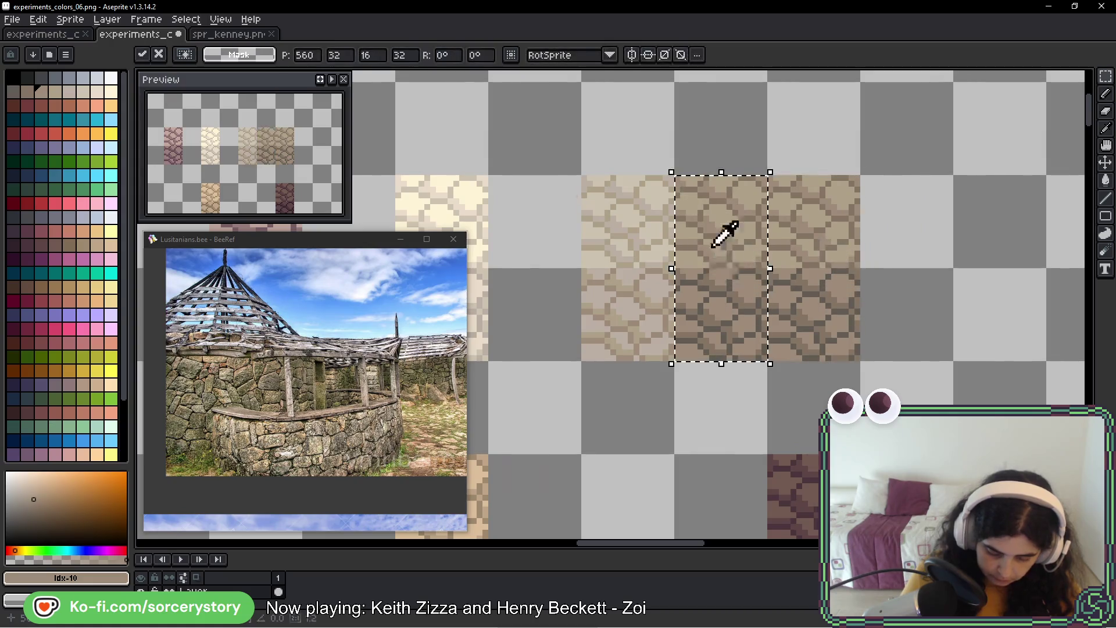
{"action": "scroll", "coordinate": [727, 244], "scroll_direction": "up", "scroll_amount": 1}
{"action": "scroll", "coordinate": [727, 244], "scroll_direction": "up", "scroll_amount": 1}
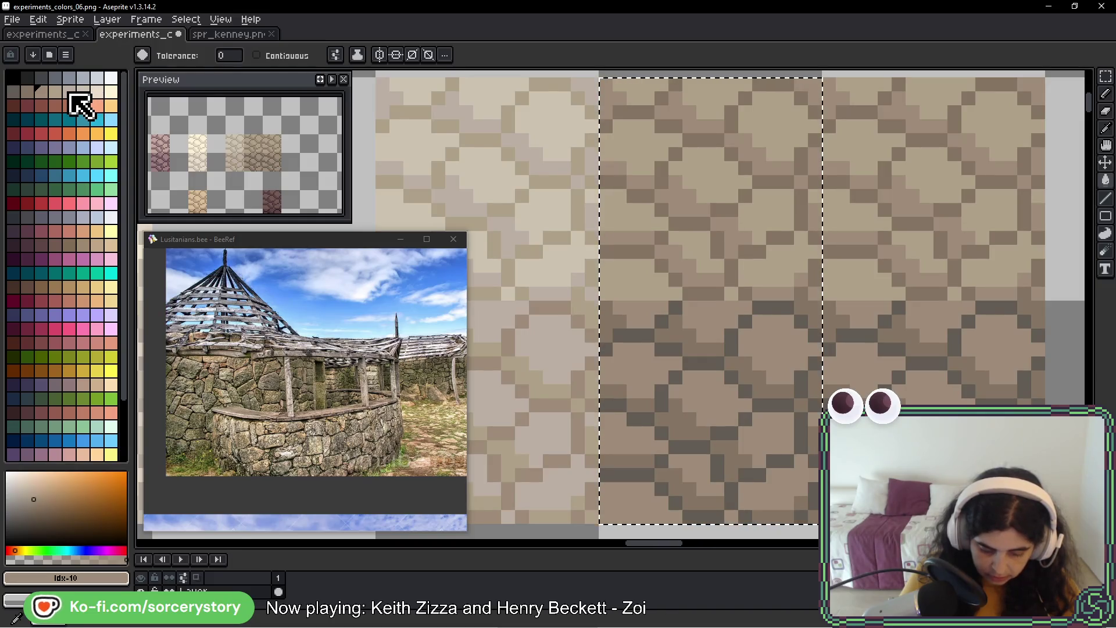
- Fill the moved tile's stone tones with palette shades Idx-12 through Idx-9, then deselect
{"action": "left_click", "coordinate": [70, 92]}
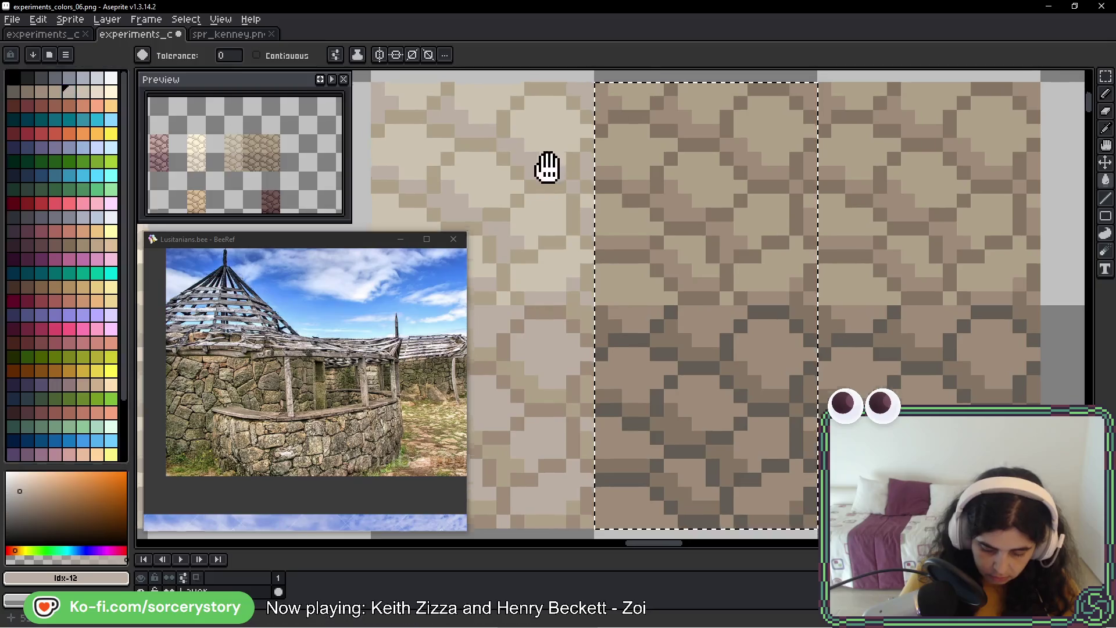
{"action": "left_click_drag", "start_coordinate": [629, 152], "coordinate": [540, 182]}
{"action": "left_click", "coordinate": [604, 133]}
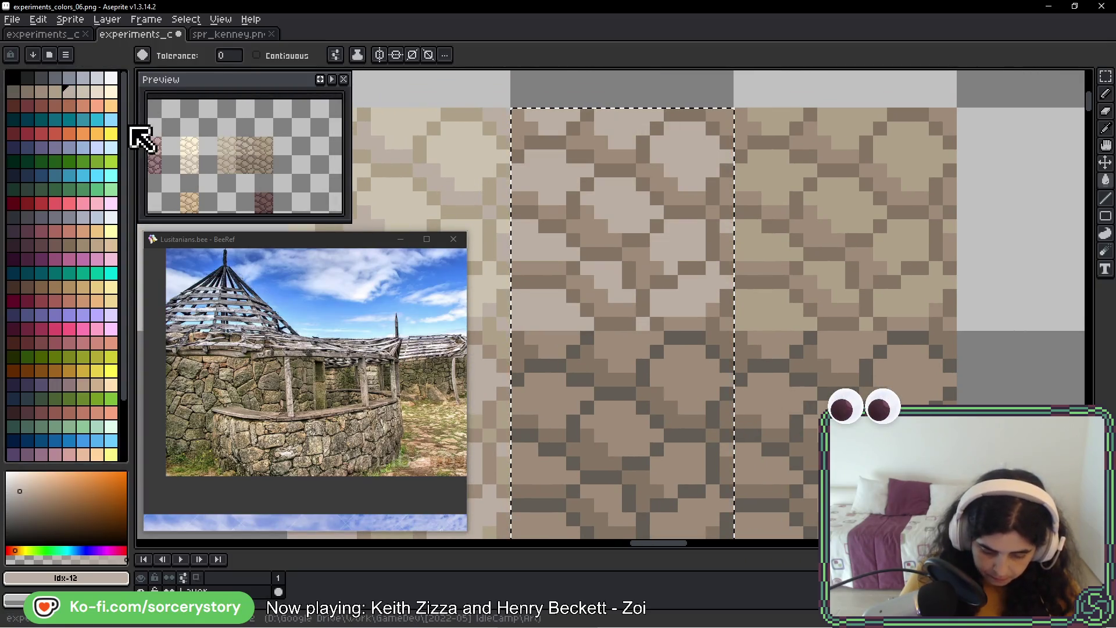
{"action": "left_click", "coordinate": [55, 92]}
{"action": "left_click", "coordinate": [601, 147]}
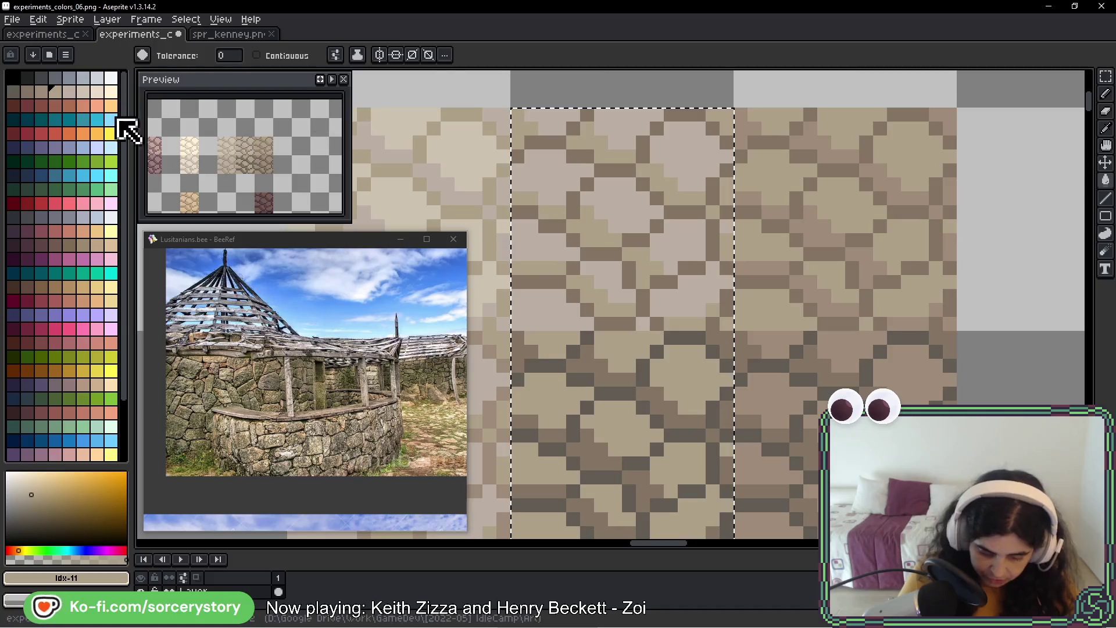
{"action": "left_click", "coordinate": [42, 92]}
{"action": "left_click", "coordinate": [623, 166]}
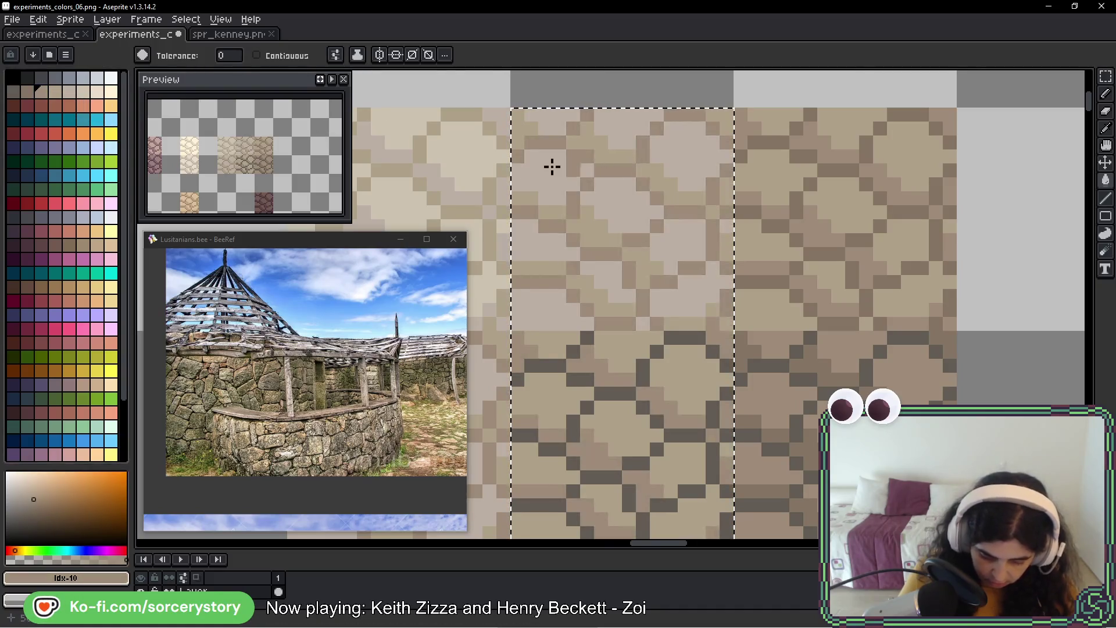
{"action": "left_click", "coordinate": [29, 93]}
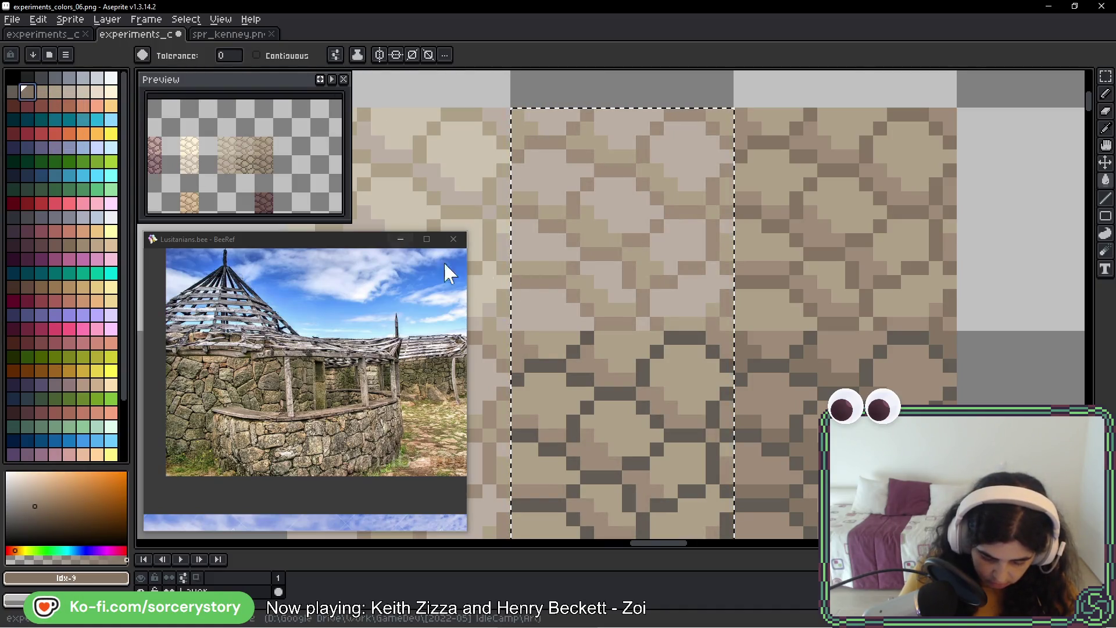
{"action": "left_click", "coordinate": [582, 327]}
{"action": "scroll", "coordinate": [686, 358], "scroll_direction": "down", "scroll_amount": 4}
{"action": "key", "text": "ctrl+d"}
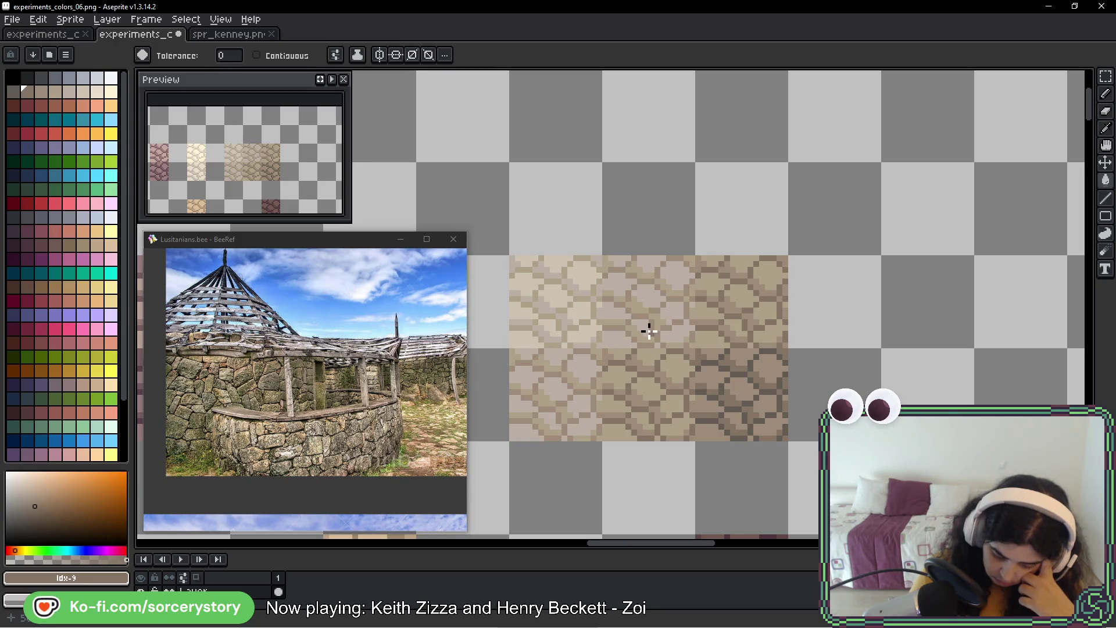
- Sample the stone colours #aca189, #bbafa4 and #ccc3b1 from the texture
{"action": "left_click", "coordinate": [1105, 77]}
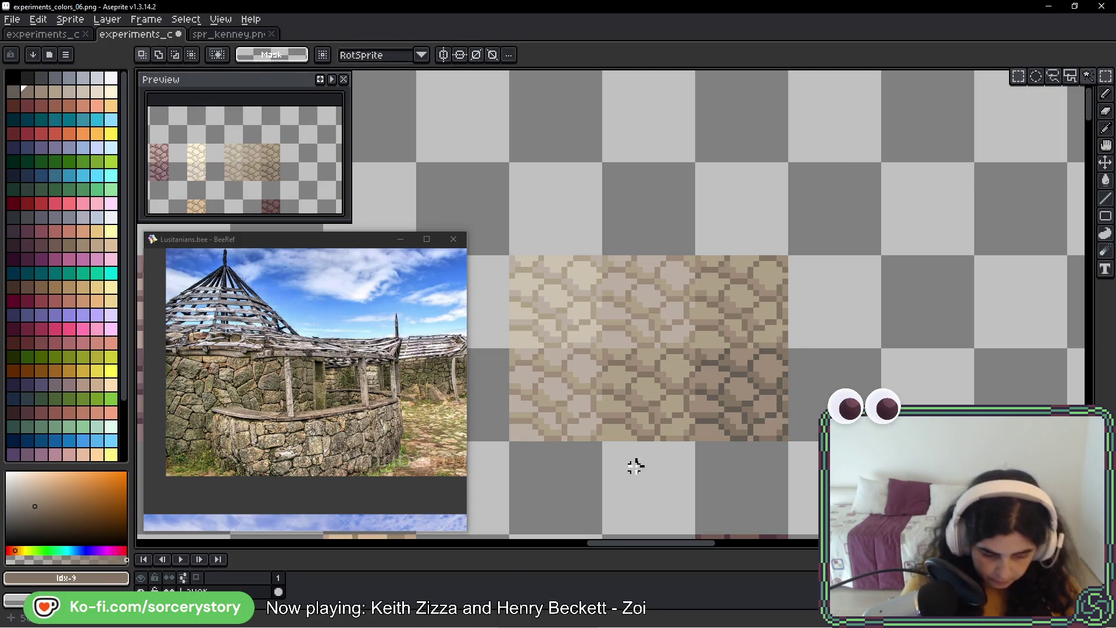
{"action": "key", "text": "b"}
{"action": "left_click", "coordinate": [773, 287], "text": "alt"}
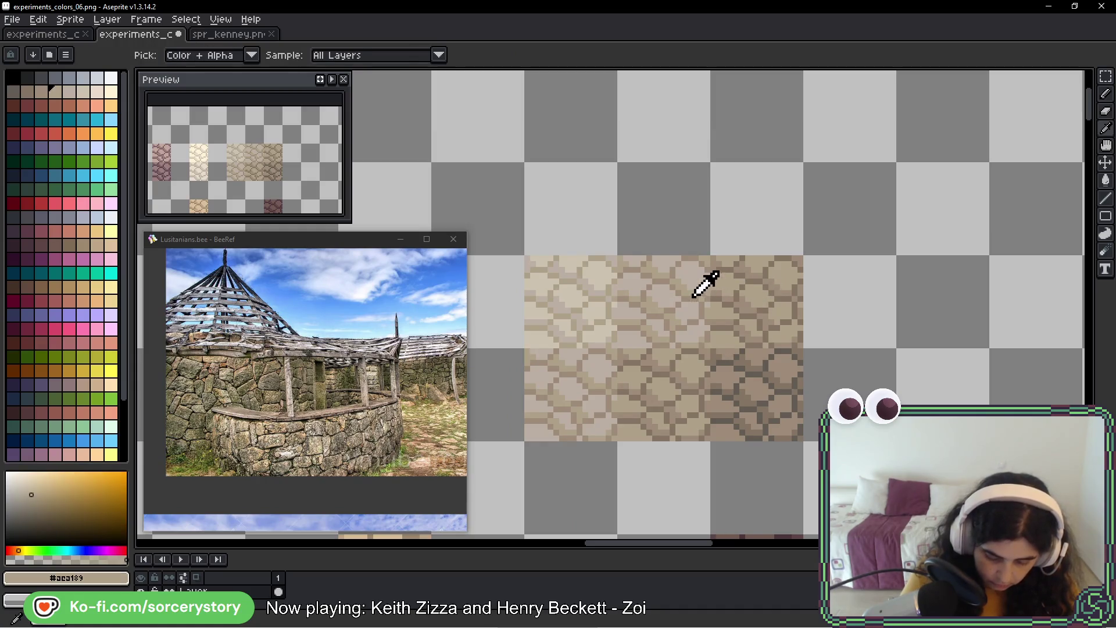
{"action": "left_click", "coordinate": [691, 278], "text": "alt"}
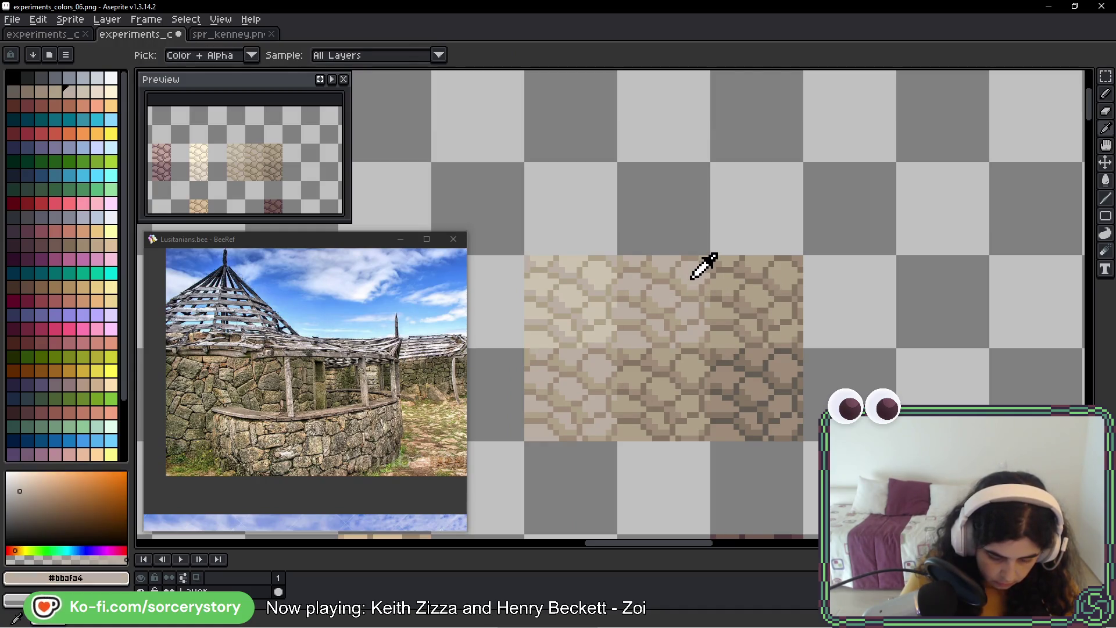
{"action": "left_click", "coordinate": [601, 278], "text": "alt"}
- Copy the pale cream stone tile one slot right with the Polygonal Lasso, then return to the game
{"action": "left_click_drag", "start_coordinate": [535, 306], "coordinate": [722, 299]}
{"action": "key", "text": "shift+q"}
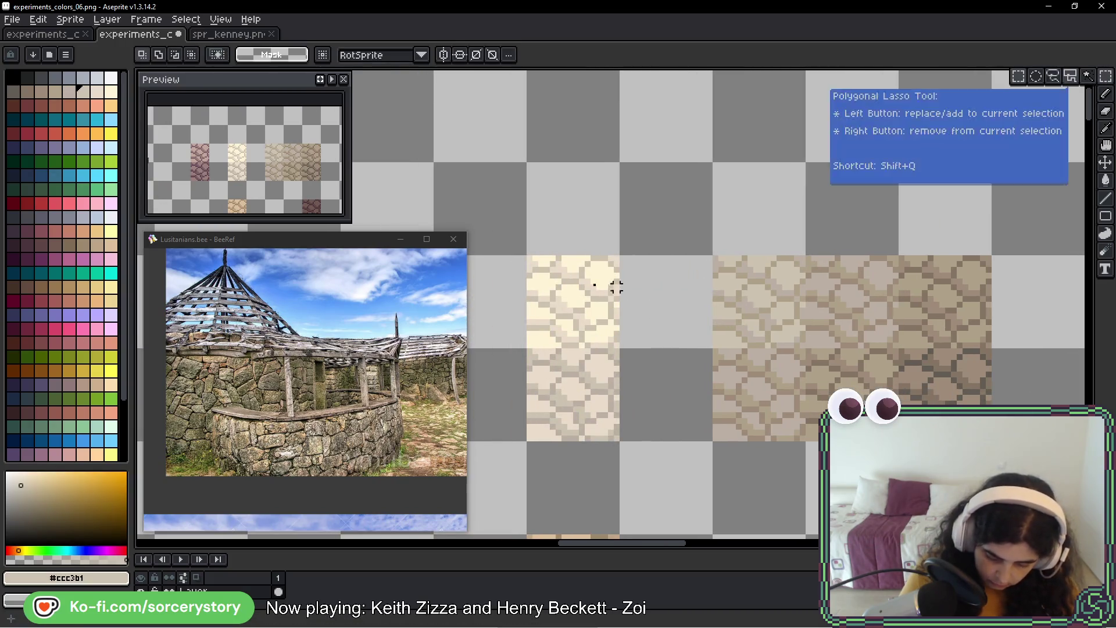
{"action": "left_click_drag", "start_coordinate": [580, 410], "coordinate": [687, 336]}
{"action": "key", "text": "w"}
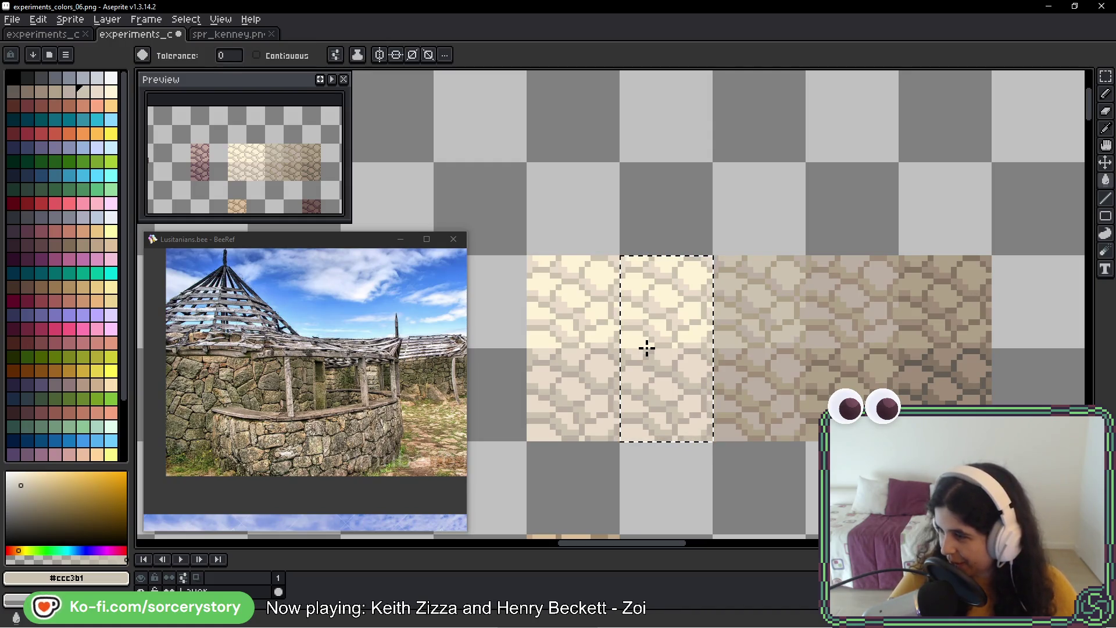
{"action": "key", "text": "i"}
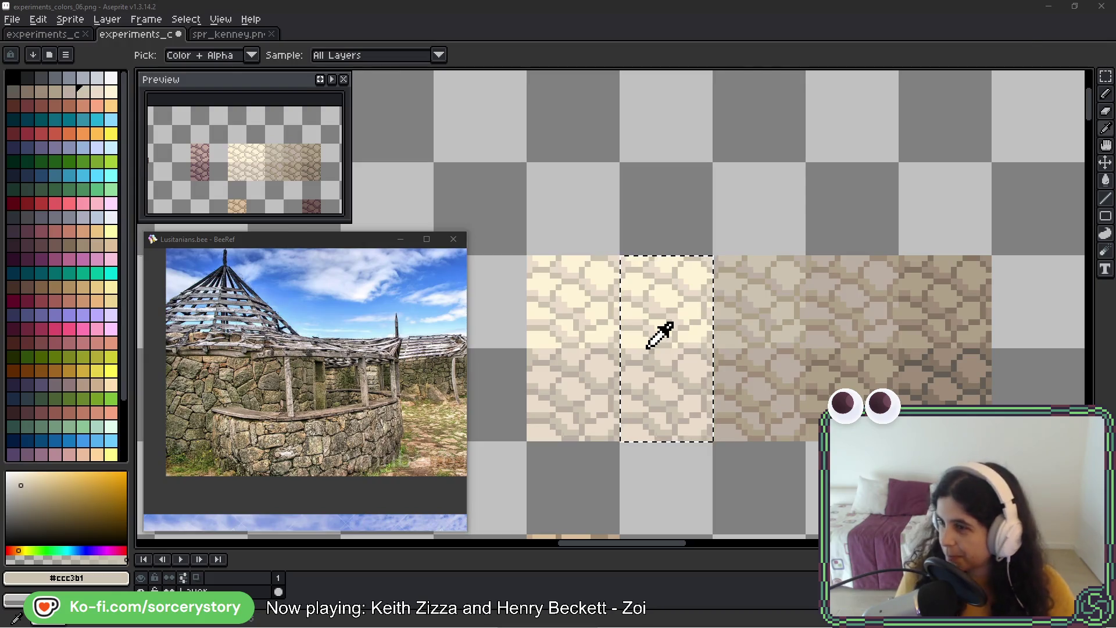
{"action": "key", "text": "alt+Tab"}
{"action": "left_click", "coordinate": [436, 227]}
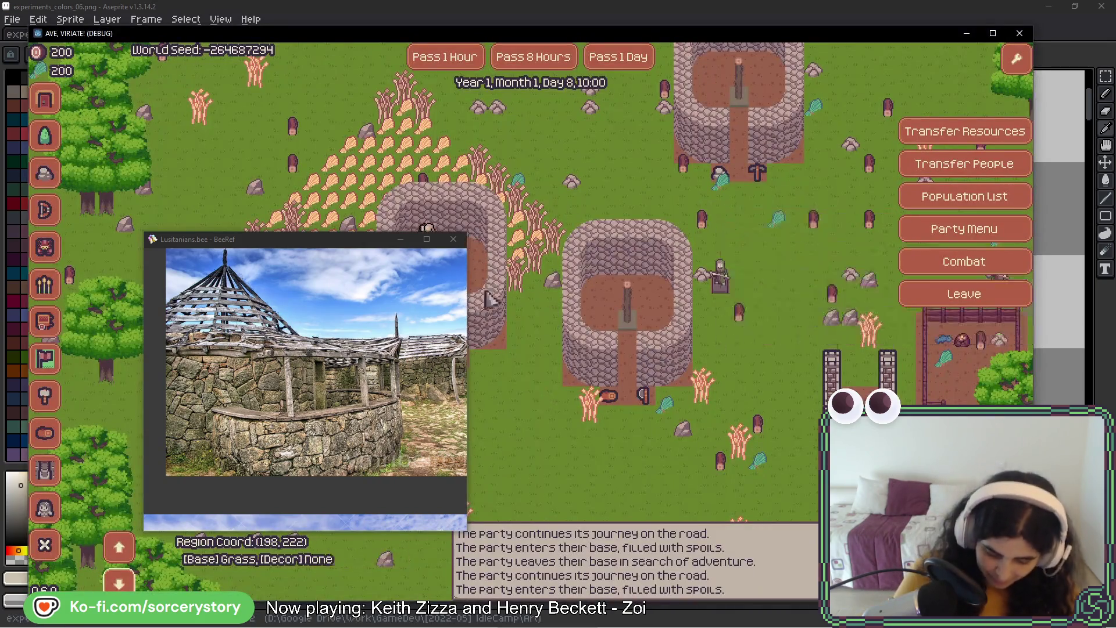
- Inspect the farm building's details, close its panel, and pan the map over the stone huts
{"action": "left_click", "coordinate": [328, 250]}
{"action": "key", "text": "alt+Tab"}
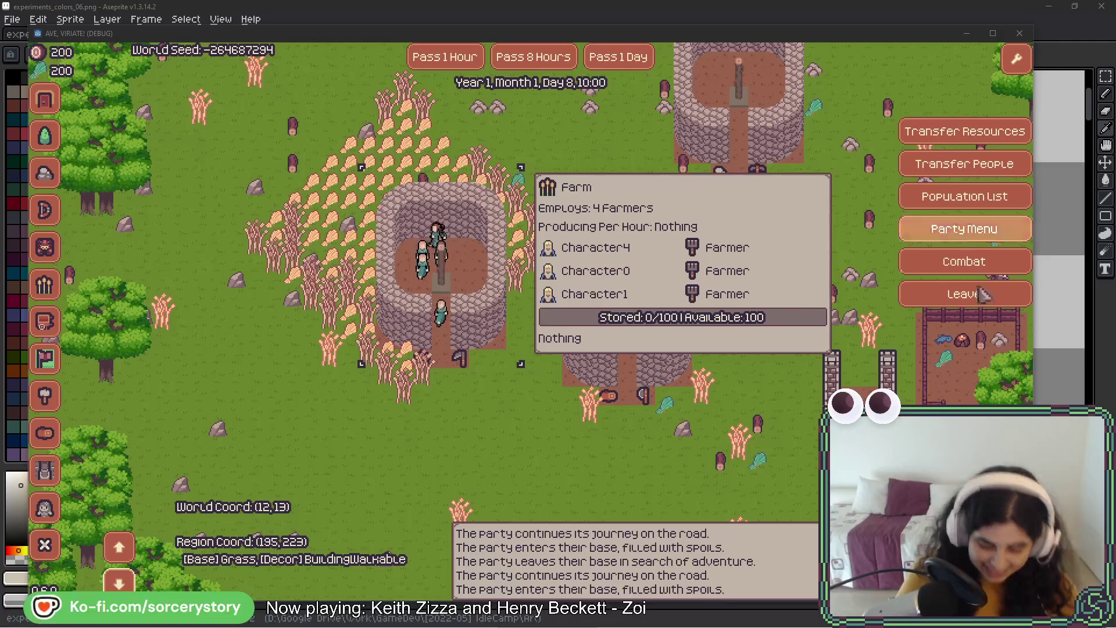
{"action": "key", "text": "Escape"}
{"action": "left_click_drag", "start_coordinate": [858, 301], "coordinate": [753, 343]}
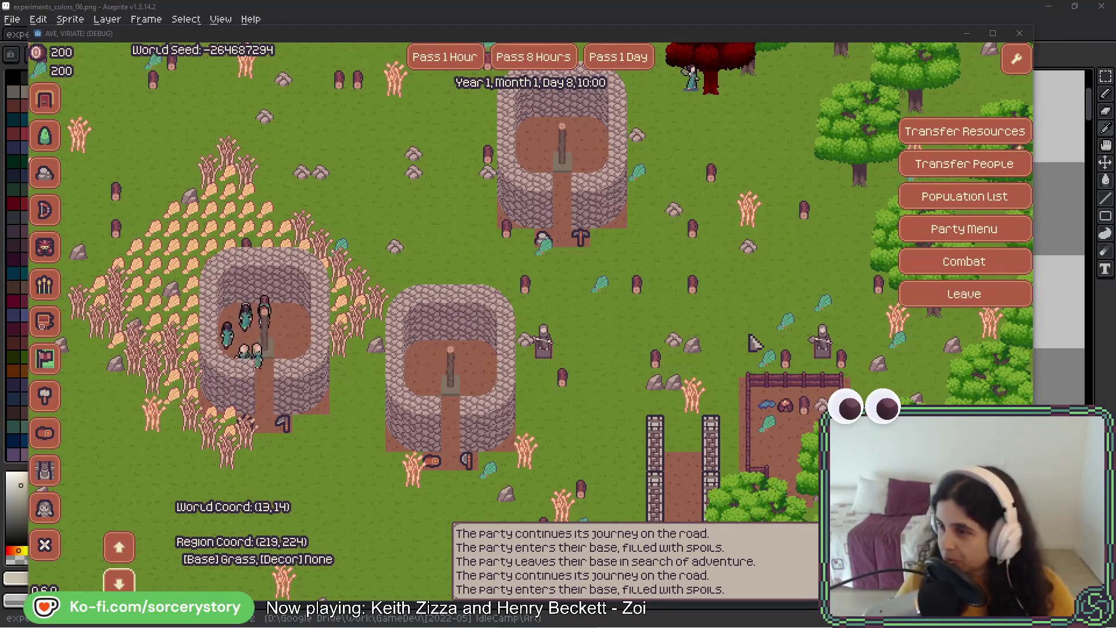
- Try filling the cream tile with palette shade Idx-14, then undo it
{"action": "scroll", "coordinate": [658, 273], "scroll_direction": "right", "scroll_amount": 3}
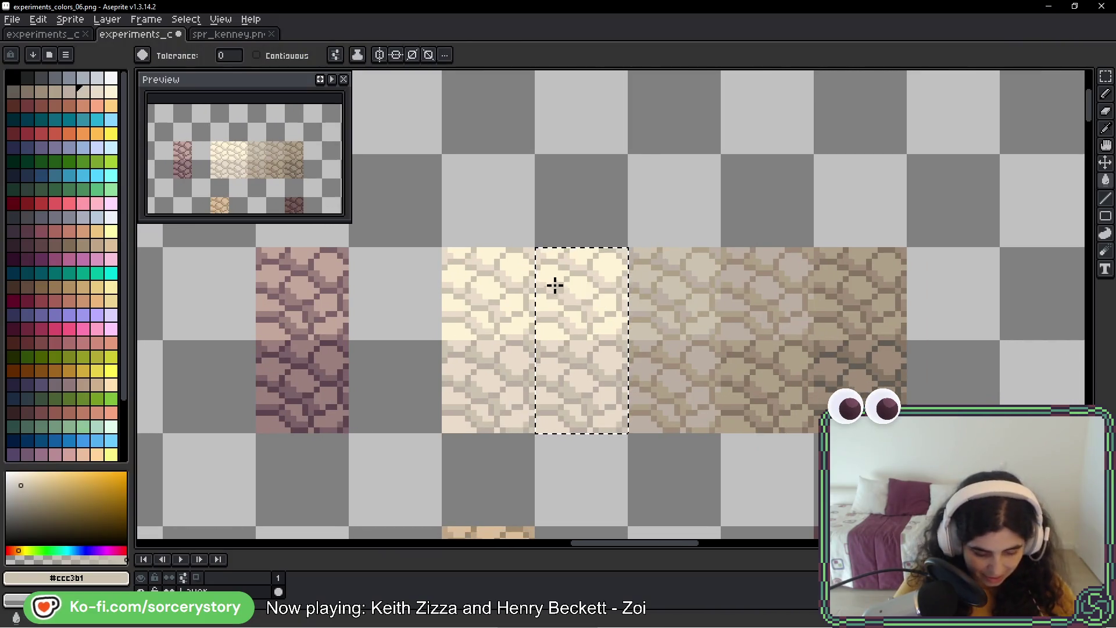
{"action": "scroll", "coordinate": [553, 285], "scroll_direction": "up", "scroll_amount": 2}
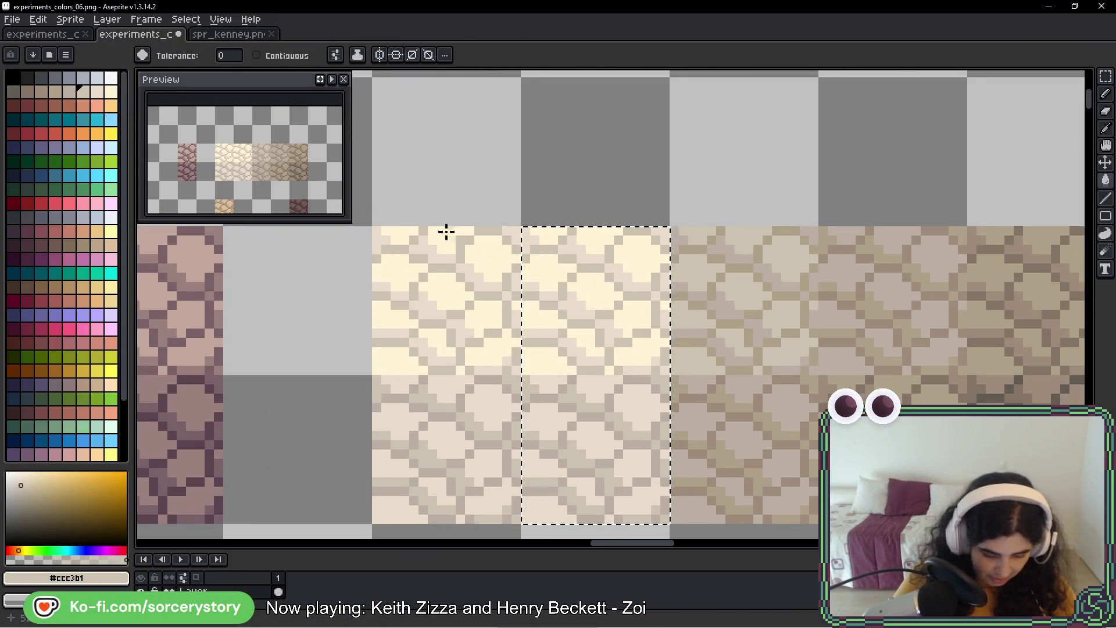
{"action": "left_click", "coordinate": [99, 93]}
{"action": "left_click_drag", "start_coordinate": [697, 309], "coordinate": [685, 305]}
{"action": "scroll", "coordinate": [613, 256], "scroll_direction": "up", "scroll_amount": 2}
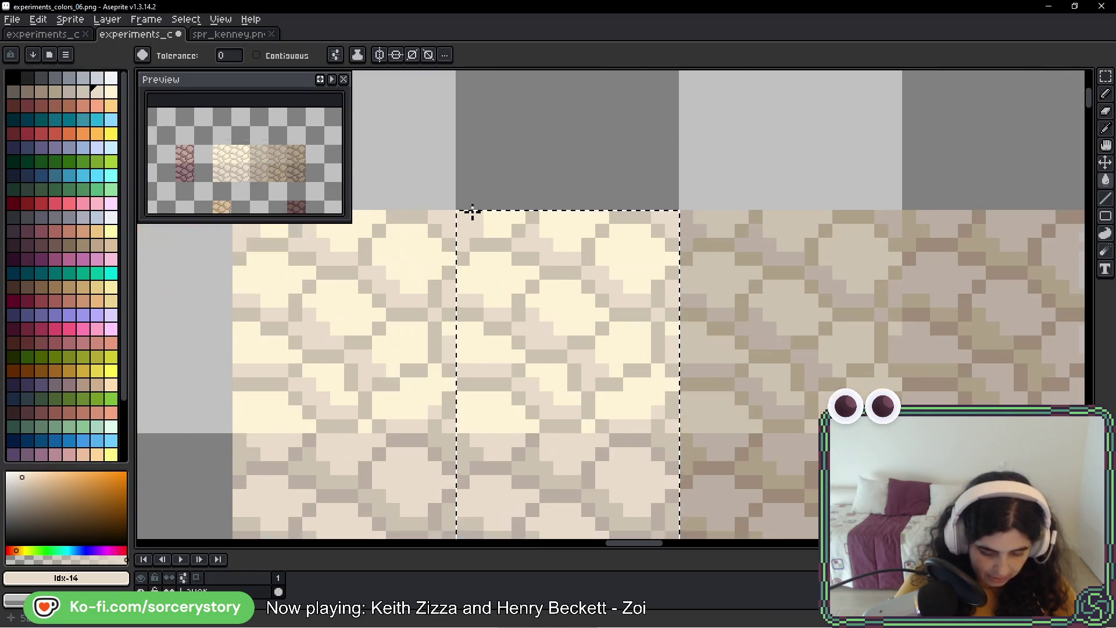
{"action": "left_click", "coordinate": [497, 219]}
{"action": "key", "text": "ctrl+z"}
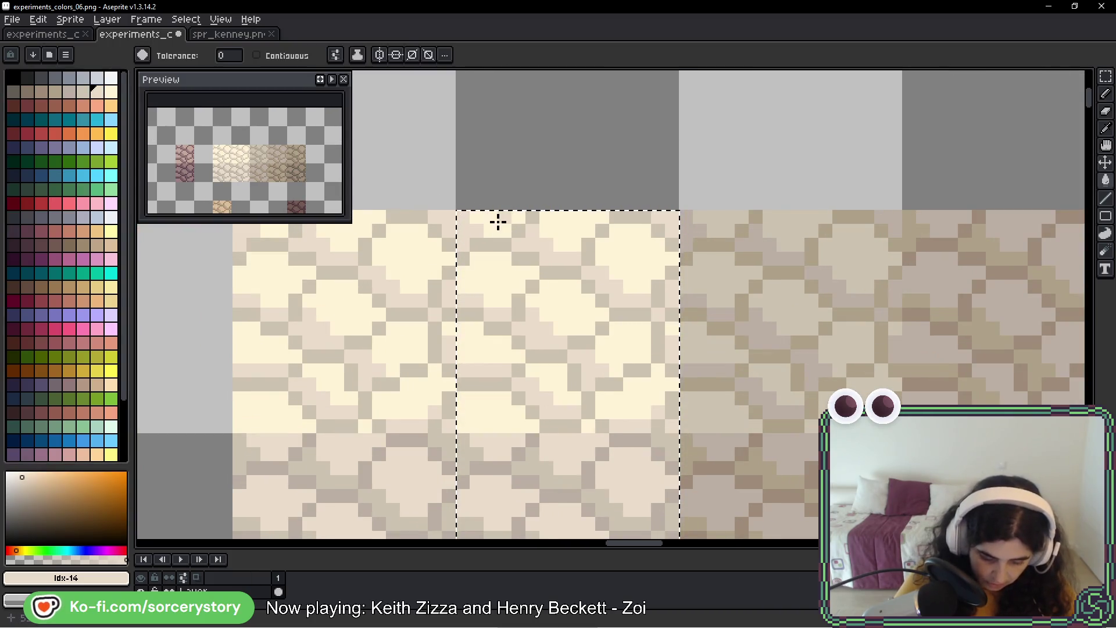
- Paint-bucket the cream stones with greyer shades Idx-11 through Idx-14, then deselect
{"action": "left_click", "coordinate": [55, 91]}
{"action": "left_click_drag", "start_coordinate": [552, 455], "coordinate": [550, 325]}
{"action": "left_click", "coordinate": [516, 434]}
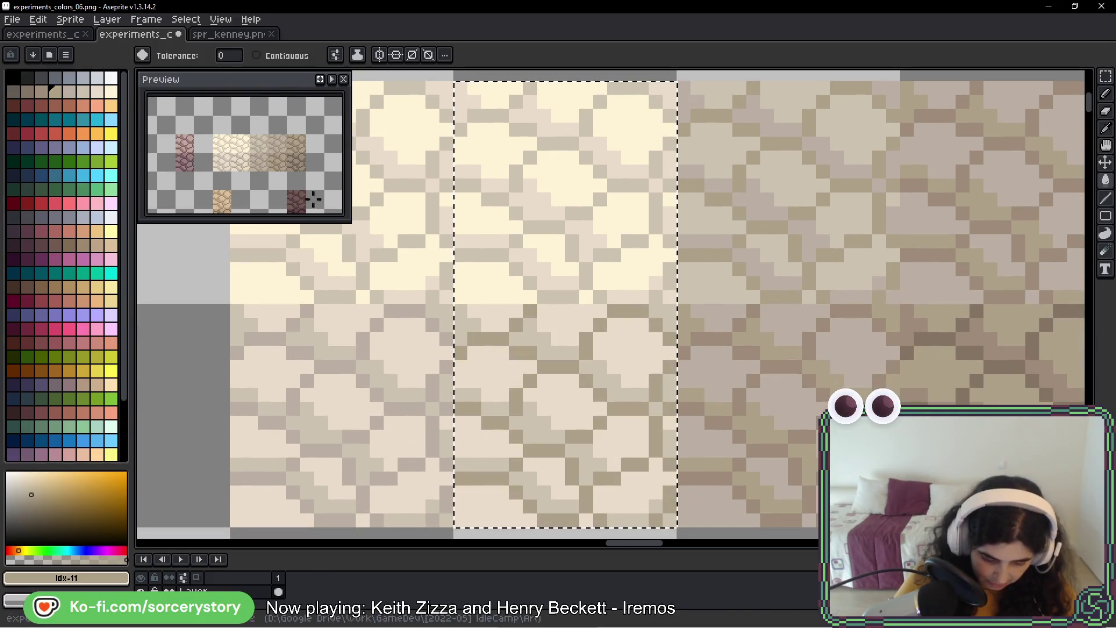
{"action": "left_click", "coordinate": [69, 92]}
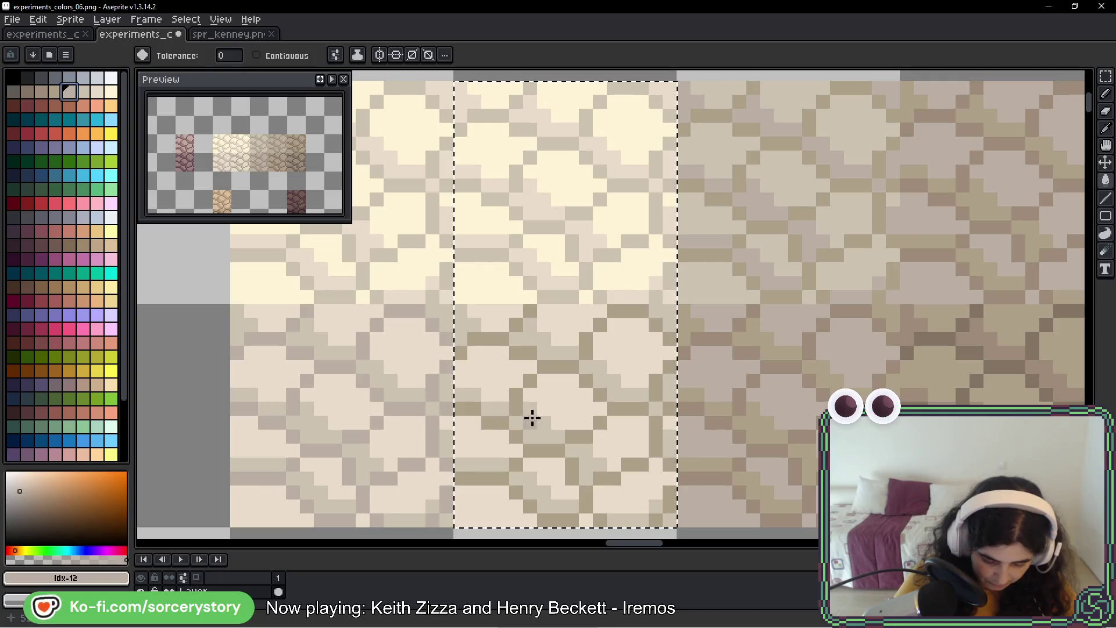
{"action": "left_click", "coordinate": [530, 416]}
{"action": "left_click", "coordinate": [82, 92]}
{"action": "left_click", "coordinate": [568, 393]}
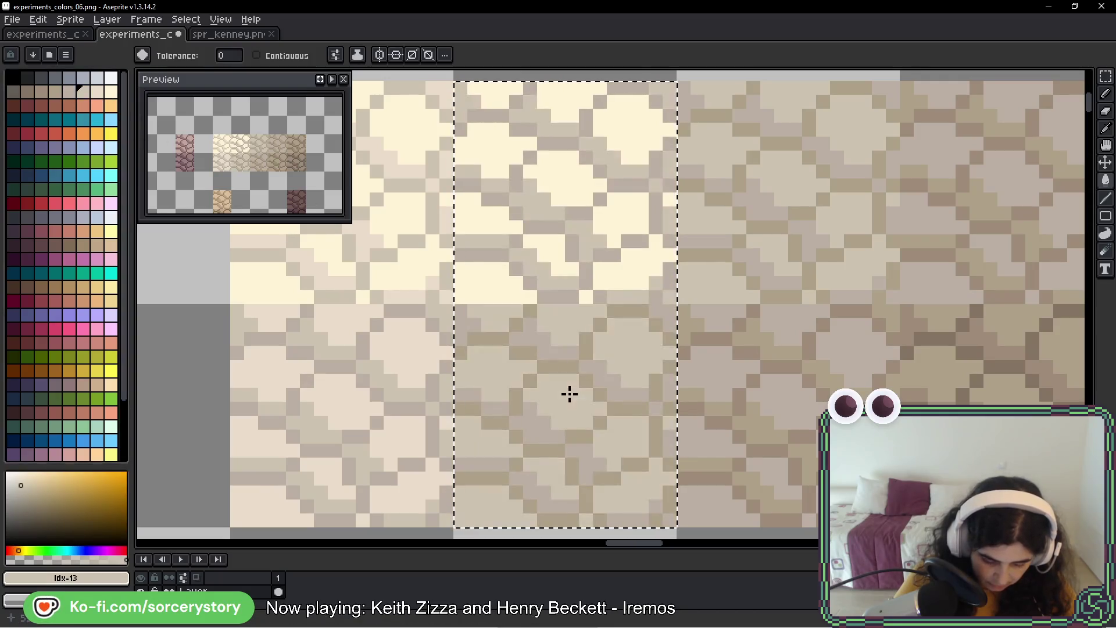
{"action": "left_click", "coordinate": [97, 92]}
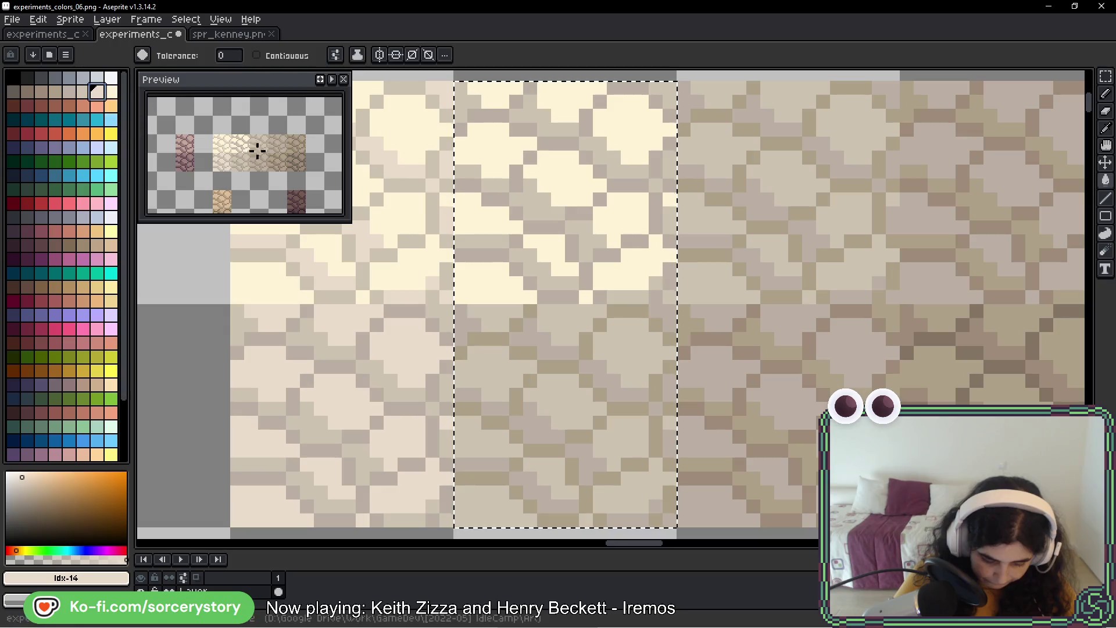
{"action": "left_click", "coordinate": [501, 223]}
{"action": "scroll", "coordinate": [591, 281], "scroll_direction": "down", "scroll_amount": 2}
{"action": "key", "text": "w"}
{"action": "key", "text": "ctrl+d"}
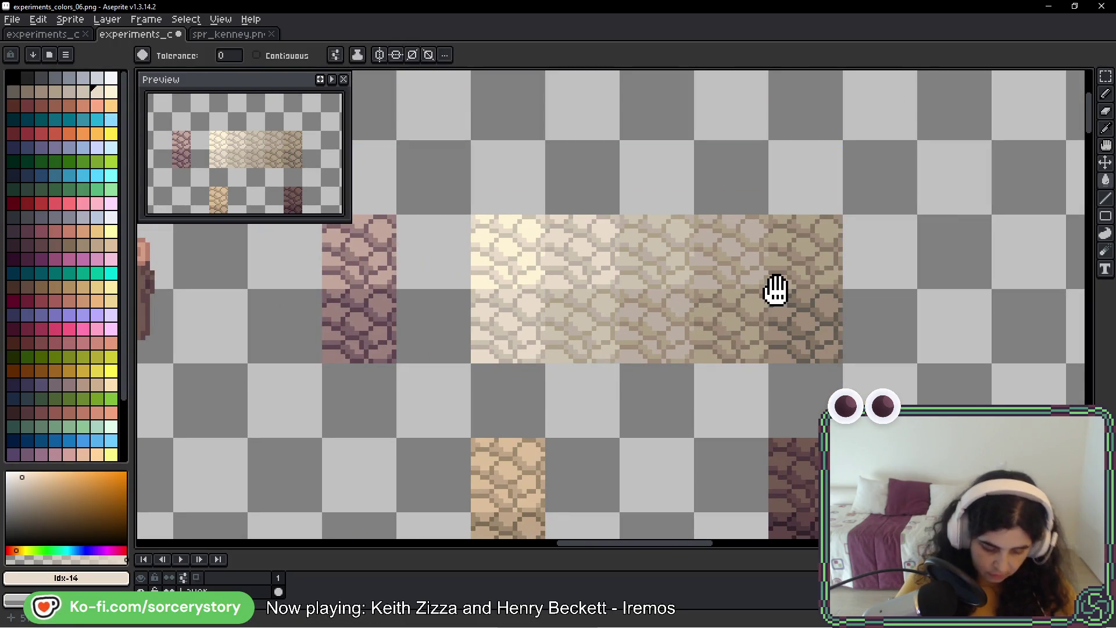
- Bring up the stone-wall reference photo beside the textures and undo an accidental beige fill
{"action": "left_click_drag", "start_coordinate": [772, 289], "coordinate": [700, 346]}
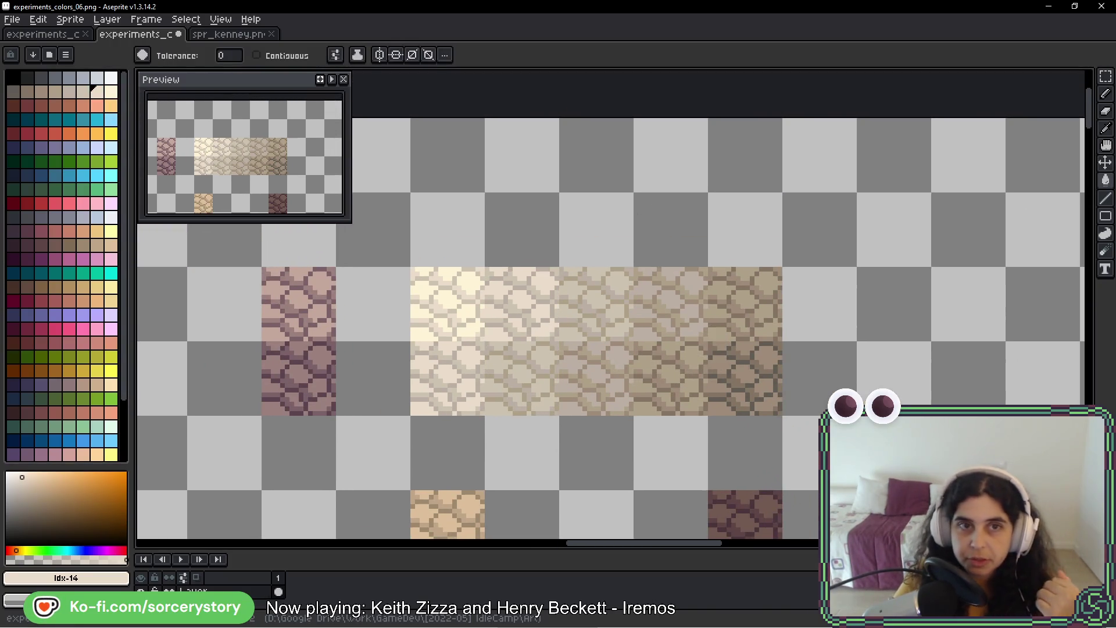
{"action": "key", "text": "alt+Tab"}
{"action": "left_click_drag", "start_coordinate": [628, 354], "coordinate": [638, 403]}
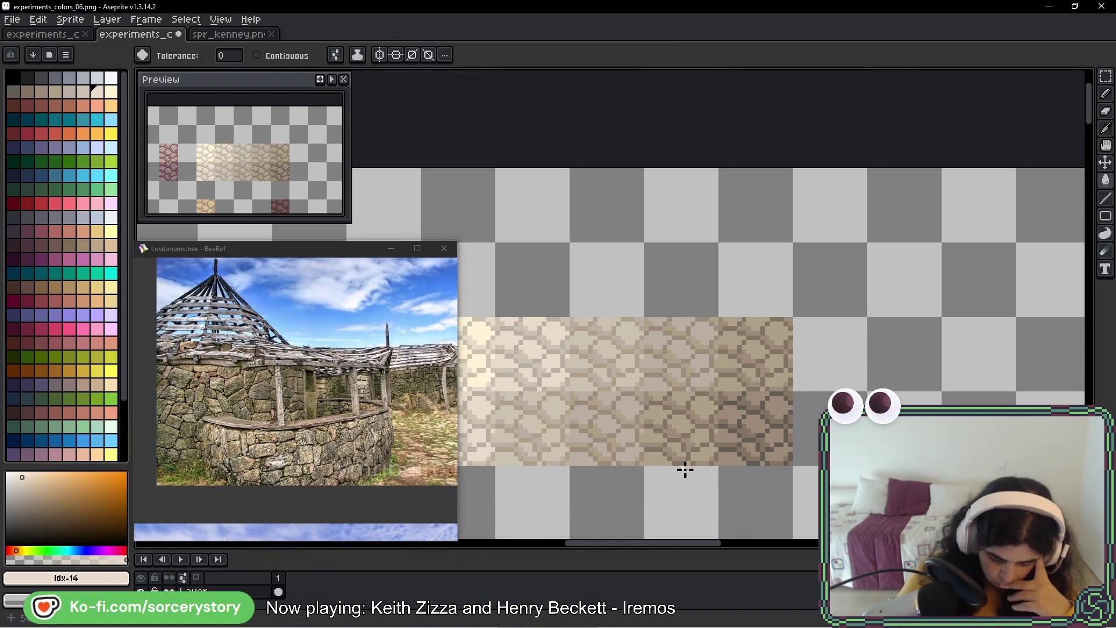
{"action": "left_click", "coordinate": [800, 299]}
{"action": "key", "text": "b"}
{"action": "key", "text": "ctrl+z"}
- Circle the light stone strip and dark stone tile as pointers, undoing each annotation
{"action": "mouse_move", "coordinate": [814, 297]}
{"action": "left_mouse_down"}
{"action": "mouse_move", "coordinate": [767, 276]}
{"action": "mouse_move", "coordinate": [674, 280]}
{"action": "left_mouse_up"}
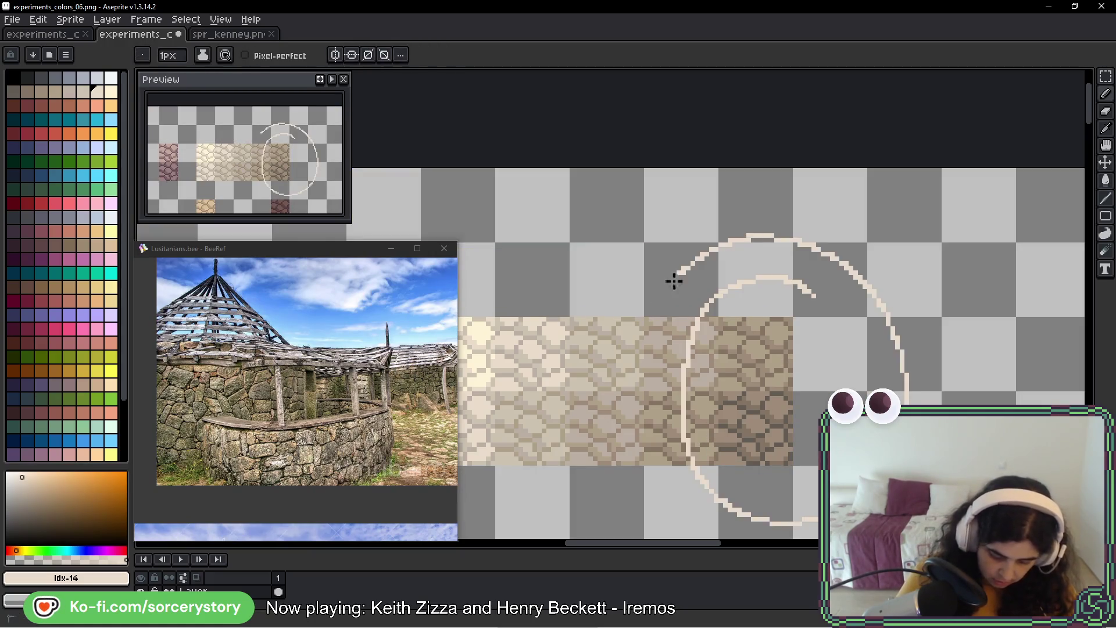
{"action": "key", "text": "ctrl+z"}
{"action": "key", "text": "ctrl+z"}
{"action": "left_click_drag", "start_coordinate": [812, 298], "coordinate": [824, 328]}
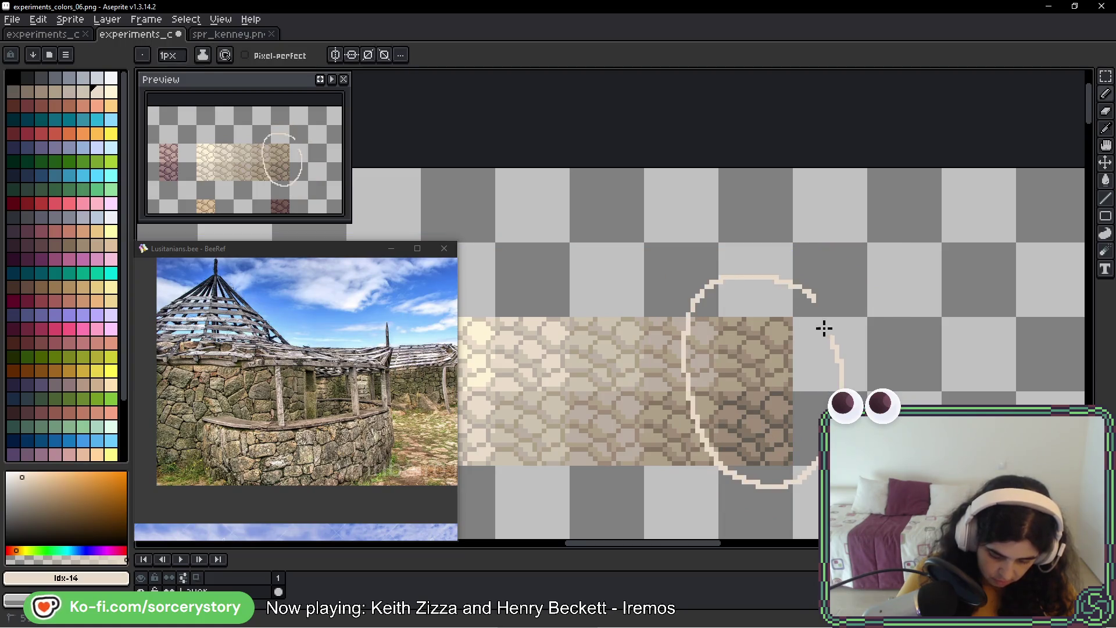
{"action": "key", "text": "ctrl+z"}
{"action": "left_click_drag", "start_coordinate": [730, 403], "coordinate": [774, 169]}
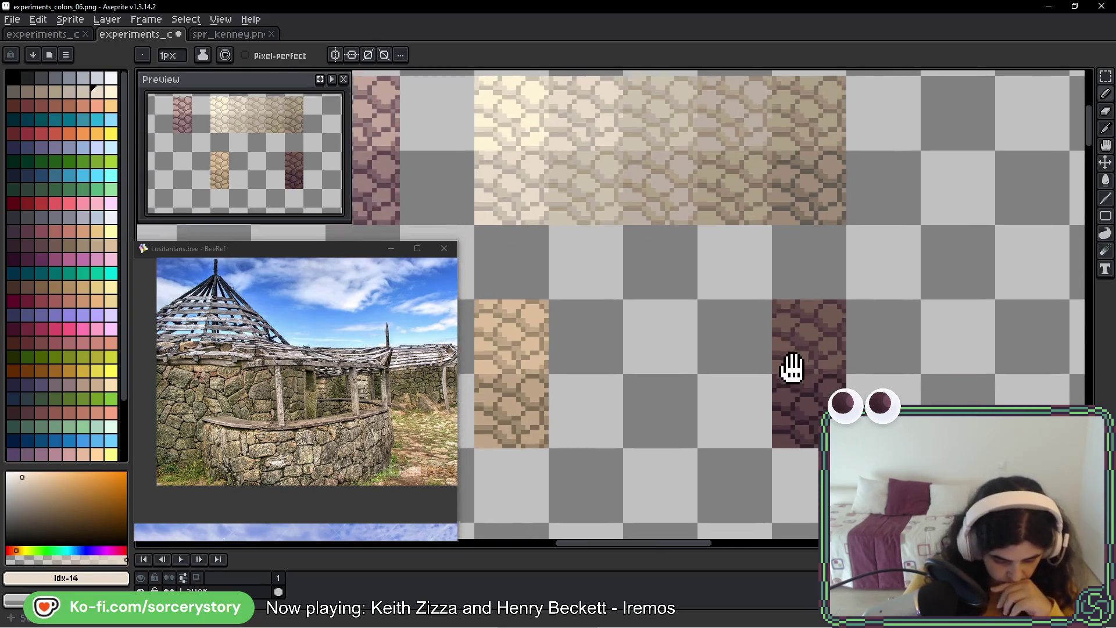
{"action": "left_click_drag", "start_coordinate": [791, 368], "coordinate": [793, 328]}
{"action": "mouse_move", "coordinate": [874, 237]}
{"action": "left_mouse_down"}
{"action": "mouse_move", "coordinate": [859, 298]}
{"action": "mouse_move", "coordinate": [704, 271]}
{"action": "left_mouse_up"}
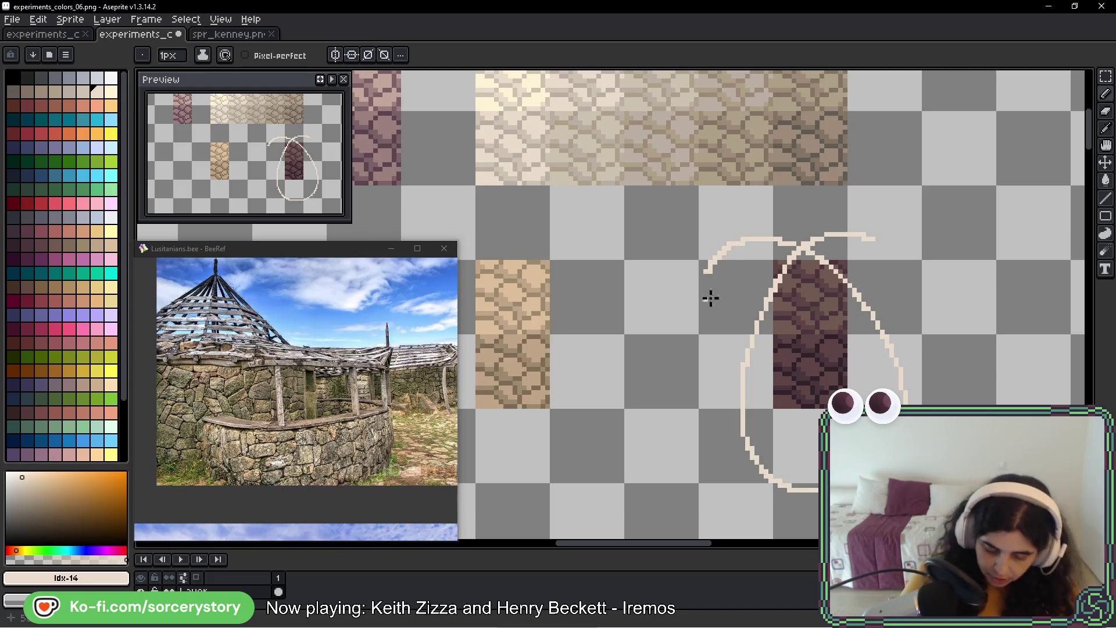
{"action": "key", "text": "ctrl+z"}
- Copy three light stone tiles with the Rectangular Marquee into the empty row below
{"action": "left_click", "coordinate": [1106, 79]}
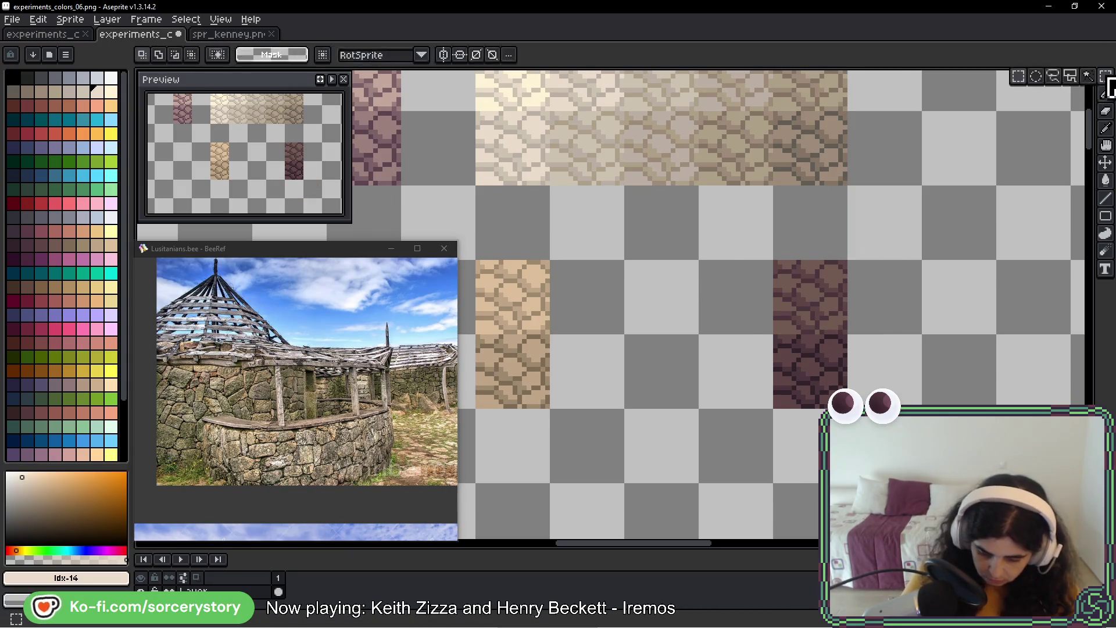
{"action": "mouse_move", "coordinate": [560, 298]}
{"action": "left_mouse_down"}
{"action": "mouse_move", "coordinate": [643, 212]}
{"action": "mouse_move", "coordinate": [517, 138]}
{"action": "mouse_move", "coordinate": [668, 242]}
{"action": "mouse_move", "coordinate": [687, 411]}
{"action": "left_mouse_up"}
{"action": "left_click_drag", "start_coordinate": [575, 414], "coordinate": [624, 329]}
{"action": "scroll", "coordinate": [625, 328], "scroll_direction": "up", "scroll_amount": 1}
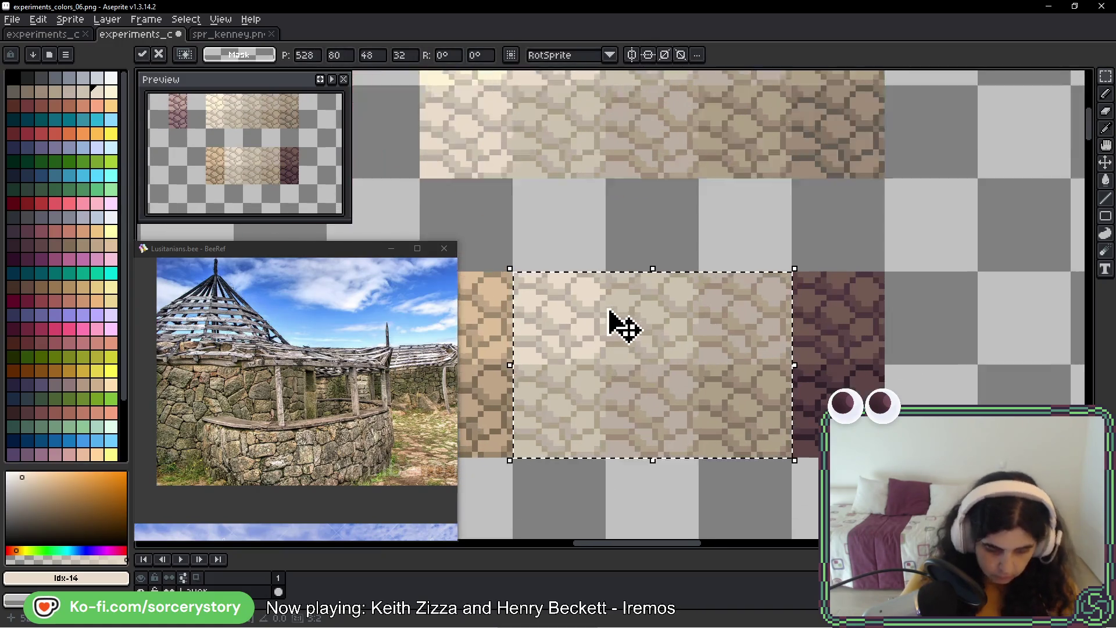
- Drop the copy and fill its upper stones with orange-tan shades idx-102 to idx-100
{"action": "scroll", "coordinate": [610, 312], "scroll_direction": "up", "scroll_amount": 1}
{"action": "key", "text": "g"}
{"action": "left_click", "coordinate": [478, 281], "text": "alt"}
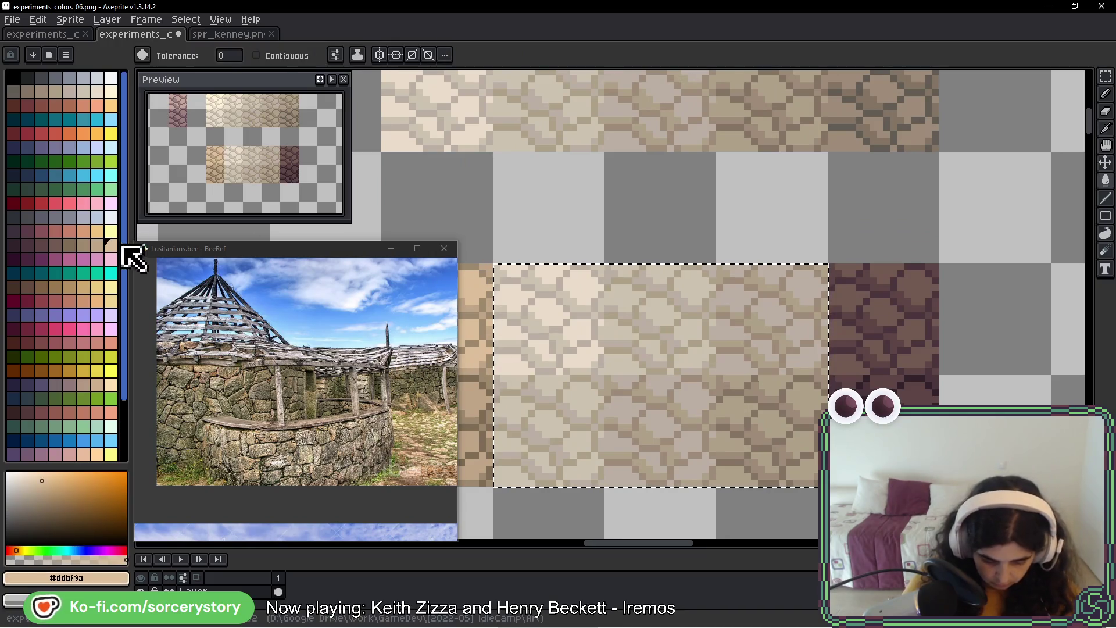
{"action": "left_click", "coordinate": [97, 245]}
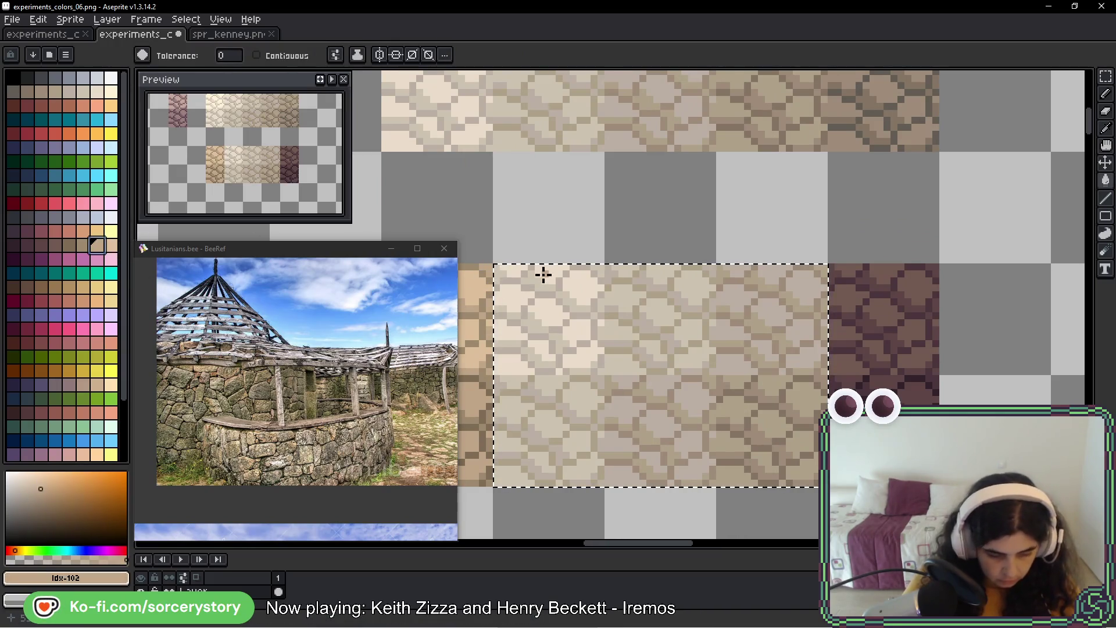
{"action": "left_click", "coordinate": [543, 274]}
{"action": "left_click", "coordinate": [83, 245]}
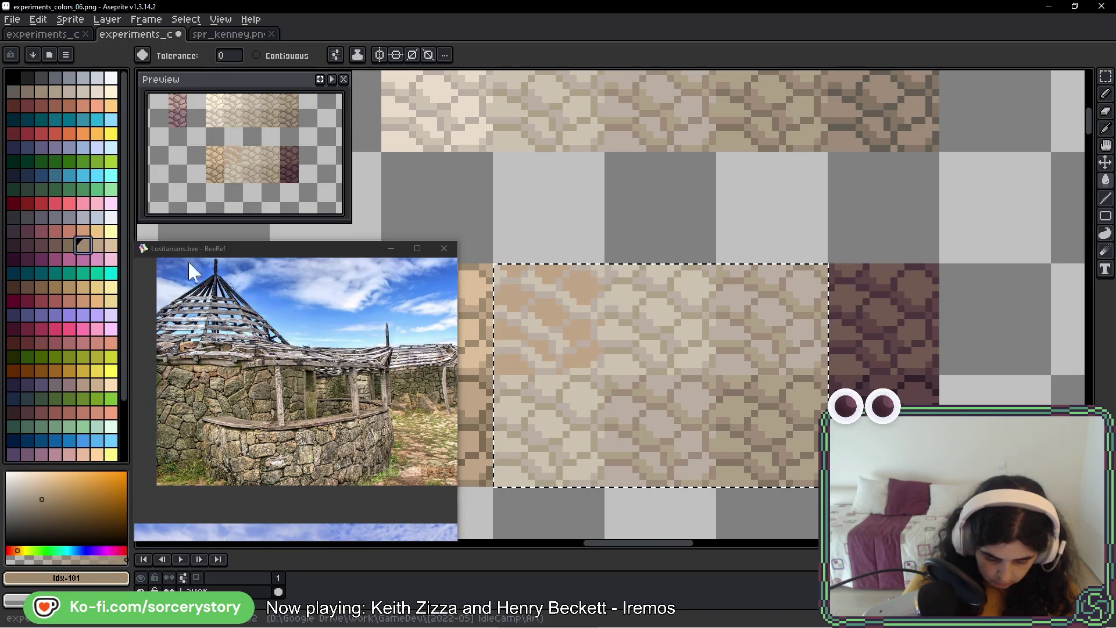
{"action": "left_click", "coordinate": [538, 284]}
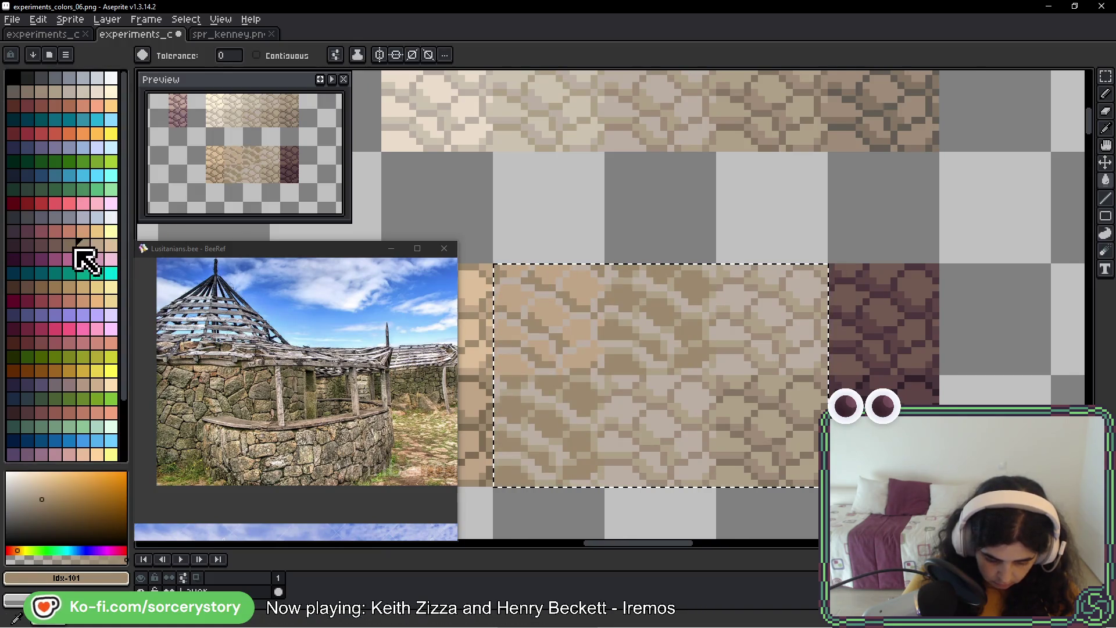
{"action": "left_click", "coordinate": [73, 247]}
{"action": "left_click", "coordinate": [539, 299]}
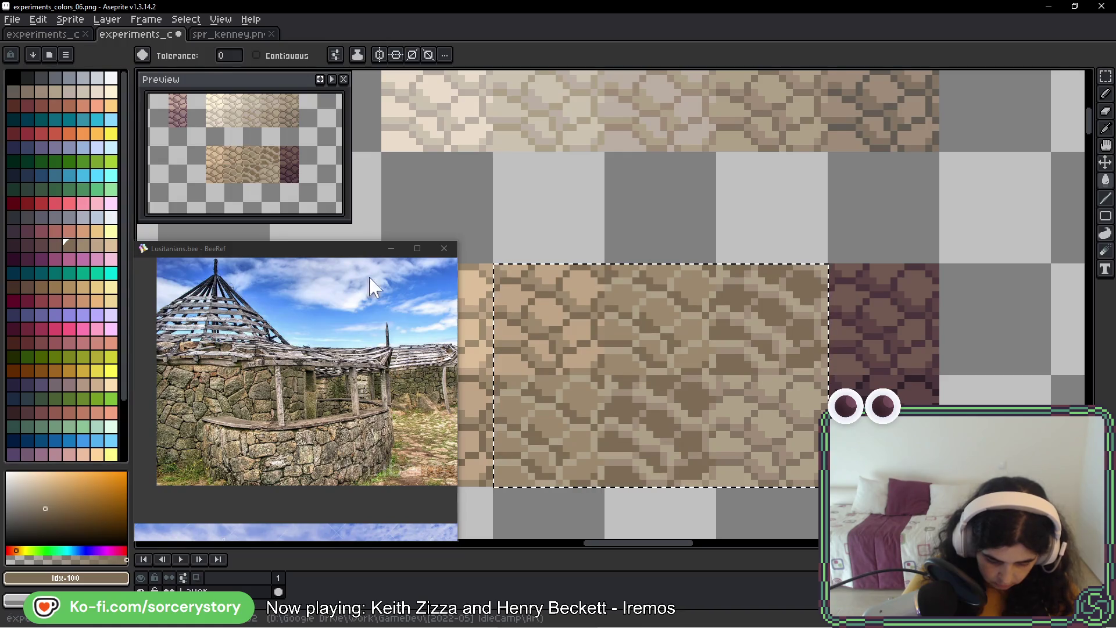
- Fill the remaining stones with darker mauve-brown shades idx-99, idx-98 and idx-97
{"action": "left_click", "coordinate": [55, 245]}
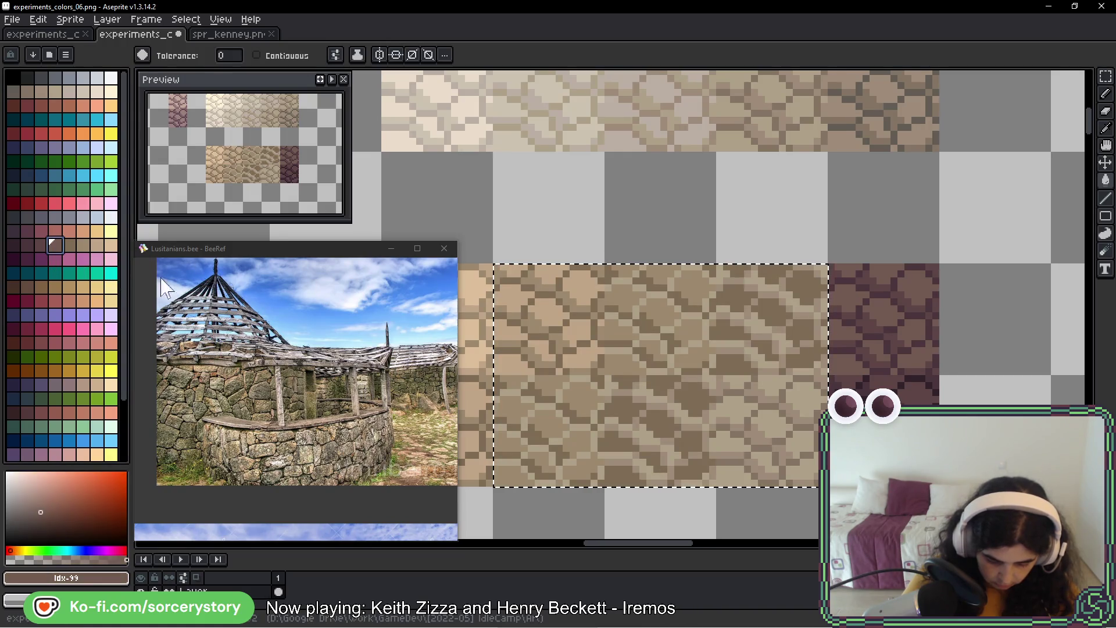
{"action": "left_click", "coordinate": [525, 395]}
{"action": "left_click_drag", "start_coordinate": [700, 381], "coordinate": [522, 353]}
{"action": "left_click", "coordinate": [41, 244]}
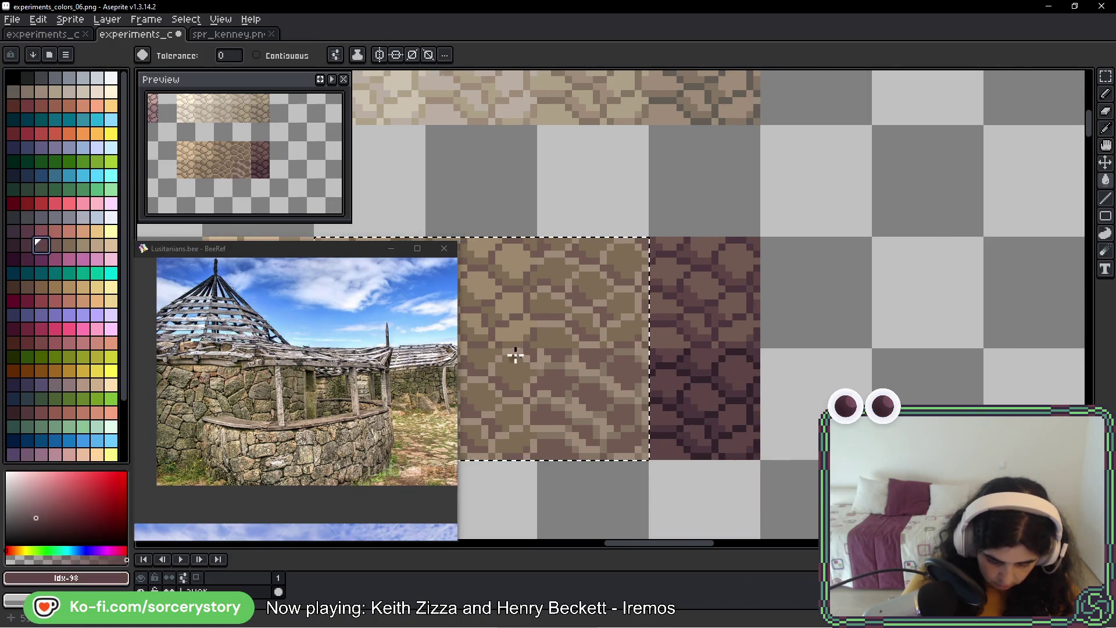
{"action": "left_click", "coordinate": [502, 353]}
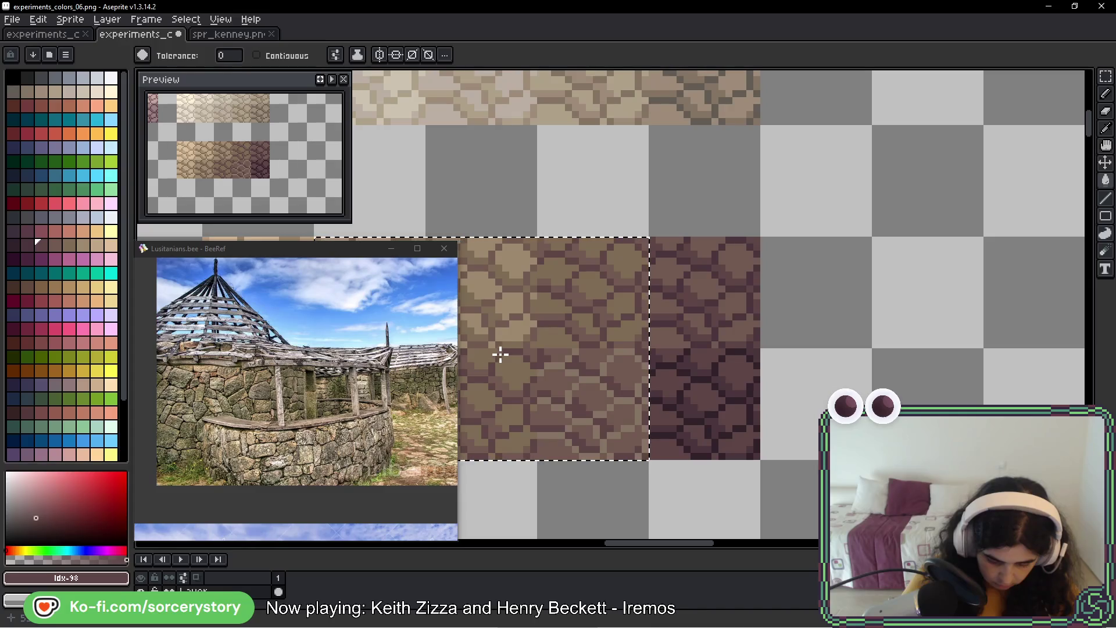
{"action": "left_click", "coordinate": [27, 245]}
{"action": "left_click", "coordinate": [626, 395]}
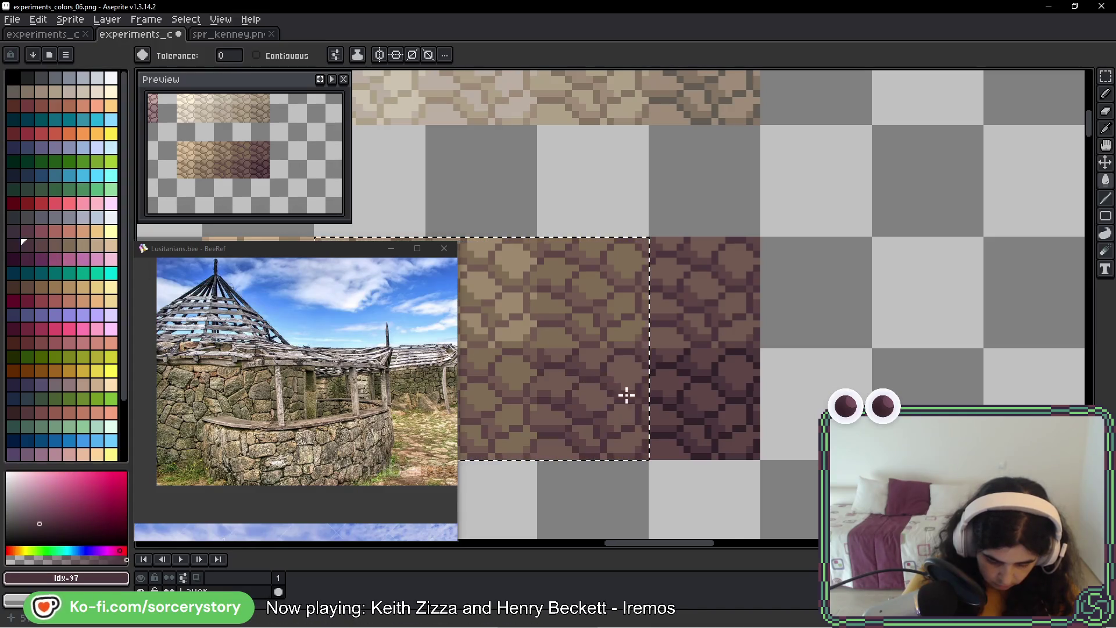
{"action": "scroll", "coordinate": [627, 395], "scroll_direction": "down", "scroll_amount": 2}
{"action": "left_click_drag", "start_coordinate": [610, 400], "coordinate": [665, 398]}
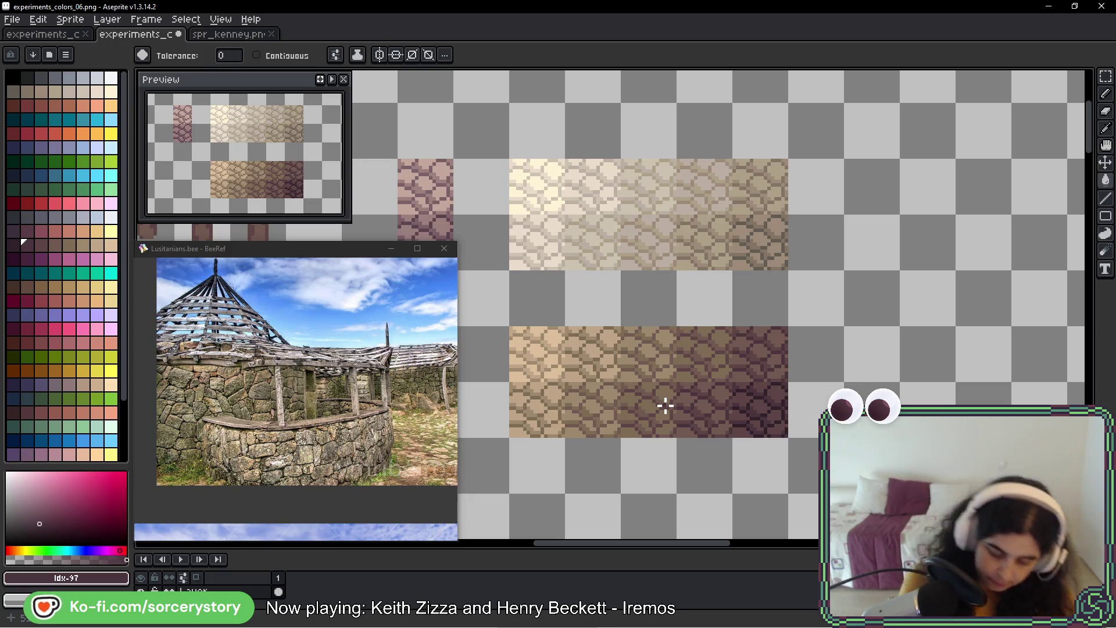
{"action": "left_click", "coordinate": [757, 294]}
{"action": "key", "text": "ctrl+z"}
{"action": "key", "text": "b"}
{"action": "mouse_move", "coordinate": [776, 299]}
{"action": "left_mouse_down"}
{"action": "mouse_move", "coordinate": [482, 432]}
{"action": "mouse_move", "coordinate": [644, 321]}
{"action": "left_mouse_up"}
{"action": "key", "text": "space"}
{"action": "left_click_drag", "start_coordinate": [901, 291], "coordinate": [962, 260]}
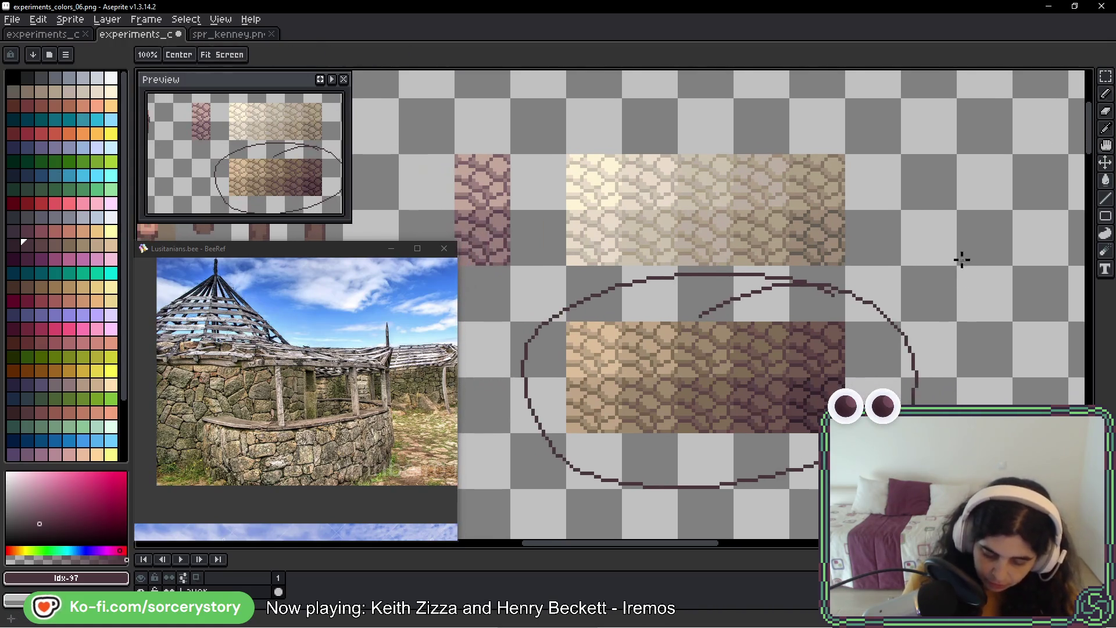
{"action": "key", "text": "ctrl+z"}
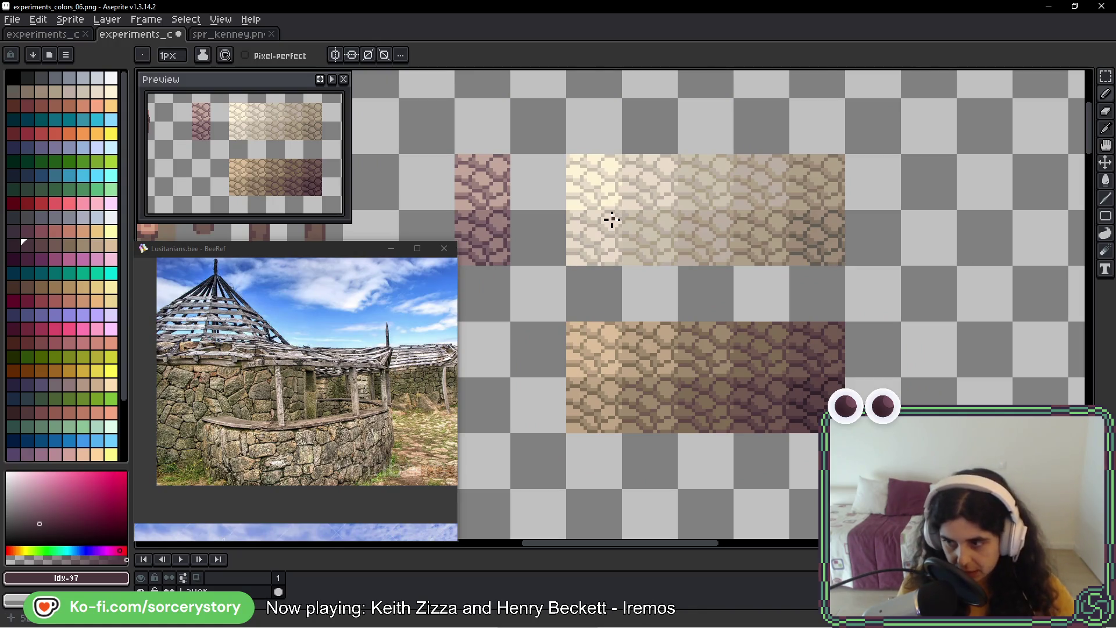
{"action": "mouse_move", "coordinate": [618, 294]}
{"action": "left_mouse_down"}
{"action": "mouse_move", "coordinate": [633, 451]}
{"action": "mouse_move", "coordinate": [619, 293]}
{"action": "left_mouse_up"}
{"action": "key", "text": "ctrl+z"}
{"action": "left_click_drag", "start_coordinate": [842, 285], "coordinate": [768, 422]}
{"action": "key", "text": "ctrl+z"}
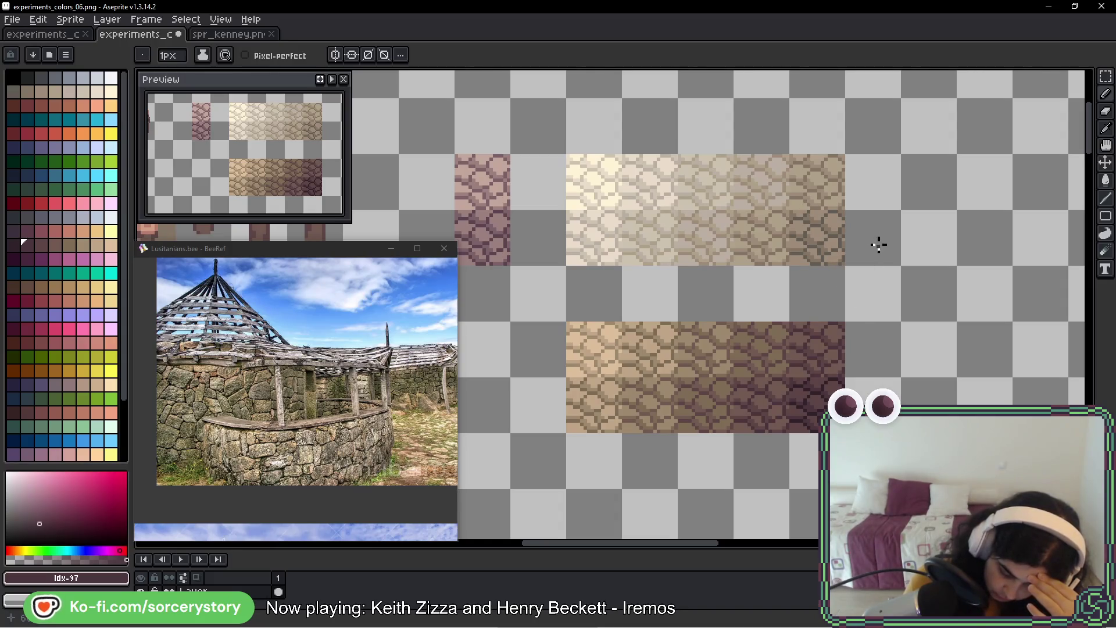
{"action": "mouse_move", "coordinate": [720, 309]}
{"action": "left_mouse_down"}
{"action": "mouse_move", "coordinate": [747, 347]}
{"action": "mouse_move", "coordinate": [723, 311]}
{"action": "left_mouse_up"}
{"action": "key", "text": "ctrl+z"}
{"action": "left_click_drag", "start_coordinate": [356, 402], "coordinate": [463, 400]}
{"action": "mouse_move", "coordinate": [731, 408]}
{"action": "left_mouse_down"}
{"action": "mouse_move", "coordinate": [543, 468]}
{"action": "mouse_move", "coordinate": [443, 466]}
{"action": "mouse_move", "coordinate": [501, 446]}
{"action": "mouse_move", "coordinate": [468, 372]}
{"action": "mouse_move", "coordinate": [462, 441]}
{"action": "mouse_move", "coordinate": [518, 489]}
{"action": "mouse_move", "coordinate": [558, 449]}
{"action": "left_mouse_up"}
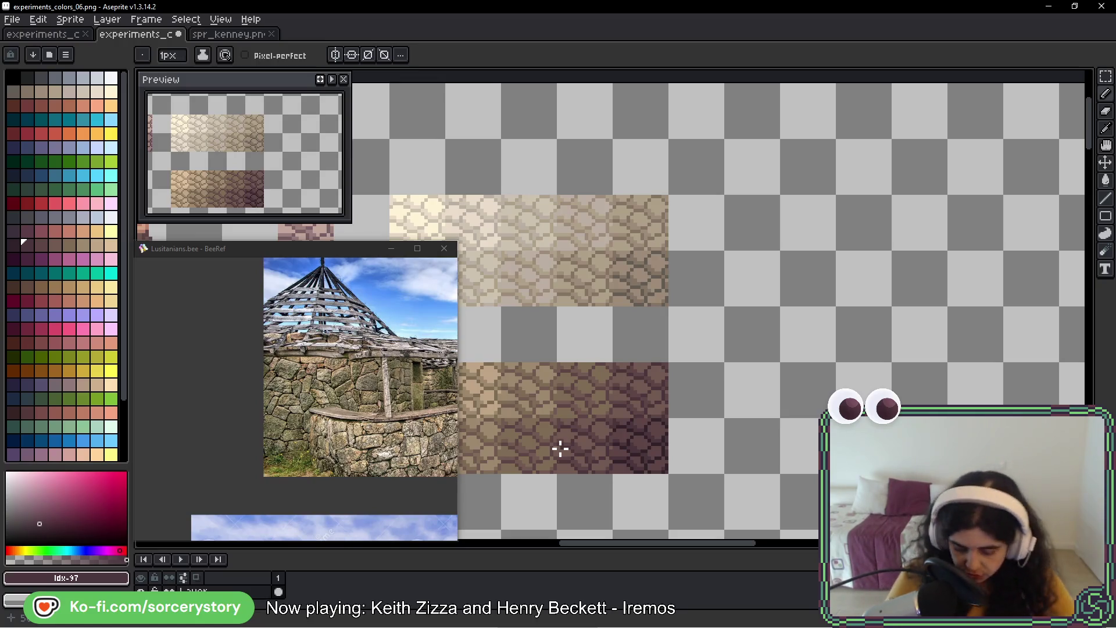
{"action": "mouse_move", "coordinate": [530, 427]}
{"action": "left_mouse_down"}
{"action": "mouse_move", "coordinate": [560, 406]}
{"action": "mouse_move", "coordinate": [672, 391]}
{"action": "left_mouse_up"}
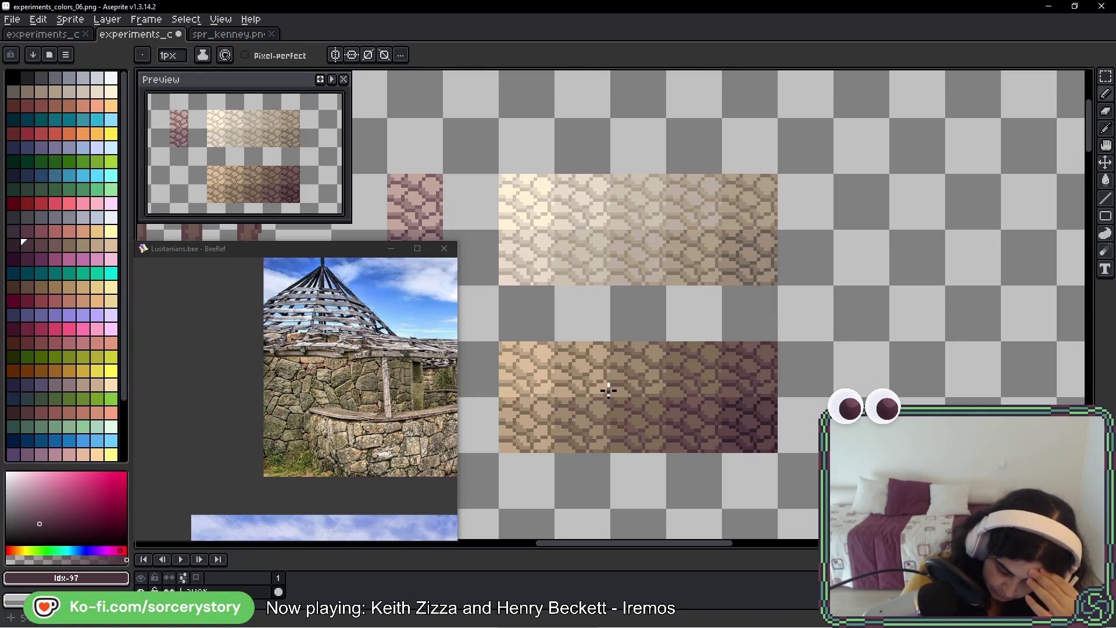
{"action": "mouse_move", "coordinate": [655, 343]}
{"action": "left_mouse_down"}
{"action": "mouse_move", "coordinate": [675, 419]}
{"action": "mouse_move", "coordinate": [686, 395]}
{"action": "mouse_move", "coordinate": [662, 480]}
{"action": "left_mouse_up"}
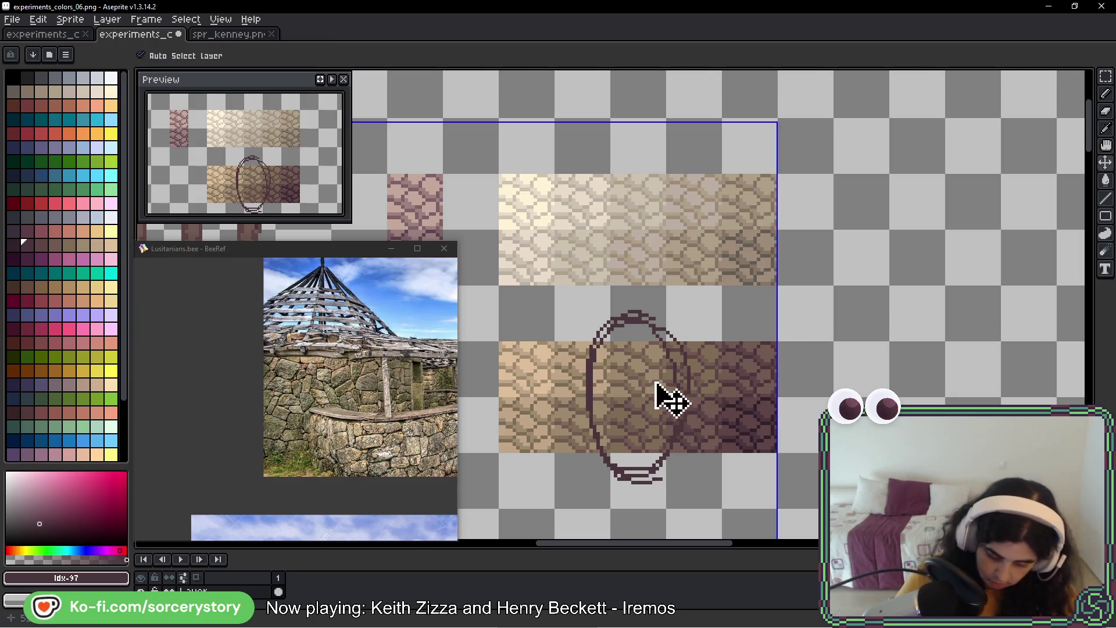
{"action": "key", "text": "ctrl+z"}
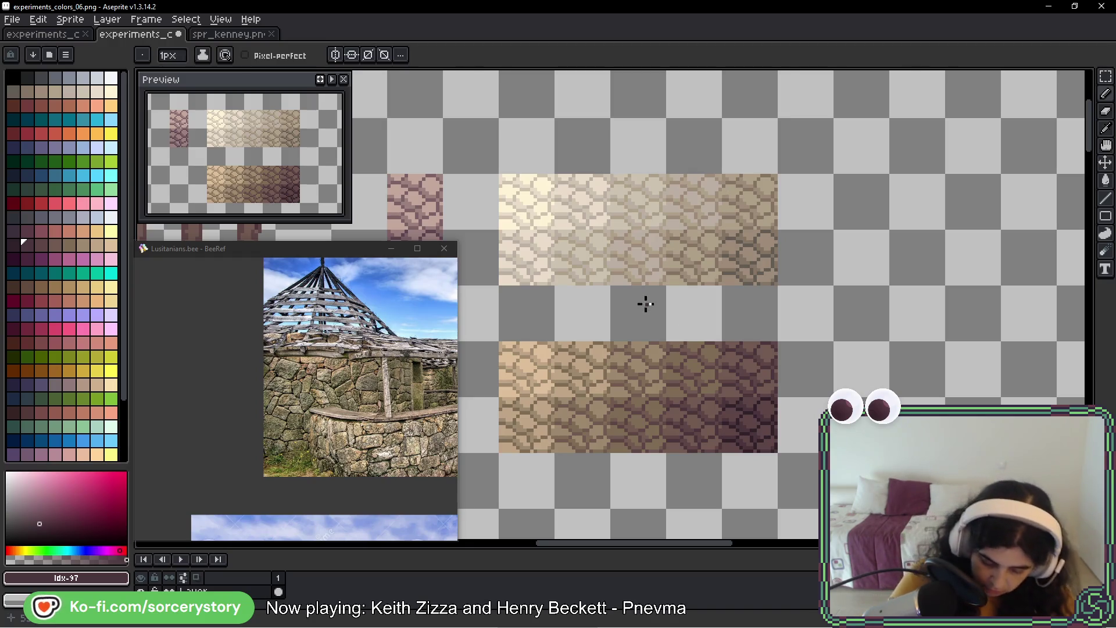
- Select one tile column of the brown stone strip and save the file
{"action": "left_click", "coordinate": [1105, 76]}
{"action": "left_click_drag", "start_coordinate": [666, 340], "coordinate": [610, 453]}
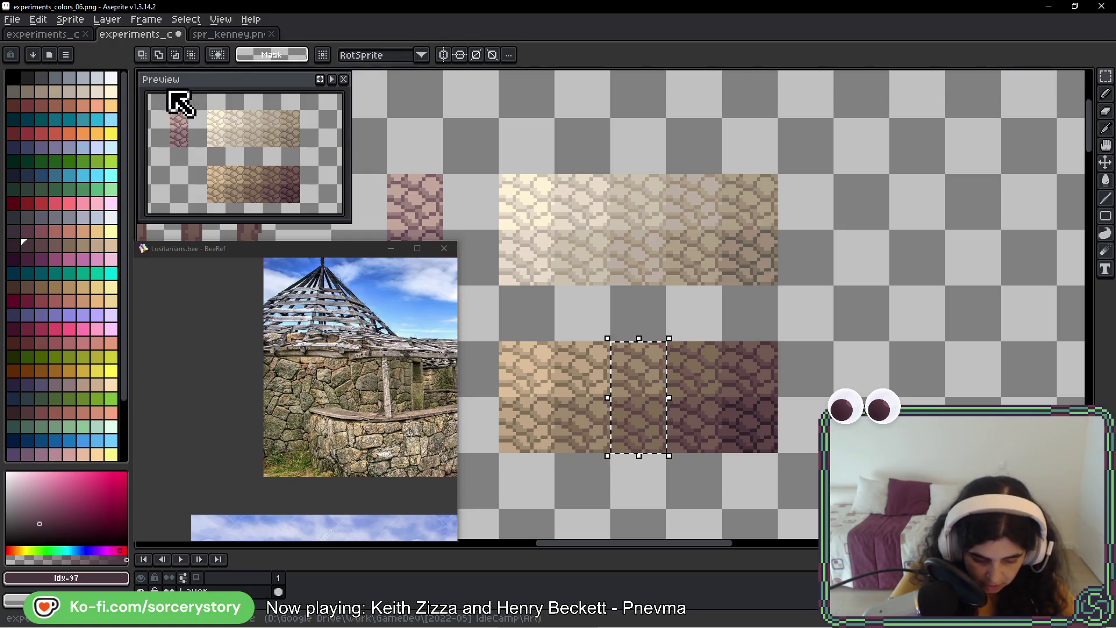
{"action": "key", "text": "ctrl+s"}
- Paste the brown stone strip into spr_kenney and nudge it to 400,192 between the arches
{"action": "left_click", "coordinate": [221, 35]}
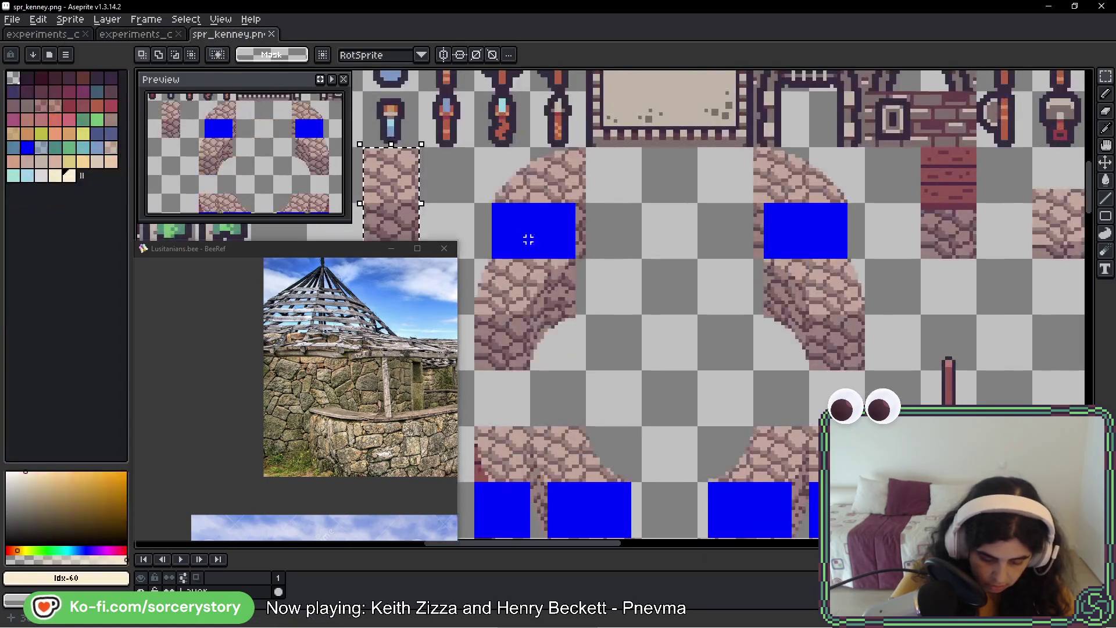
{"action": "scroll", "coordinate": [640, 262], "scroll_direction": "up", "scroll_amount": 2}
{"action": "key", "text": "ctrl+v"}
{"action": "mouse_move", "coordinate": [621, 303]}
{"action": "left_mouse_down"}
{"action": "mouse_move", "coordinate": [692, 294]}
{"action": "mouse_move", "coordinate": [673, 304]}
{"action": "mouse_move", "coordinate": [583, 276]}
{"action": "left_mouse_up"}
{"action": "scroll", "coordinate": [640, 296], "scroll_direction": "down", "scroll_amount": 5}
{"action": "scroll", "coordinate": [615, 290], "scroll_direction": "up", "scroll_amount": 1}
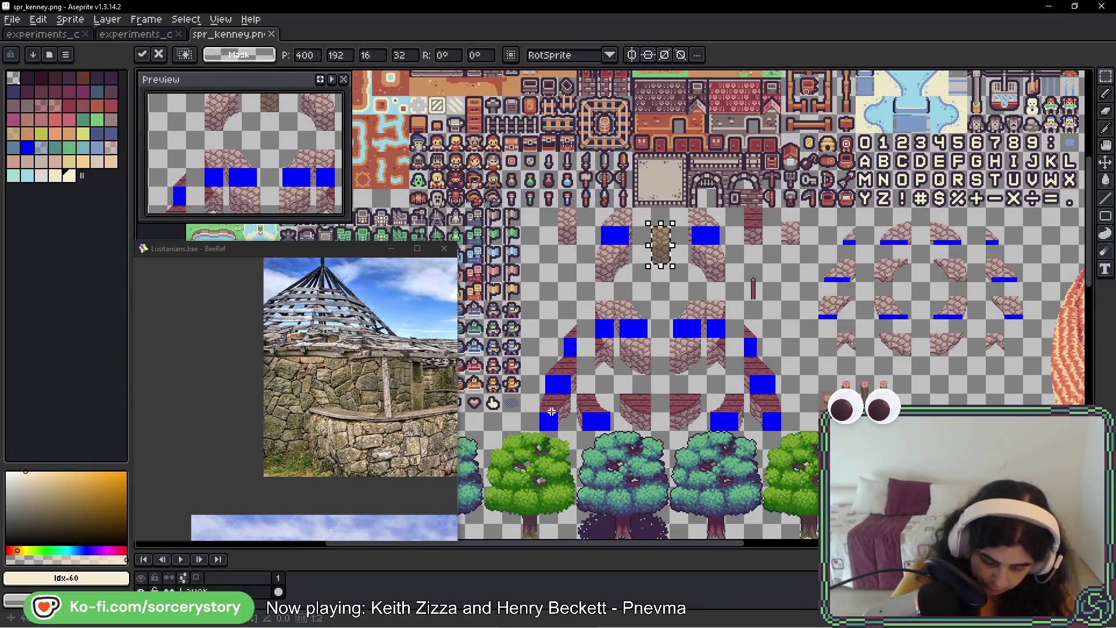
- Commit the strip and select the arch tiles plus wooden posts with Shift-added rectangles
{"action": "mouse_move", "coordinate": [544, 209]}
{"action": "left_mouse_down"}
{"action": "mouse_move", "coordinate": [708, 413]}
{"action": "mouse_move", "coordinate": [781, 431]}
{"action": "mouse_move", "coordinate": [643, 368]}
{"action": "mouse_move", "coordinate": [544, 407]}
{"action": "left_mouse_up"}
{"action": "mouse_move", "coordinate": [550, 232]}
{"action": "left_mouse_down"}
{"action": "mouse_move", "coordinate": [652, 337]}
{"action": "mouse_move", "coordinate": [761, 390]}
{"action": "mouse_move", "coordinate": [780, 378]}
{"action": "left_mouse_up"}
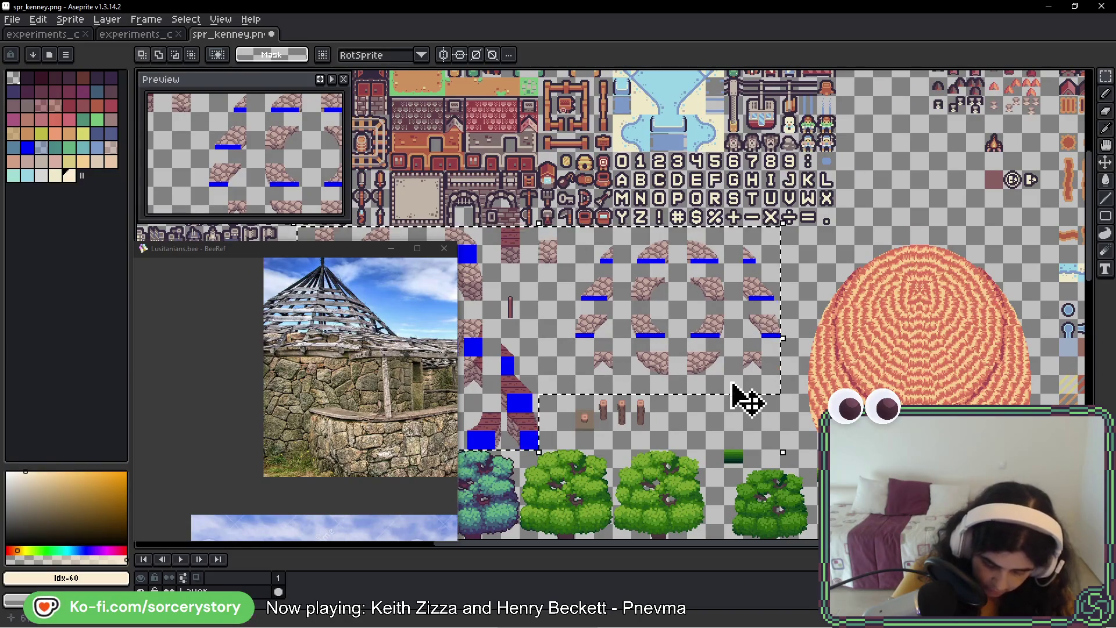
{"action": "mouse_move", "coordinate": [552, 337]}
{"action": "left_mouse_down"}
{"action": "mouse_move", "coordinate": [610, 317]}
{"action": "mouse_move", "coordinate": [674, 320]}
{"action": "left_mouse_up"}
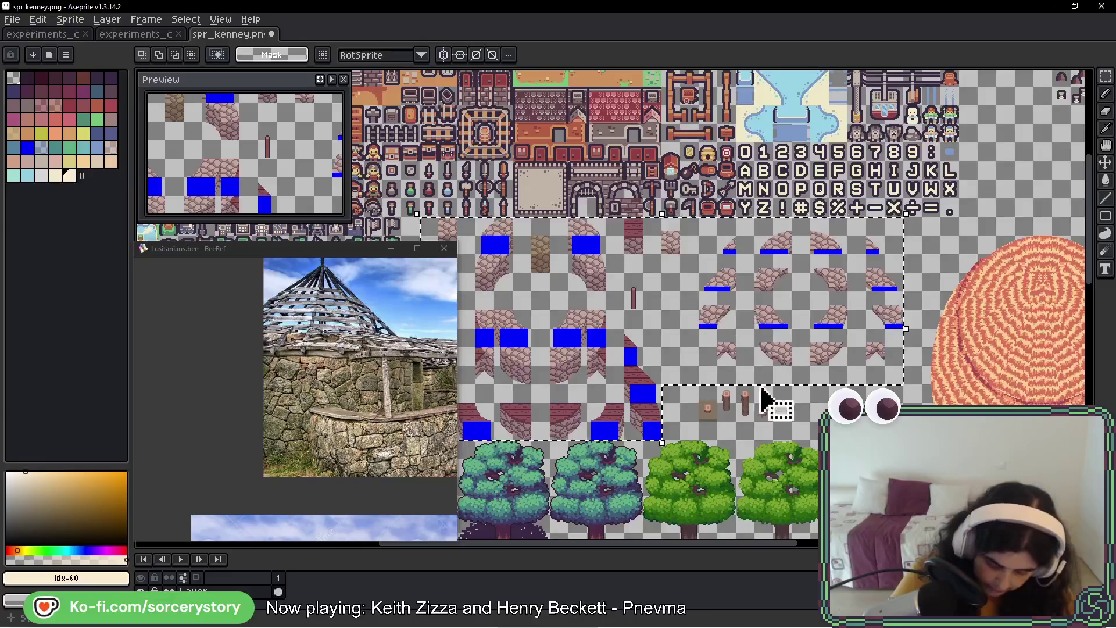
{"action": "scroll", "coordinate": [760, 396], "scroll_direction": "up", "scroll_amount": 4}
- Sample the stump's mid-brown #725a51 from the sheet
{"action": "key", "text": "w"}
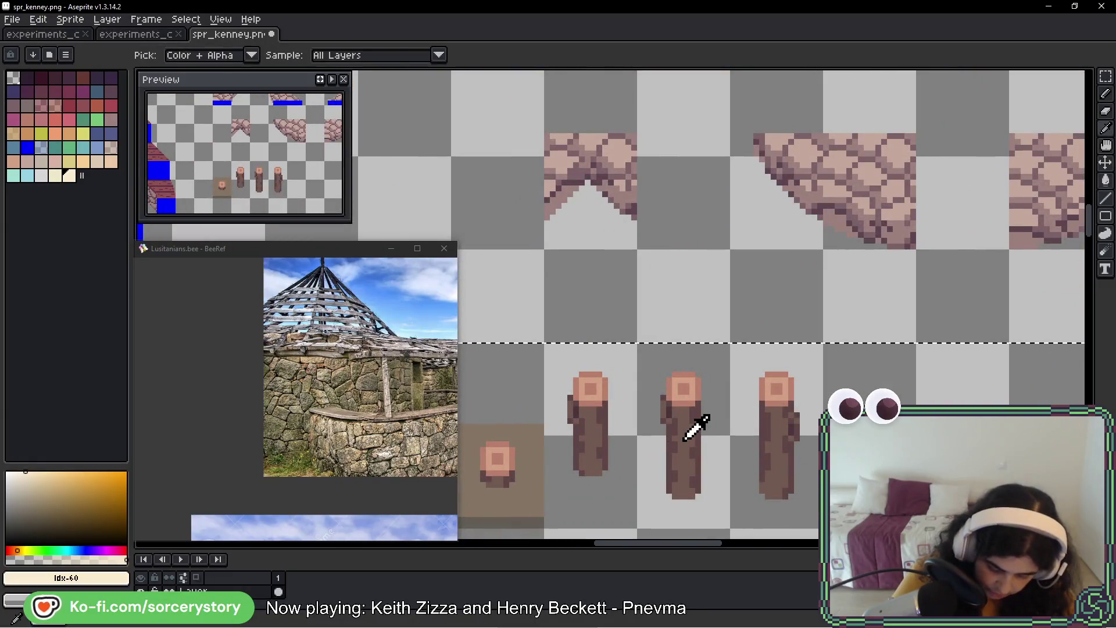
{"action": "left_click", "coordinate": [697, 424], "text": "alt"}
{"action": "scroll", "coordinate": [523, 299], "scroll_direction": "down", "scroll_amount": 3}
{"action": "scroll", "coordinate": [698, 262], "scroll_direction": "up", "scroll_amount": 3}
{"action": "mouse_move", "coordinate": [861, 387]}
{"action": "left_mouse_down"}
{"action": "mouse_move", "coordinate": [795, 374]}
{"action": "mouse_move", "coordinate": [649, 300]}
{"action": "left_mouse_up"}
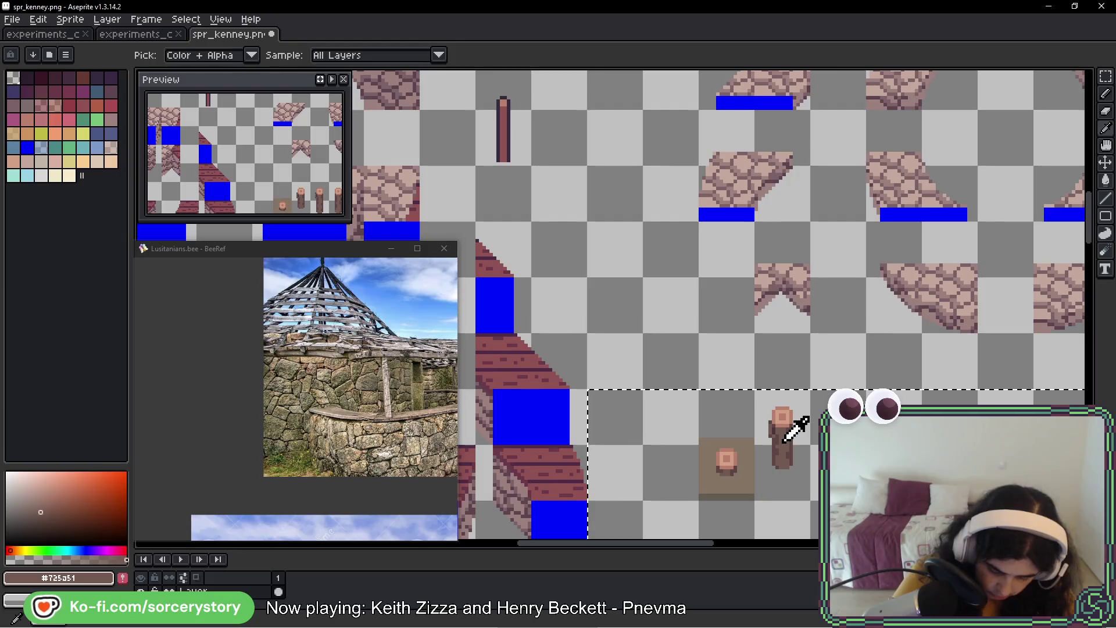
- Sample the wooden planks' dark brown #5c4646, then switch to the experiments_colors_06 sheet
{"action": "key", "text": "g"}
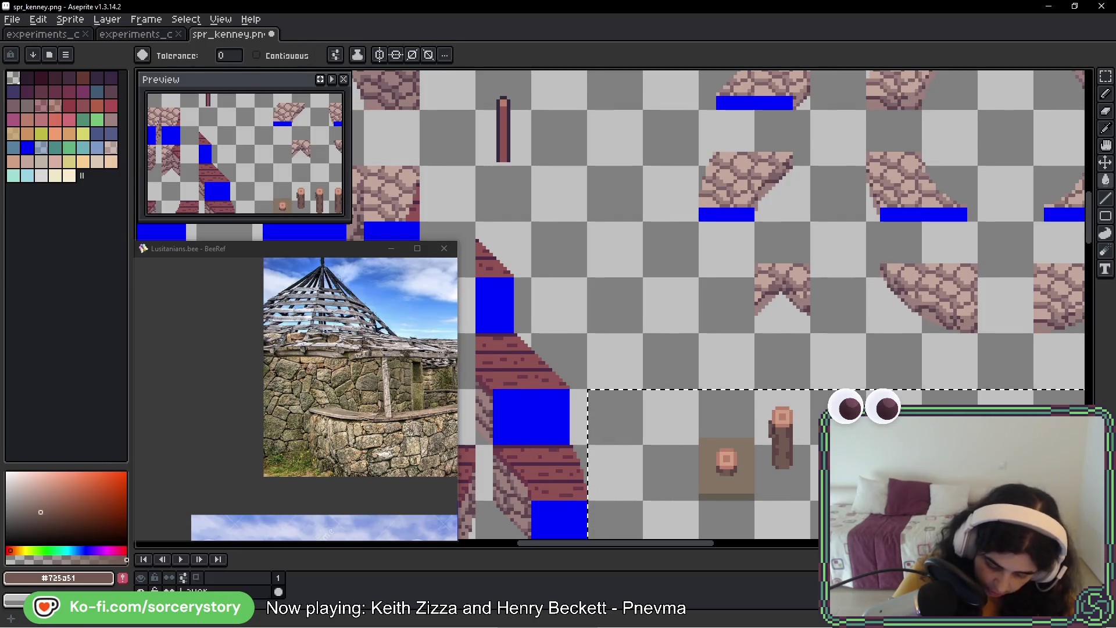
{"action": "key", "text": "i"}
{"action": "key", "text": "w"}
{"action": "mouse_move", "coordinate": [635, 325]}
{"action": "left_mouse_down"}
{"action": "mouse_move", "coordinate": [709, 416]}
{"action": "mouse_move", "coordinate": [637, 351]}
{"action": "left_mouse_up"}
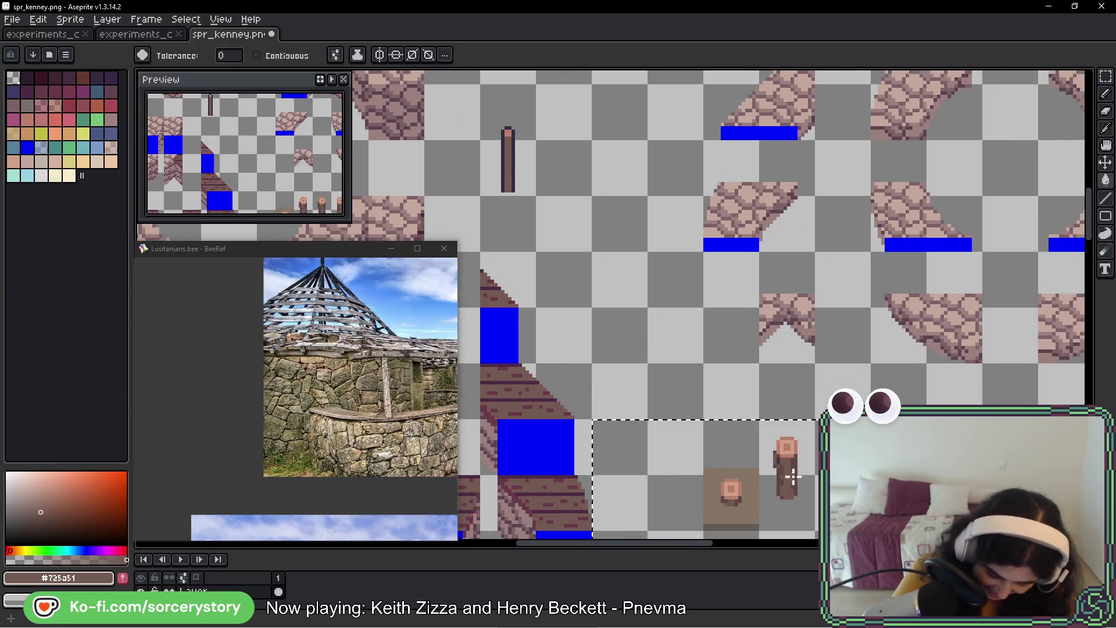
{"action": "scroll", "coordinate": [792, 476], "scroll_direction": "up", "scroll_amount": 3}
{"action": "left_click", "coordinate": [778, 461], "text": "alt"}
{"action": "left_click_drag", "start_coordinate": [575, 444], "coordinate": [837, 362]}
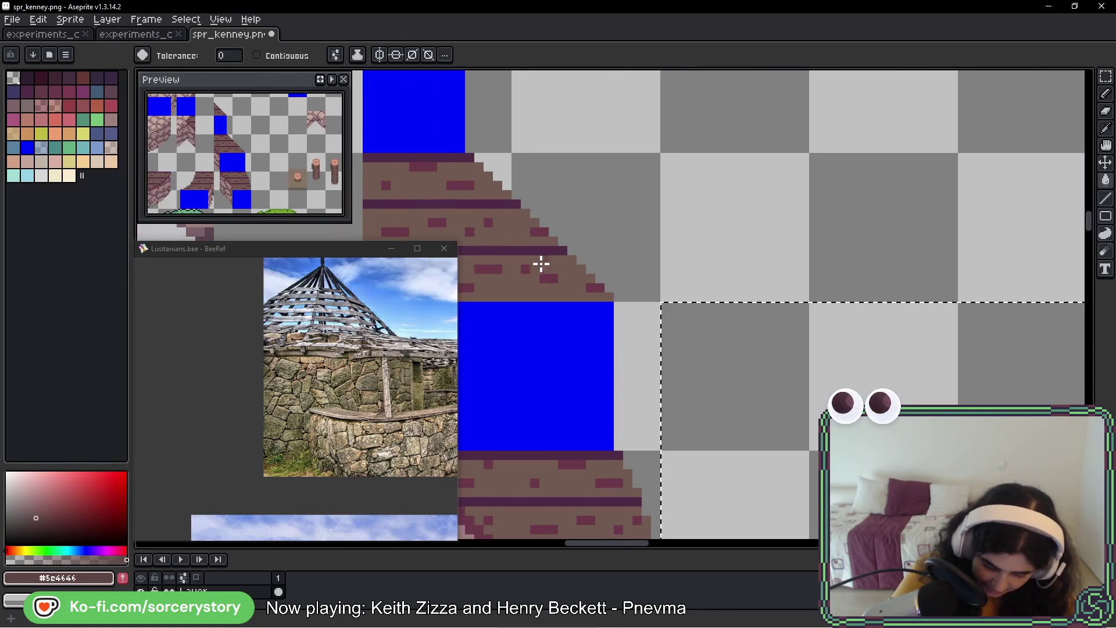
{"action": "scroll", "coordinate": [610, 299], "scroll_direction": "down", "scroll_amount": 3}
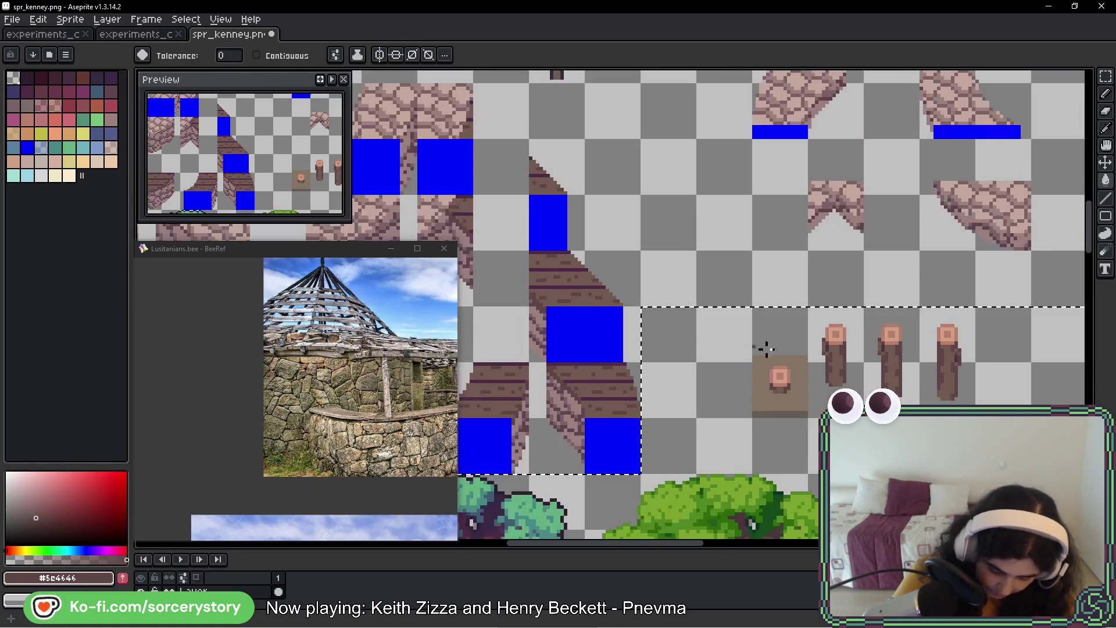
{"action": "left_click", "coordinate": [127, 36]}
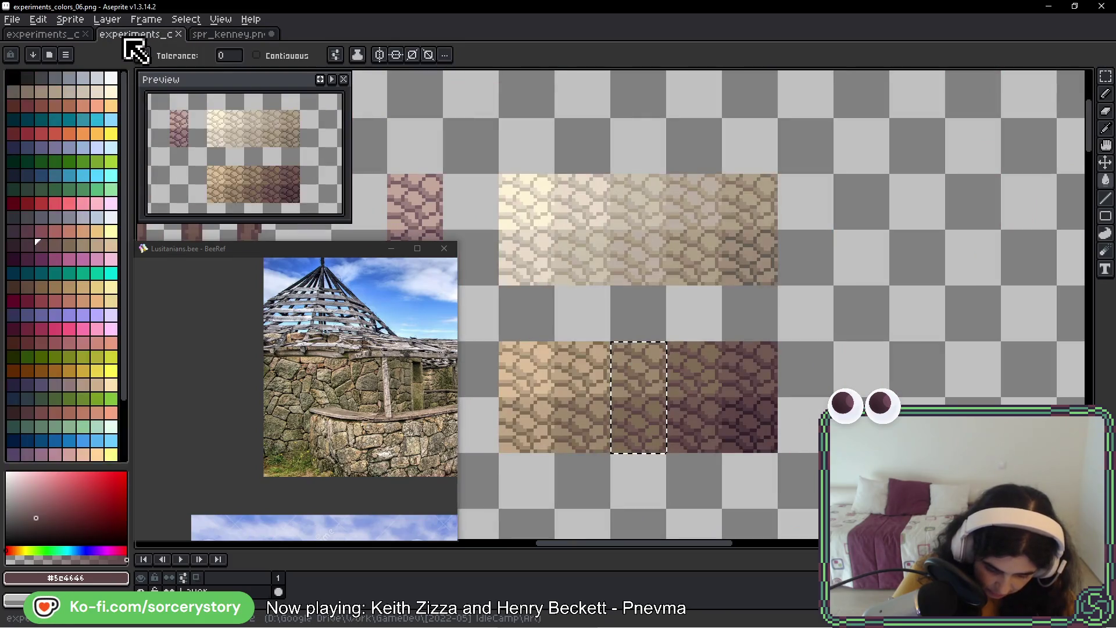
- Sample a darker brown from a test post and return to spr_kenney's arch rows
{"action": "left_click_drag", "start_coordinate": [464, 224], "coordinate": [966, 349]}
{"action": "scroll", "coordinate": [709, 355], "scroll_direction": "up", "scroll_amount": 2}
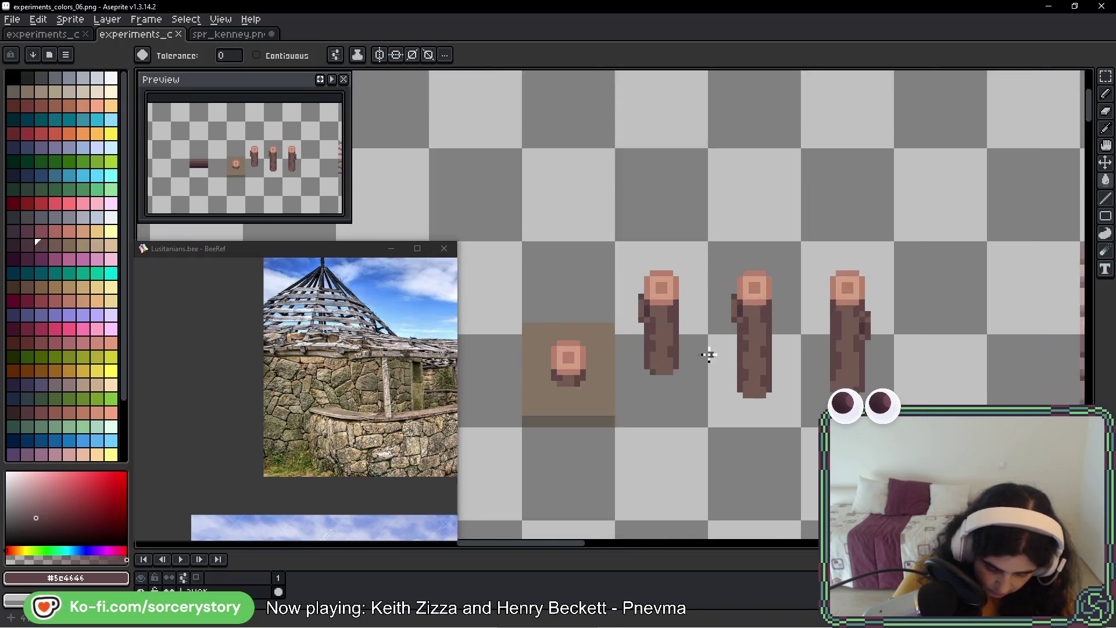
{"action": "scroll", "coordinate": [709, 355], "scroll_direction": "up", "scroll_amount": 1}
{"action": "left_click", "coordinate": [635, 293], "text": "alt"}
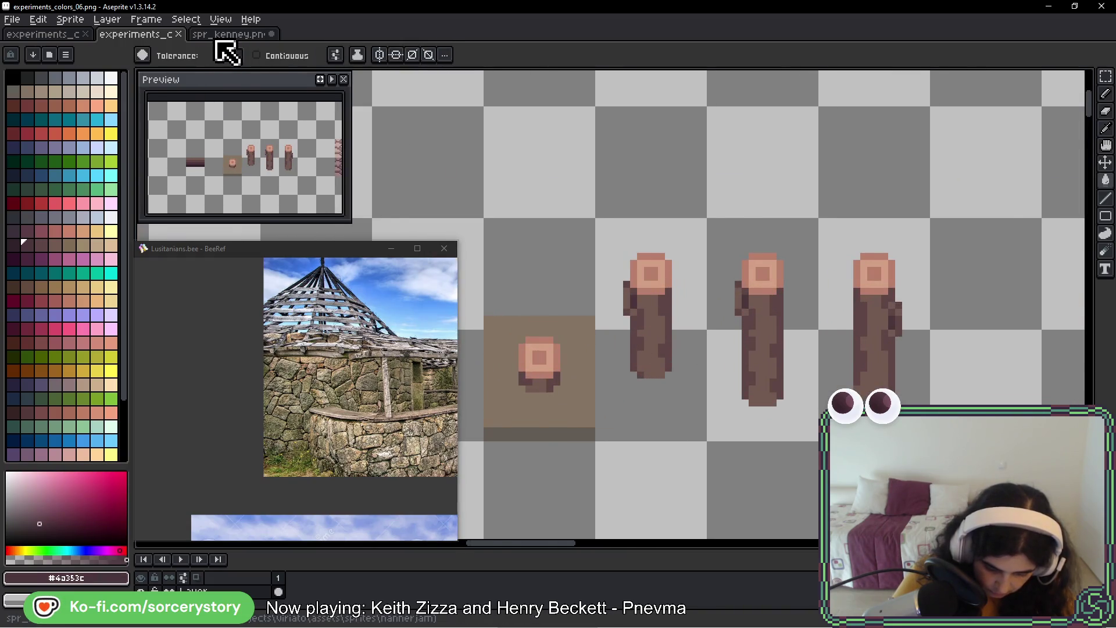
{"action": "left_click", "coordinate": [218, 37]}
{"action": "scroll", "coordinate": [598, 387], "scroll_direction": "up", "scroll_amount": 3}
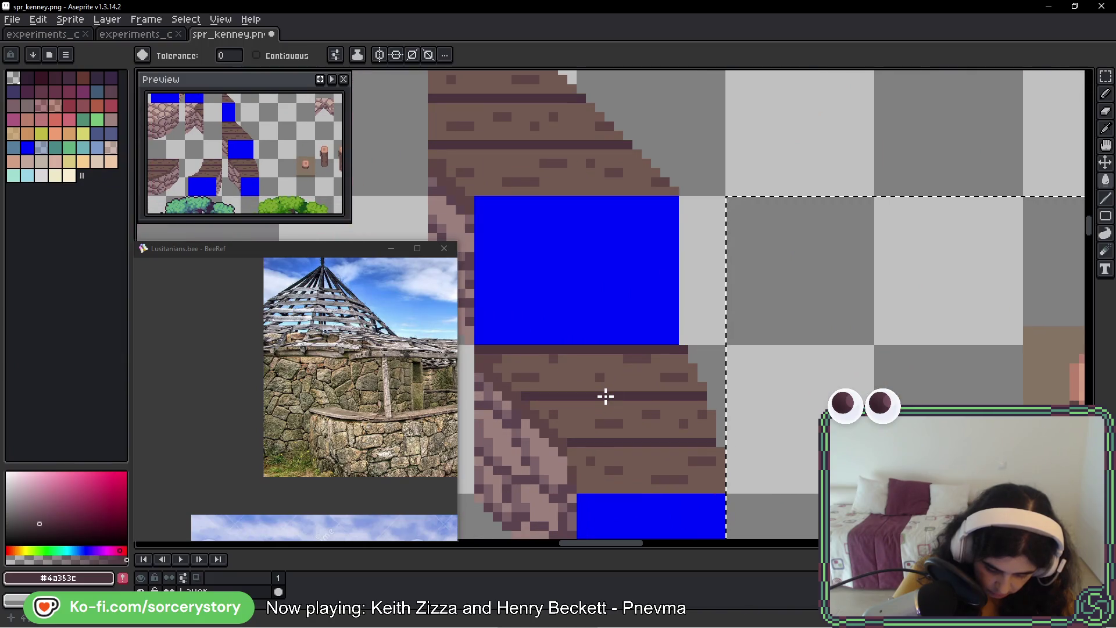
{"action": "scroll", "coordinate": [605, 396], "scroll_direction": "down", "scroll_amount": 3}
{"action": "left_click_drag", "start_coordinate": [568, 323], "coordinate": [749, 319]}
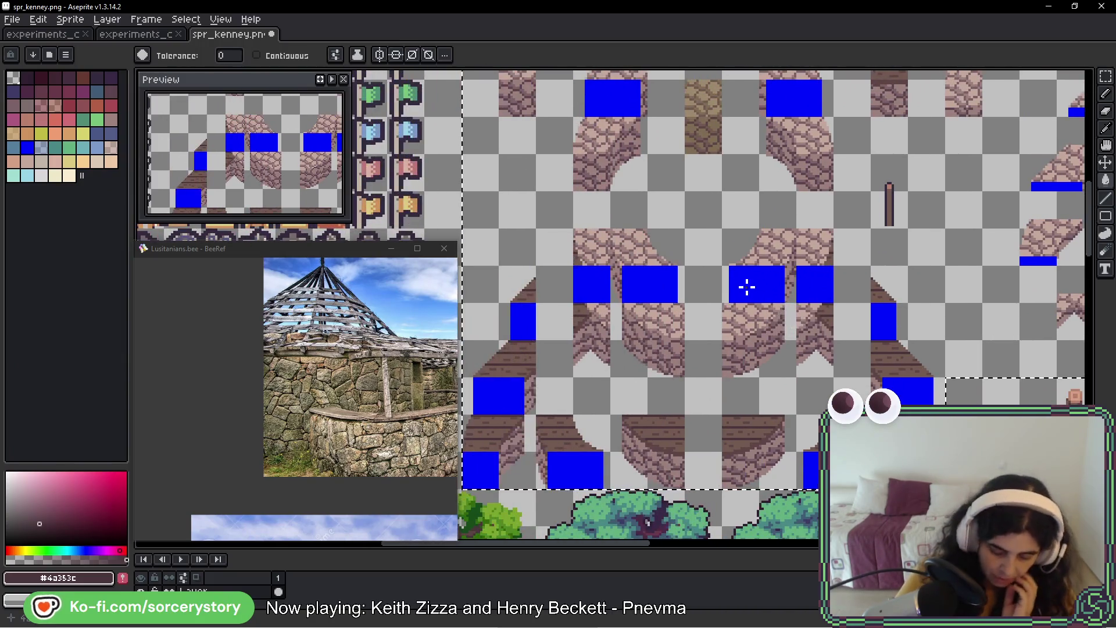
{"action": "mouse_move", "coordinate": [757, 237]}
{"action": "left_mouse_down"}
{"action": "mouse_move", "coordinate": [690, 306]}
{"action": "mouse_move", "coordinate": [672, 250]}
{"action": "mouse_move", "coordinate": [643, 229]}
{"action": "mouse_move", "coordinate": [639, 260]}
{"action": "left_mouse_up"}
{"action": "scroll", "coordinate": [673, 257], "scroll_direction": "up", "scroll_amount": 3}
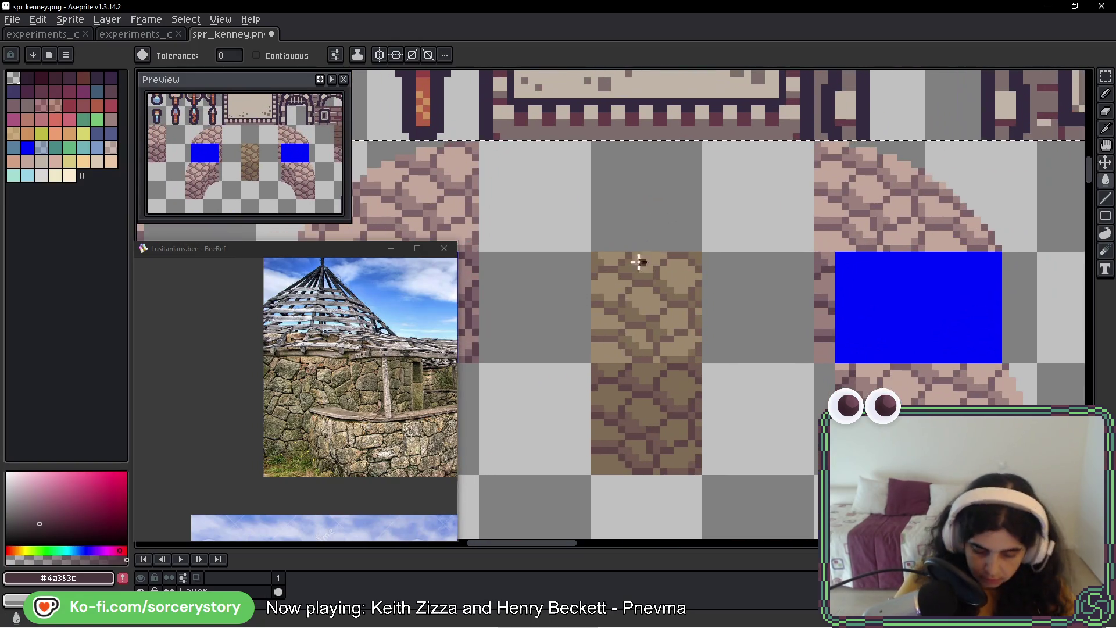
- Fill the pink arch stone with #9c8a6c and its mortar with #7c6c54 instead of #725a51
{"action": "left_click", "coordinate": [674, 264], "text": "alt"}
{"action": "left_click", "coordinate": [450, 165]}
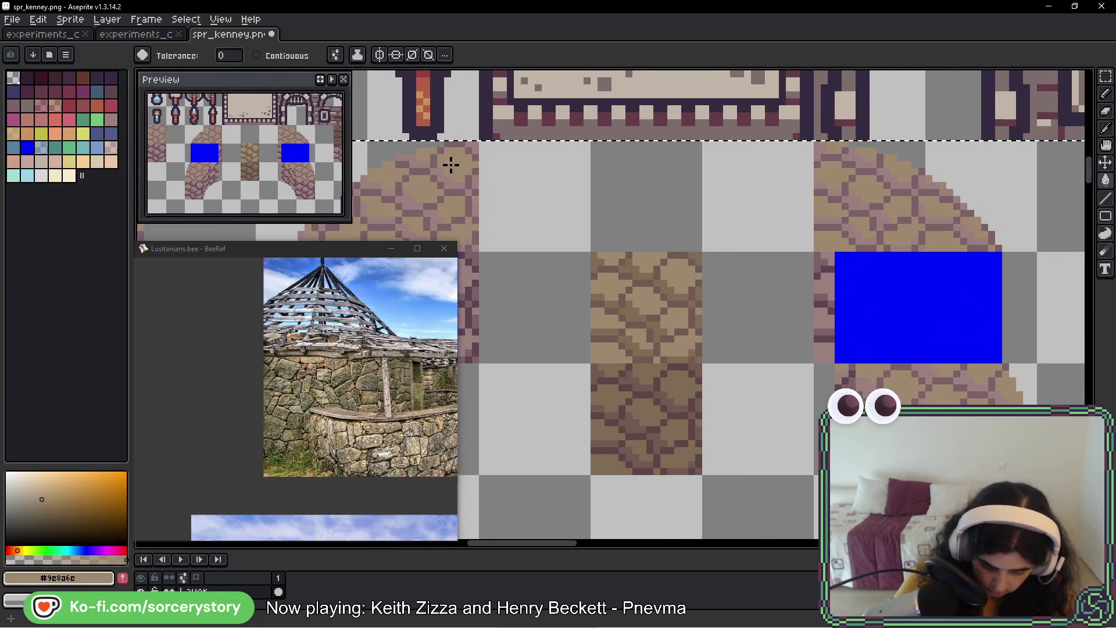
{"action": "left_click", "coordinate": [669, 288], "text": "alt"}
{"action": "left_click", "coordinate": [438, 176]}
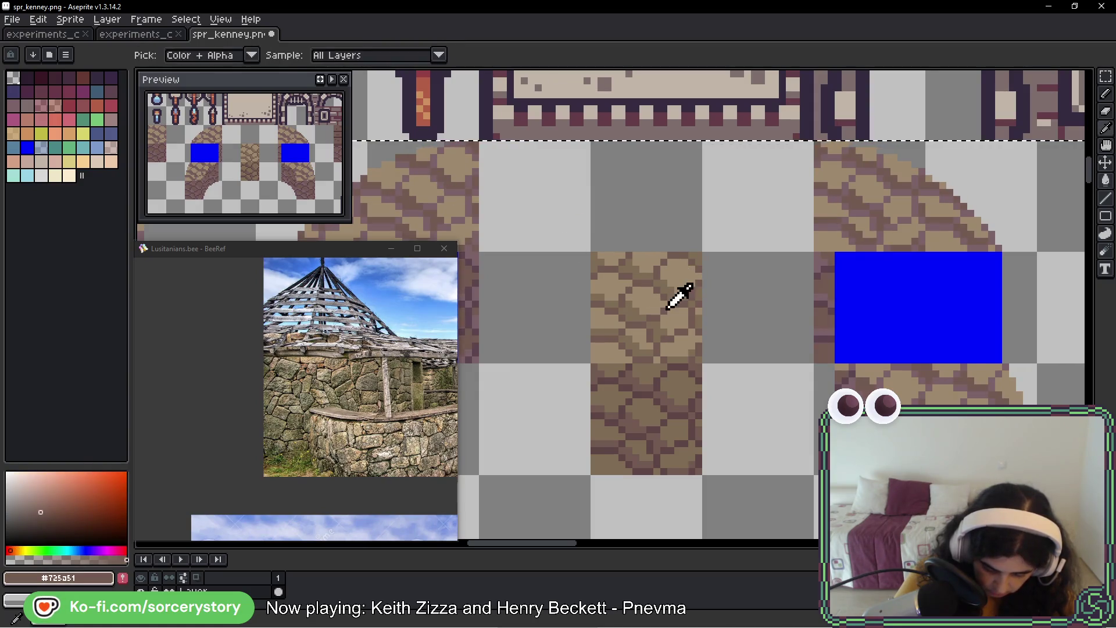
{"action": "key", "text": "ctrl+z"}
{"action": "left_click", "coordinate": [666, 281], "text": "alt"}
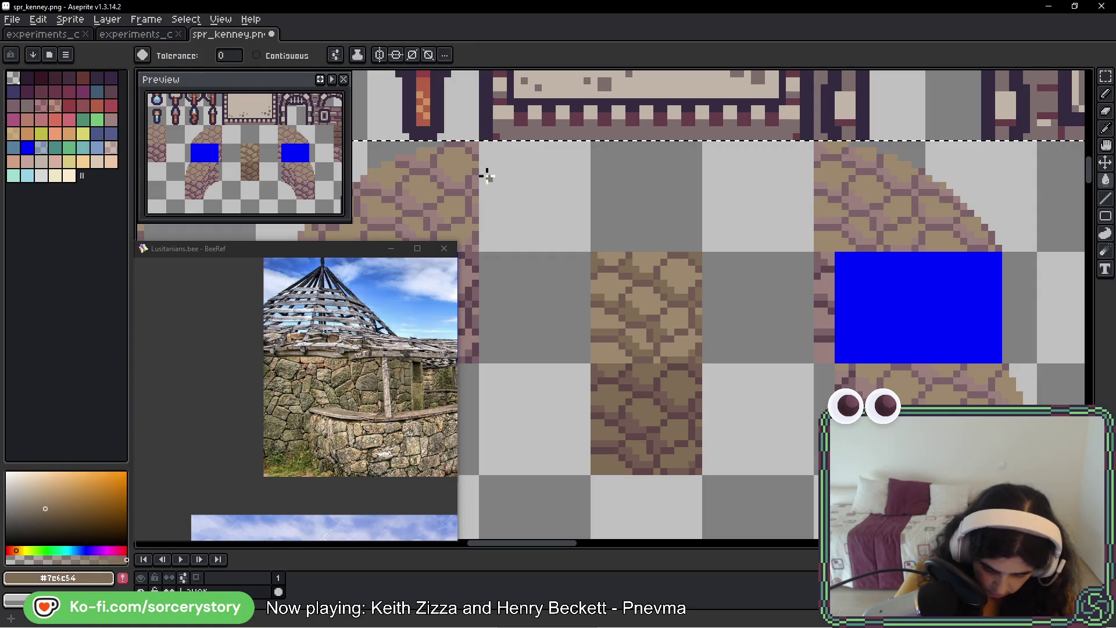
{"action": "left_click", "coordinate": [439, 176]}
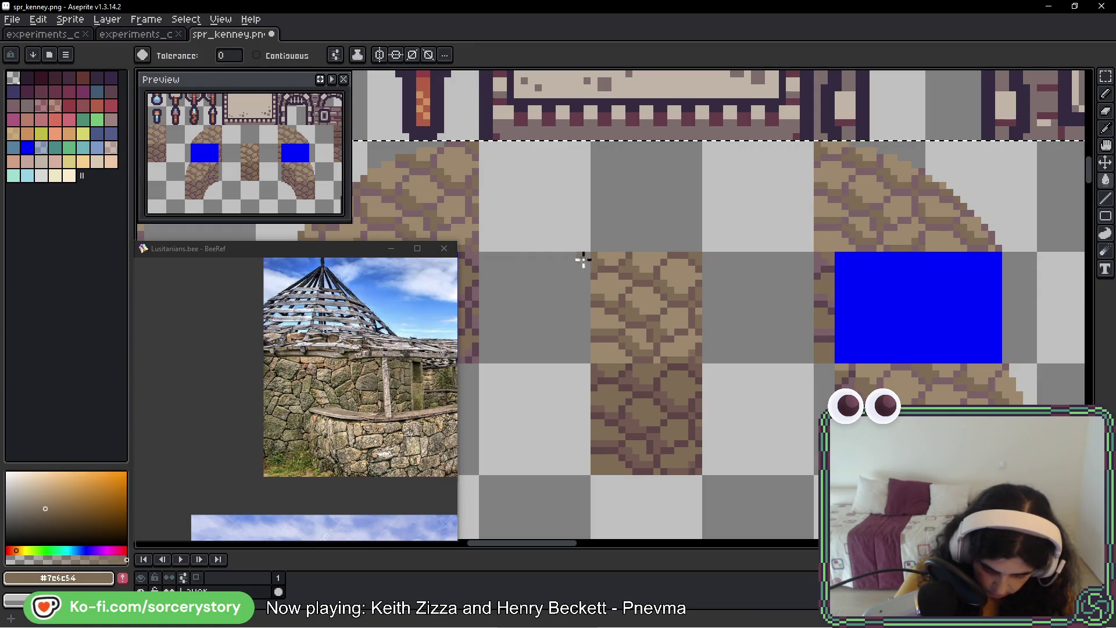
- Resample the dark browns #725a51 and #5c4646 while viewing the other arch tiles
{"action": "left_click", "coordinate": [660, 266], "text": "alt"}
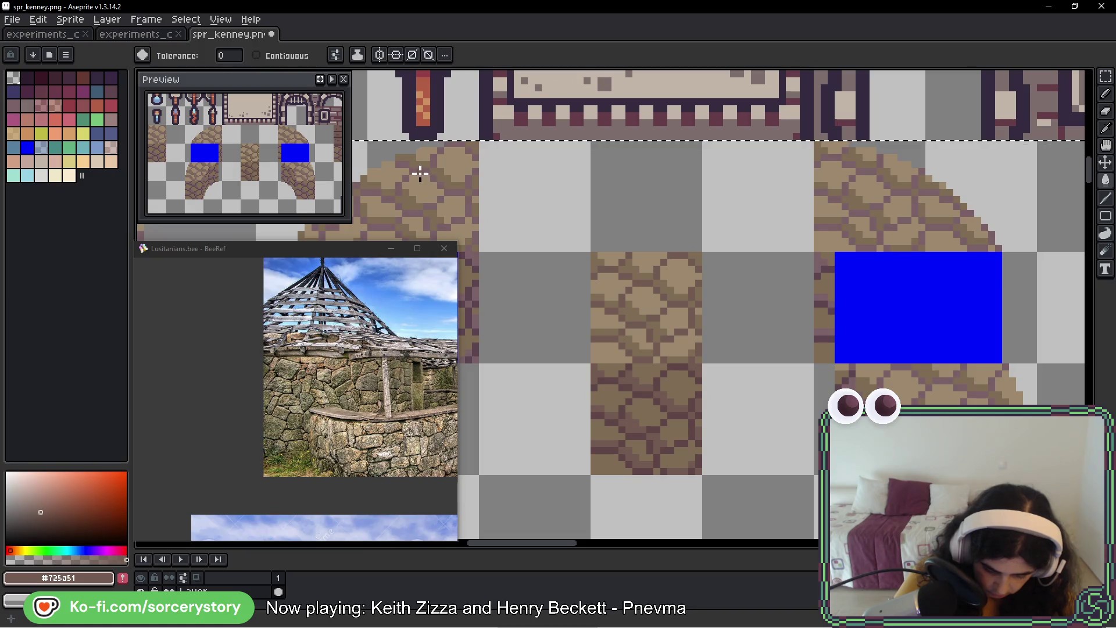
{"action": "left_click_drag", "start_coordinate": [424, 170], "coordinate": [693, 232]}
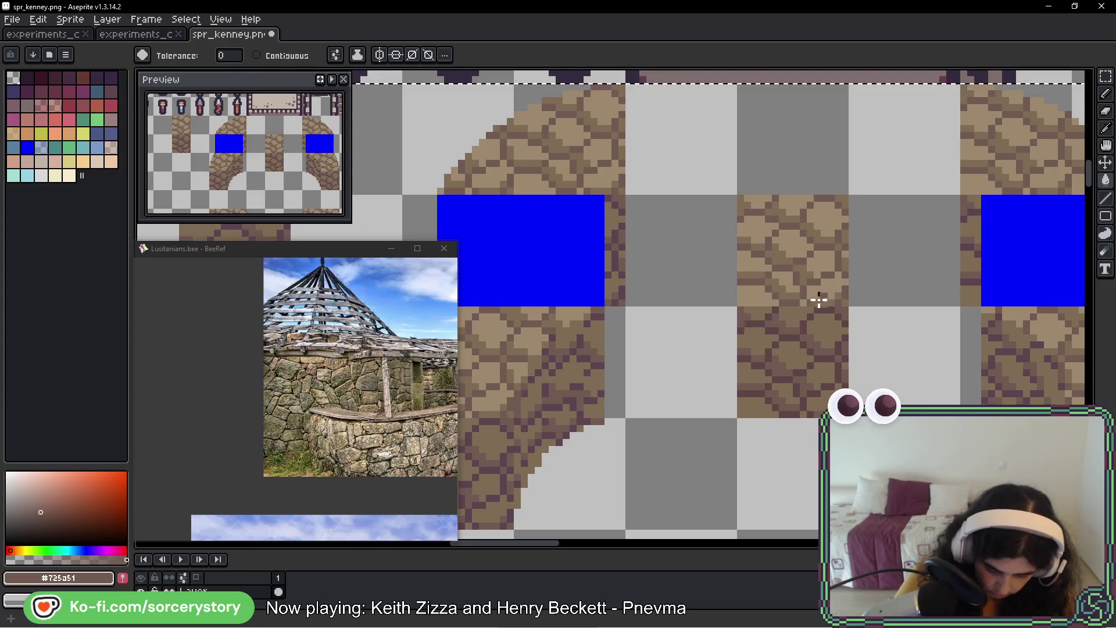
{"action": "key", "text": "alt"}
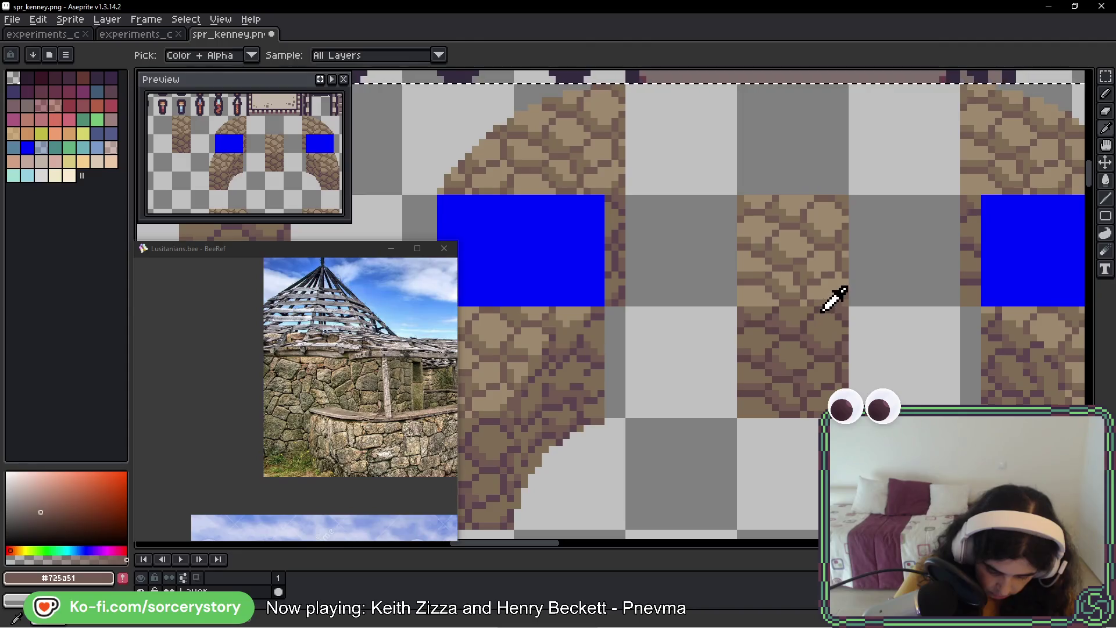
{"action": "left_click", "coordinate": [822, 311], "text": "alt"}
{"action": "left_click_drag", "start_coordinate": [599, 388], "coordinate": [682, 252]}
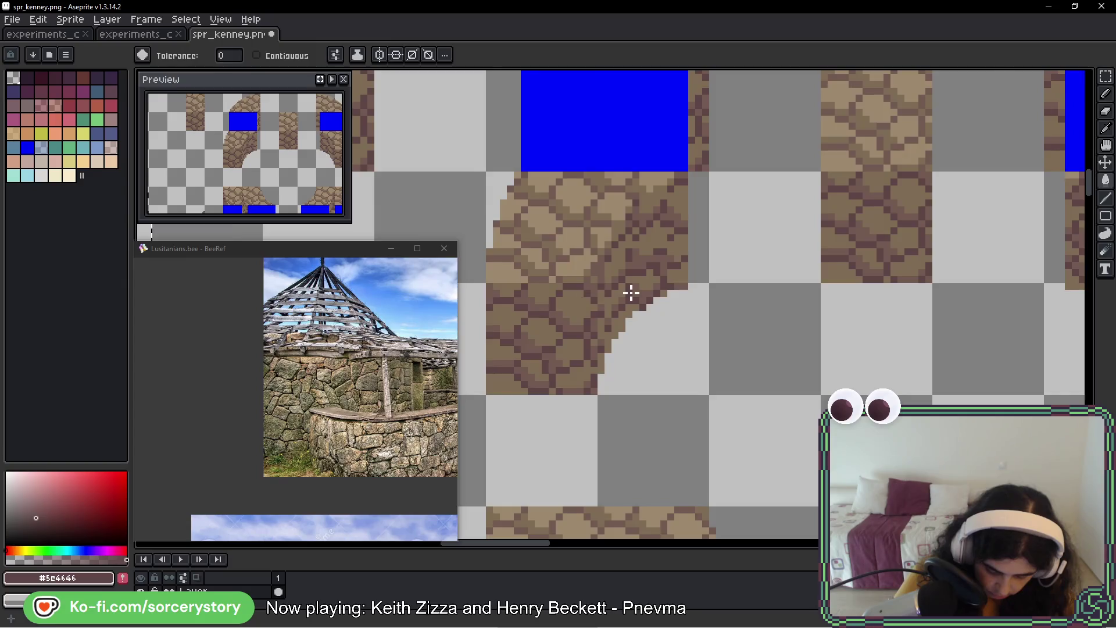
{"action": "scroll", "coordinate": [631, 293], "scroll_direction": "down", "scroll_amount": 4}
{"action": "scroll", "coordinate": [756, 424], "scroll_direction": "up", "scroll_amount": 2}
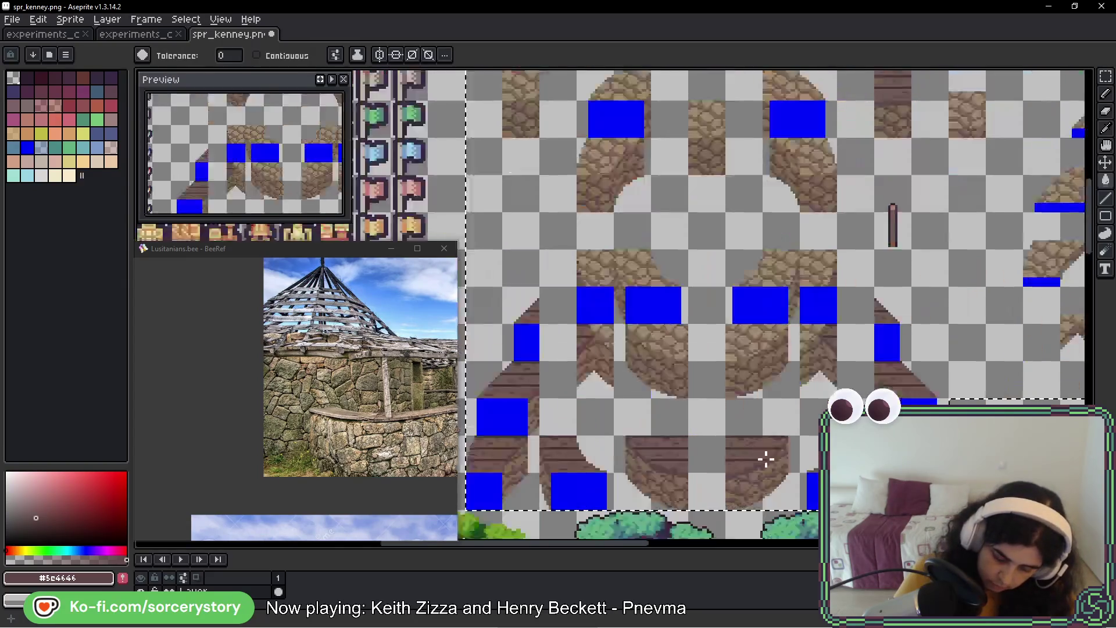
{"action": "scroll", "coordinate": [766, 459], "scroll_direction": "up", "scroll_amount": 1}
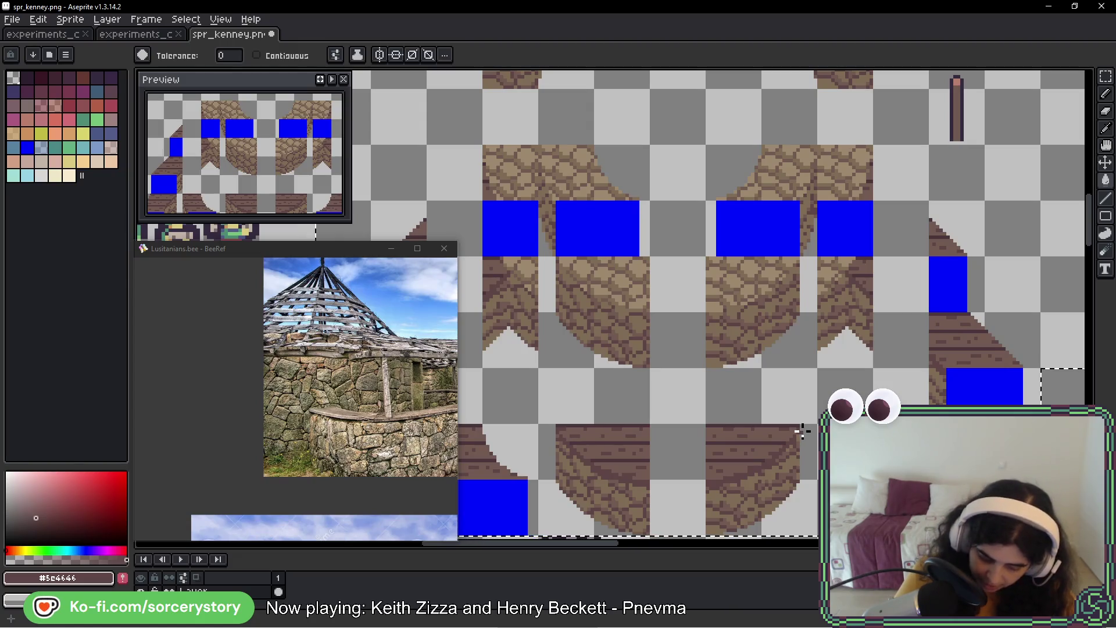
{"action": "mouse_move", "coordinate": [800, 397]}
{"action": "left_mouse_down"}
{"action": "mouse_move", "coordinate": [802, 260]}
{"action": "mouse_move", "coordinate": [805, 364]}
{"action": "left_mouse_up"}
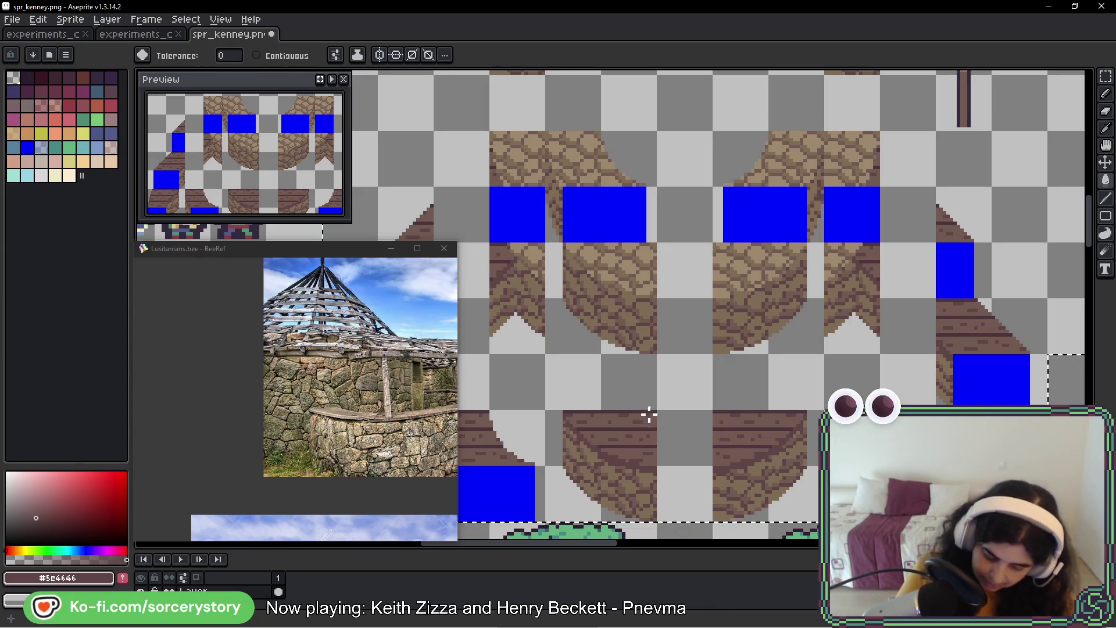
{"action": "mouse_move", "coordinate": [639, 194]}
{"action": "left_mouse_down"}
{"action": "mouse_move", "coordinate": [610, 337]}
{"action": "mouse_move", "coordinate": [610, 192]}
{"action": "mouse_move", "coordinate": [715, 294]}
{"action": "mouse_move", "coordinate": [685, 289]}
{"action": "mouse_move", "coordinate": [718, 321]}
{"action": "mouse_move", "coordinate": [672, 307]}
{"action": "left_mouse_up"}
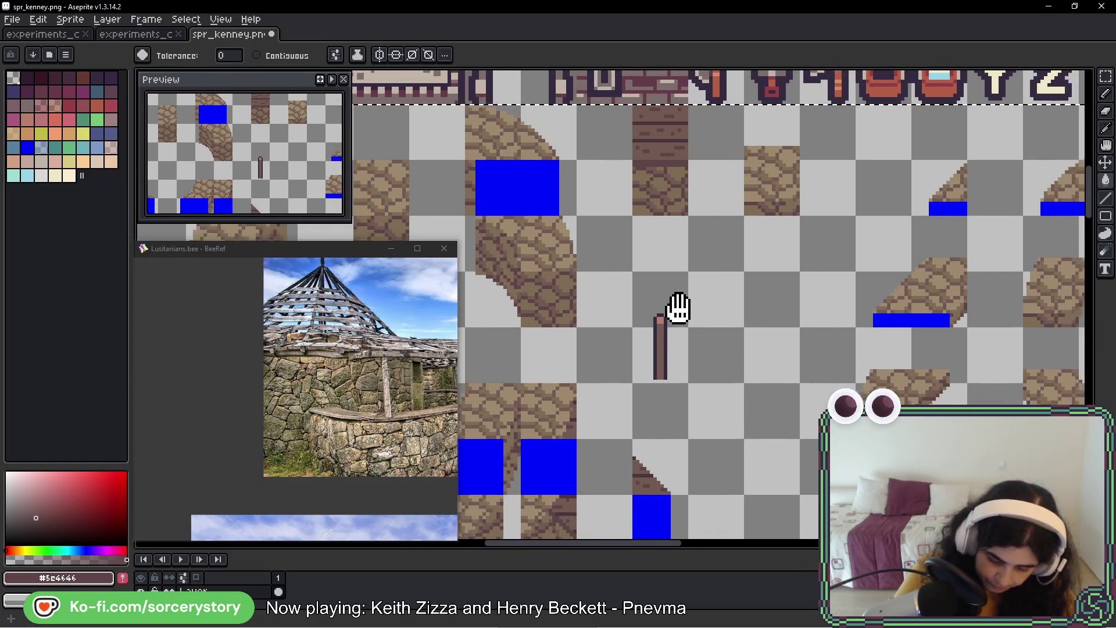
- Erase the thin wooden stick's dark outline, leaving a plain mid-brown shaft with a pinkish tip
{"action": "scroll", "coordinate": [649, 339], "scroll_direction": "up", "scroll_amount": 2}
{"action": "scroll", "coordinate": [649, 339], "scroll_direction": "up", "scroll_amount": 1}
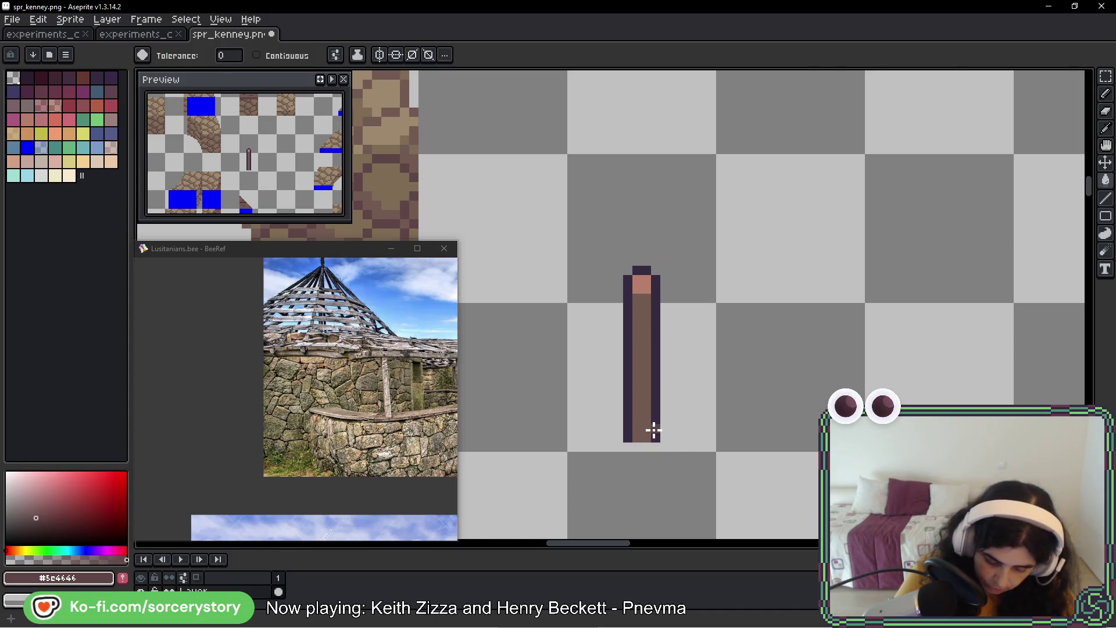
{"action": "key", "text": "b"}
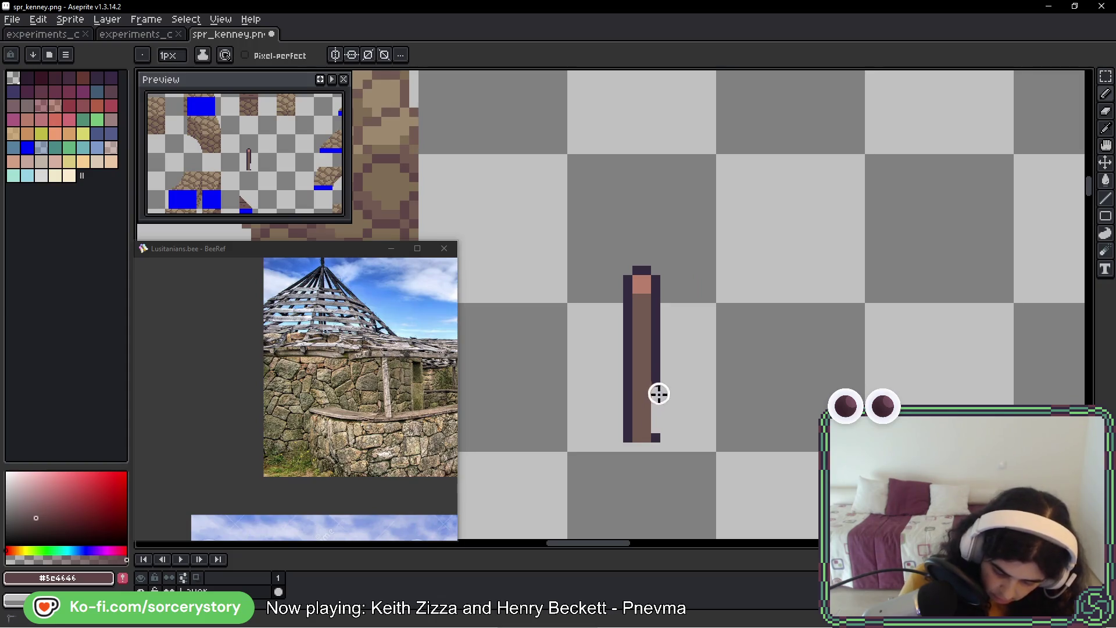
{"action": "key", "text": "ctrl+z"}
{"action": "mouse_move", "coordinate": [659, 359]}
{"action": "left_mouse_down"}
{"action": "mouse_move", "coordinate": [659, 276]}
{"action": "mouse_move", "coordinate": [640, 268]}
{"action": "left_mouse_up"}
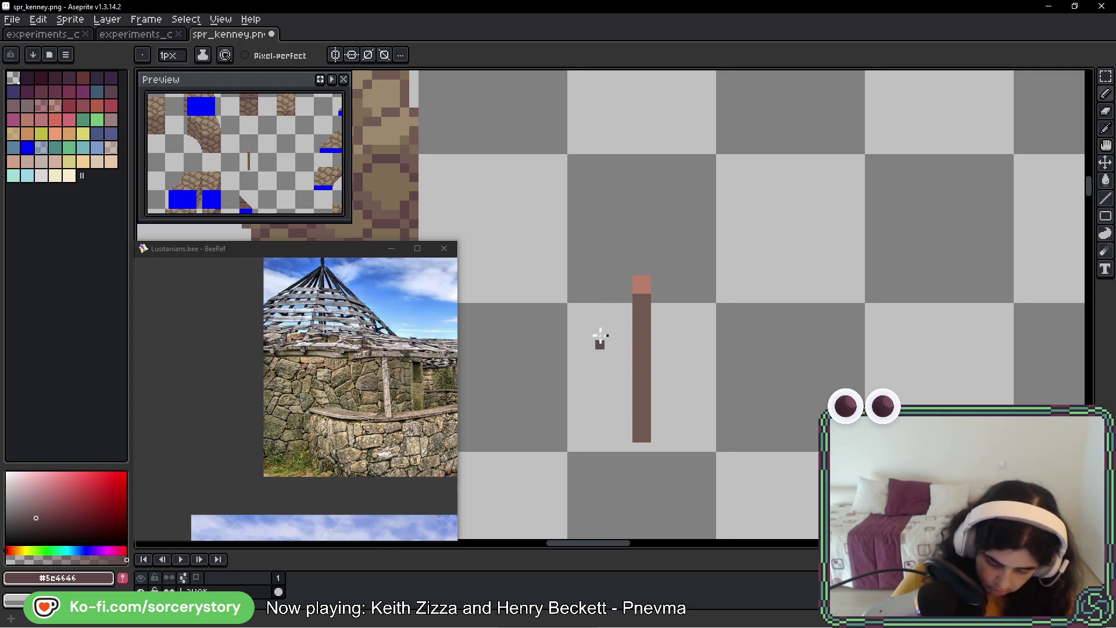
{"action": "scroll", "coordinate": [600, 336], "scroll_direction": "down", "scroll_amount": 5}
{"action": "left_click_drag", "start_coordinate": [727, 252], "coordinate": [598, 260]}
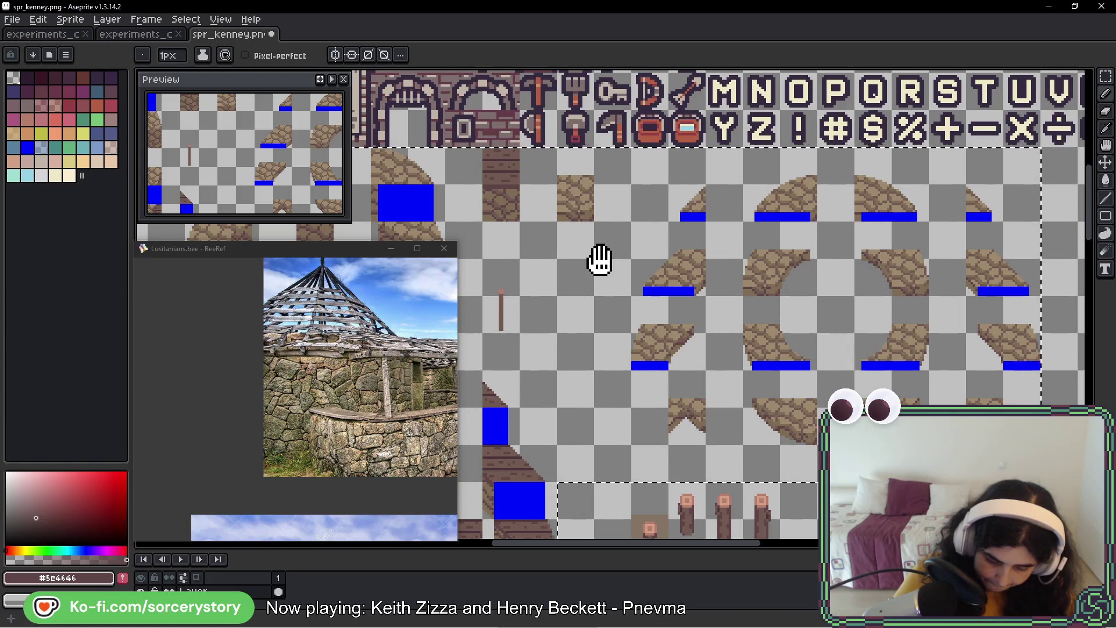
{"action": "left_click_drag", "start_coordinate": [599, 260], "coordinate": [442, 227]}
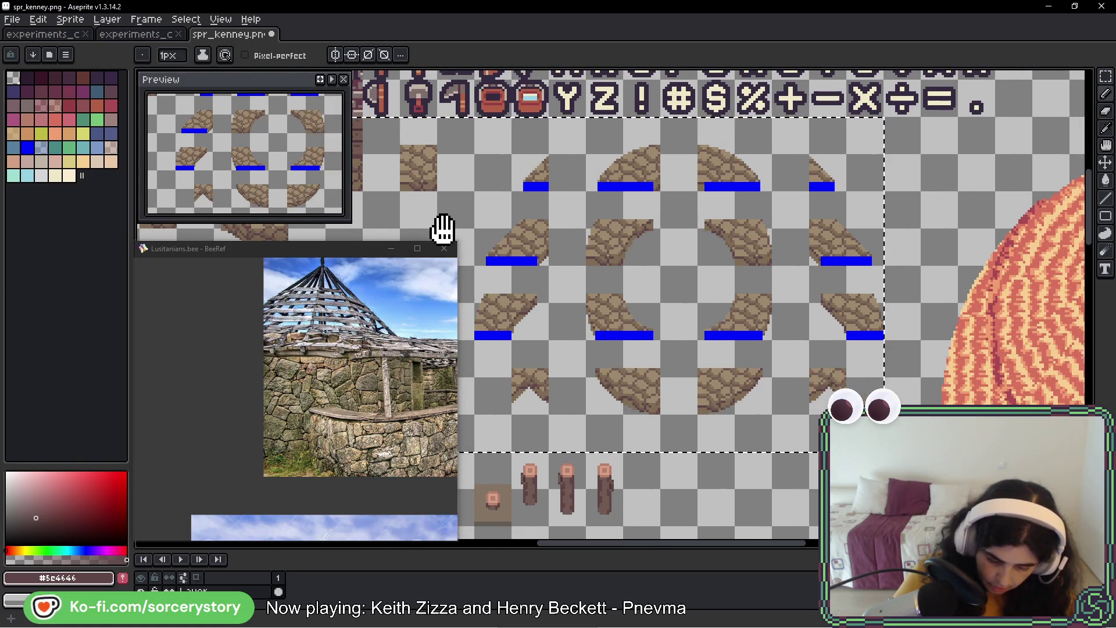
- Sample the dark #31222a tone from the experiments_colors sheet
{"action": "left_click", "coordinate": [154, 35]}
{"action": "scroll", "coordinate": [705, 333], "scroll_direction": "down", "scroll_amount": 3}
{"action": "scroll", "coordinate": [505, 326], "scroll_direction": "up", "scroll_amount": 2}
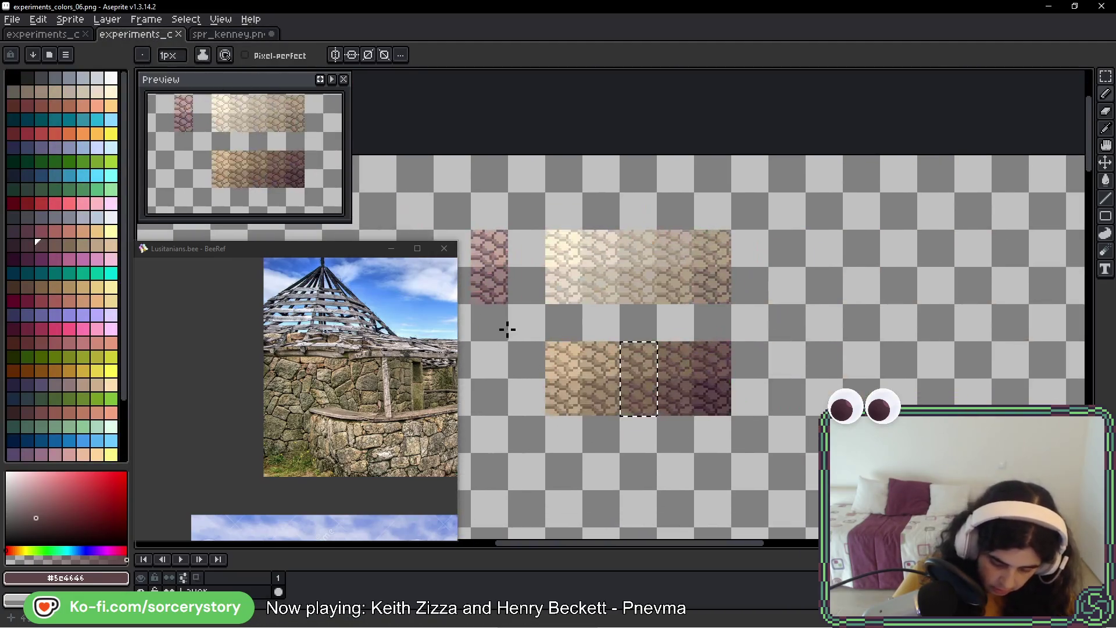
{"action": "scroll", "coordinate": [711, 391], "scroll_direction": "up", "scroll_amount": 2}
{"action": "left_click", "coordinate": [754, 423], "text": "alt"}
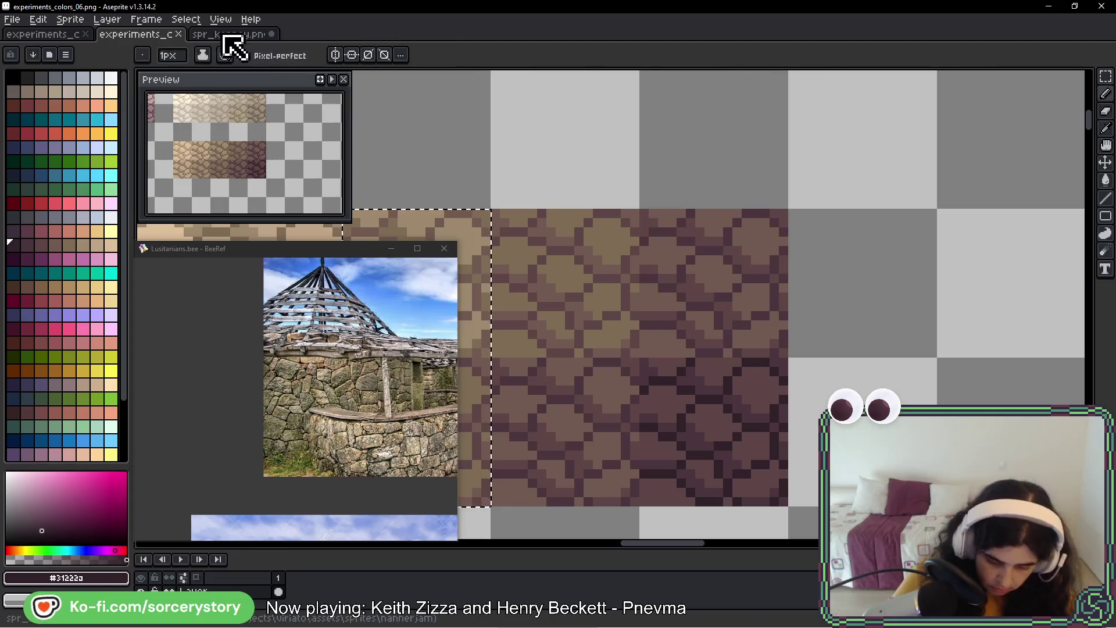
- In spr_kenney, Paint Bucket the blue bars under the stone tiles with #31222a
{"action": "left_click", "coordinate": [230, 34]}
{"action": "scroll", "coordinate": [512, 258], "scroll_direction": "up", "scroll_amount": 2}
{"action": "key", "text": "g"}
{"action": "left_click", "coordinate": [522, 264]}
{"action": "scroll", "coordinate": [767, 319], "scroll_direction": "down", "scroll_amount": 4}
{"action": "scroll", "coordinate": [767, 318], "scroll_direction": "up", "scroll_amount": 4}
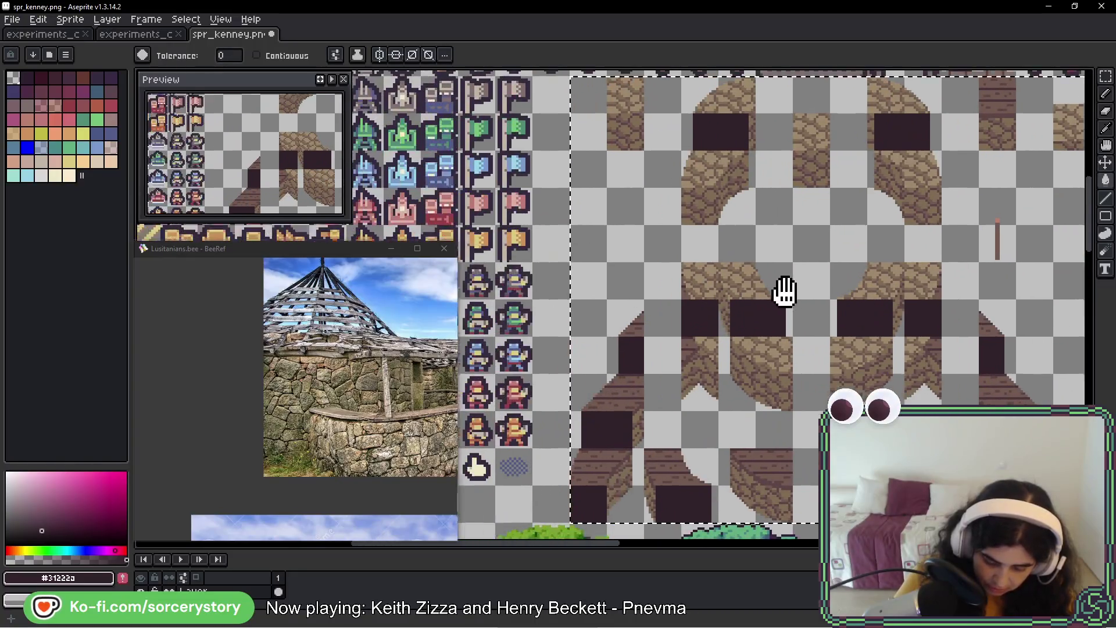
- Pan across the recoloured stone, rock and wooden post tiles to check them
{"action": "left_click_drag", "start_coordinate": [784, 290], "coordinate": [736, 303]}
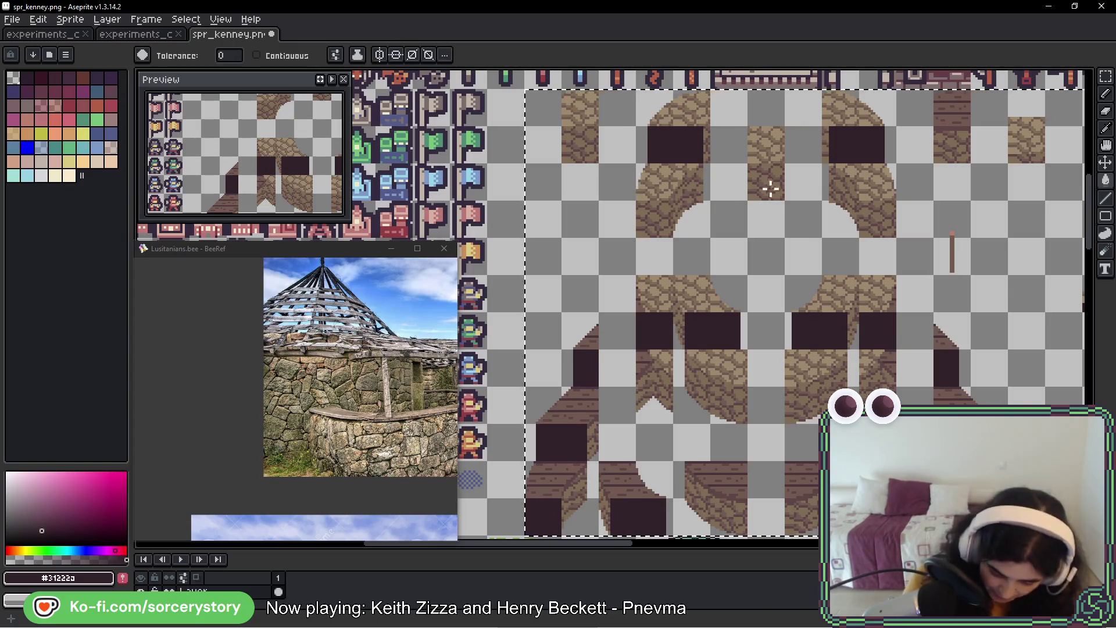
{"action": "left_click_drag", "start_coordinate": [805, 250], "coordinate": [759, 169]}
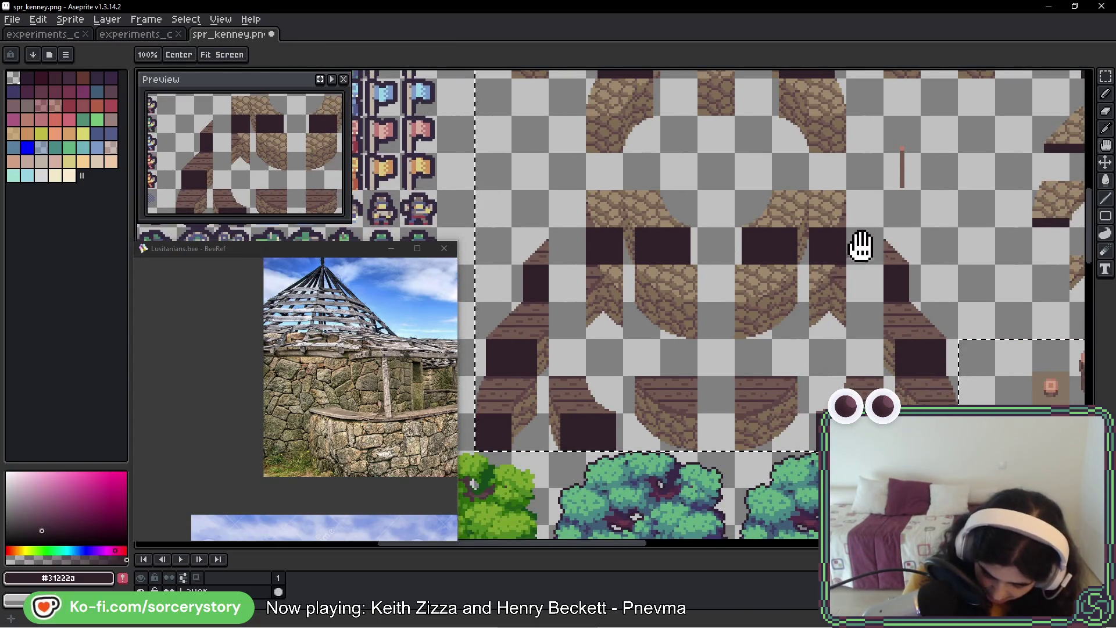
{"action": "left_click_drag", "start_coordinate": [971, 235], "coordinate": [784, 304]}
{"action": "left_click_drag", "start_coordinate": [846, 279], "coordinate": [760, 304]}
{"action": "mouse_move", "coordinate": [973, 326]}
{"action": "left_mouse_down"}
{"action": "mouse_move", "coordinate": [922, 284]}
{"action": "mouse_move", "coordinate": [957, 298]}
{"action": "left_mouse_up"}
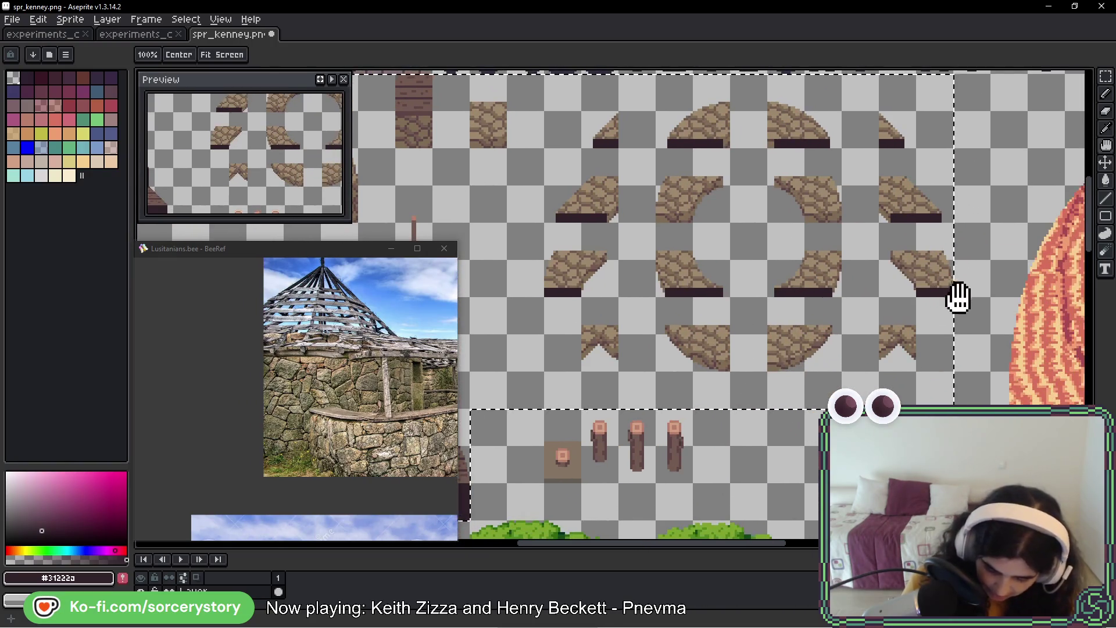
{"action": "scroll", "coordinate": [730, 341], "scroll_direction": "left", "scroll_amount": 10}
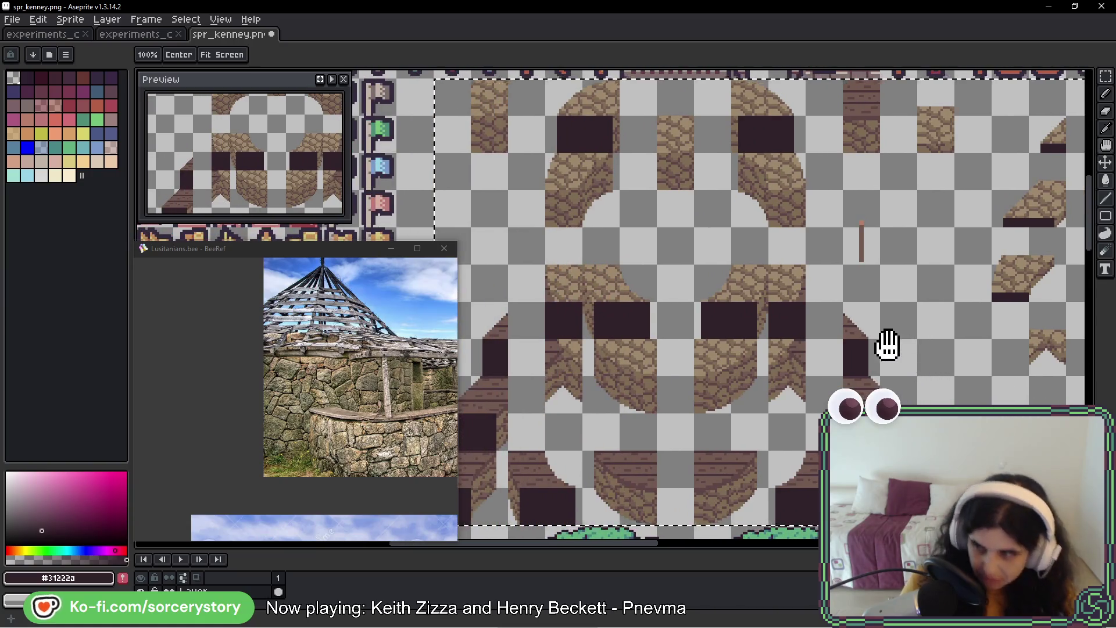
- Deselect, save the tileset with Ctrl+S, and switch to the game window
{"action": "key", "text": "w"}
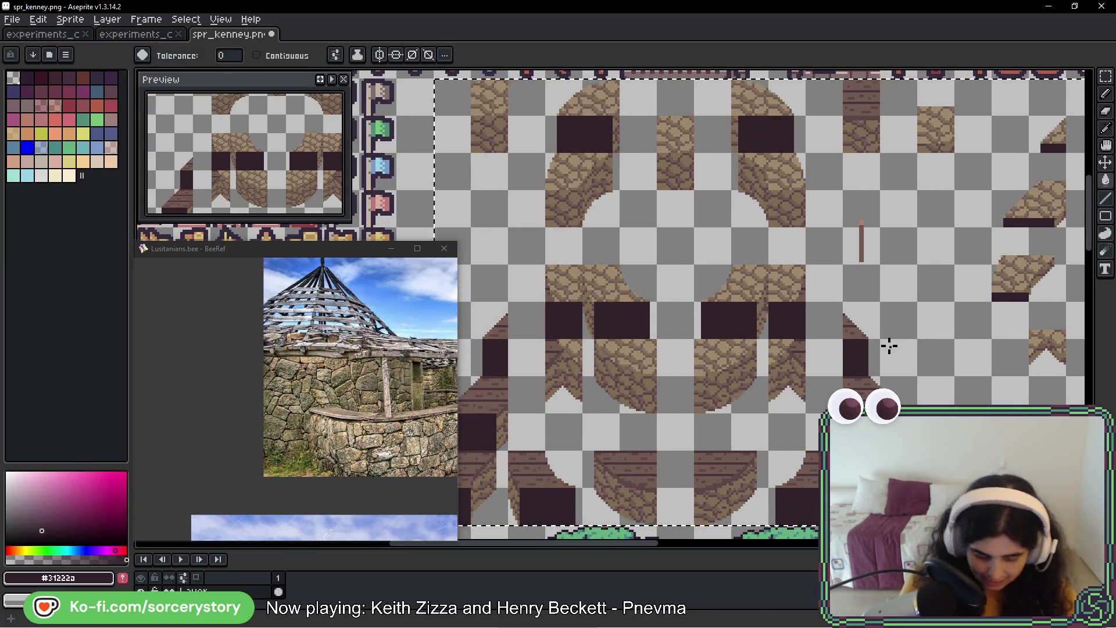
{"action": "key", "text": "v"}
{"action": "key", "text": "ctrl+d"}
{"action": "key", "text": "ctrl+s"}
{"action": "key", "text": "w"}
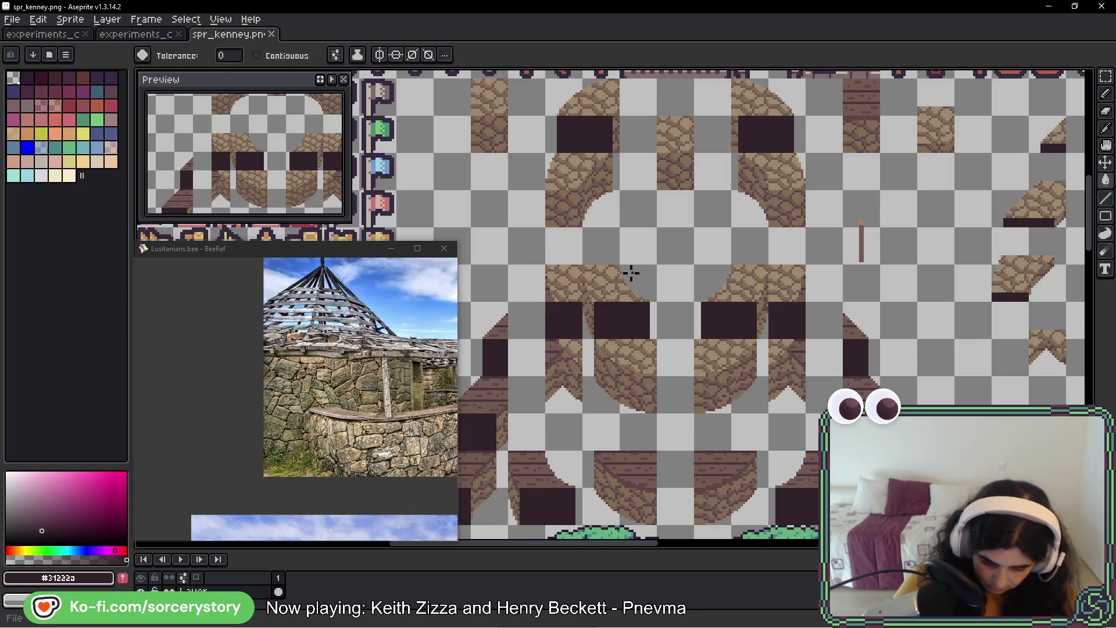
{"action": "key", "text": "i"}
{"action": "key", "text": "alt+Tab"}
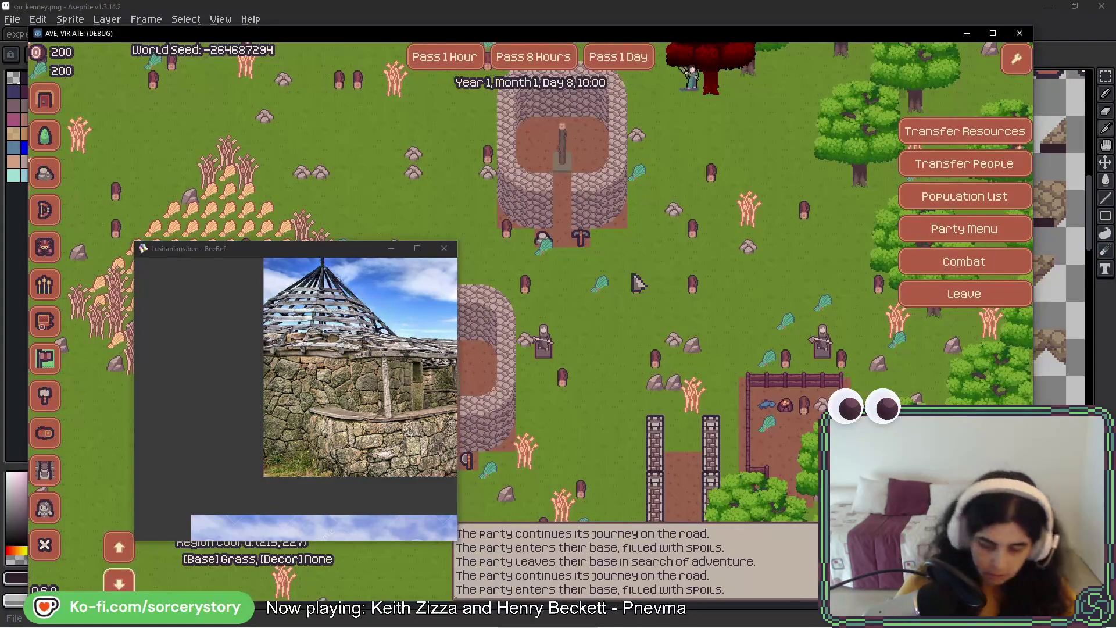
- Inspect the walled farm and pan around the map to view the recoloured stone huts
{"action": "left_click", "coordinate": [299, 235]}
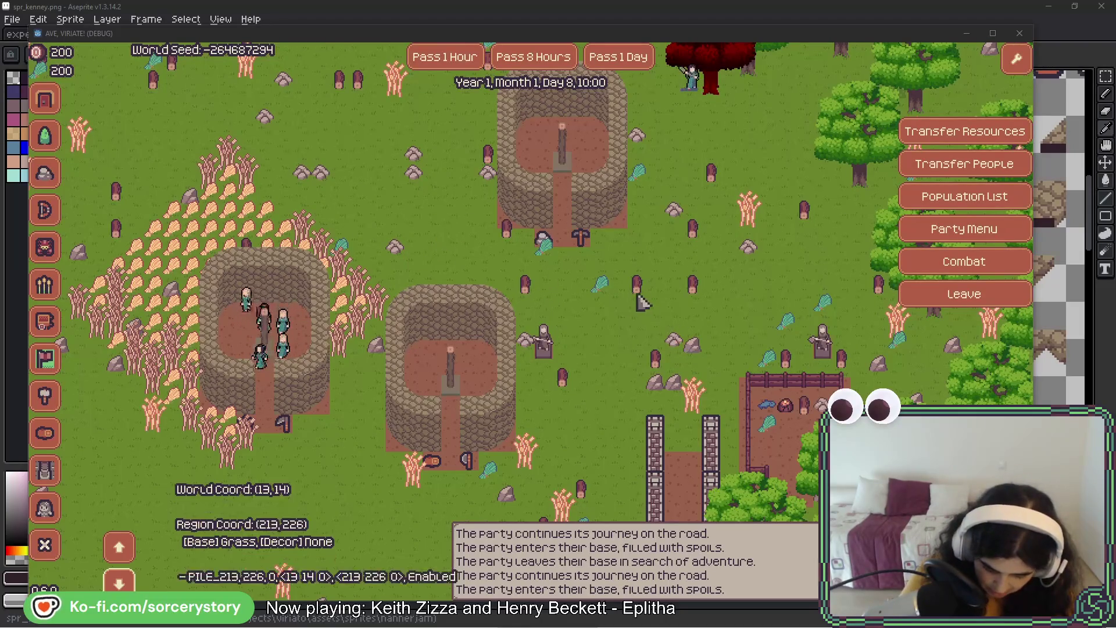
{"action": "key", "text": "s"}
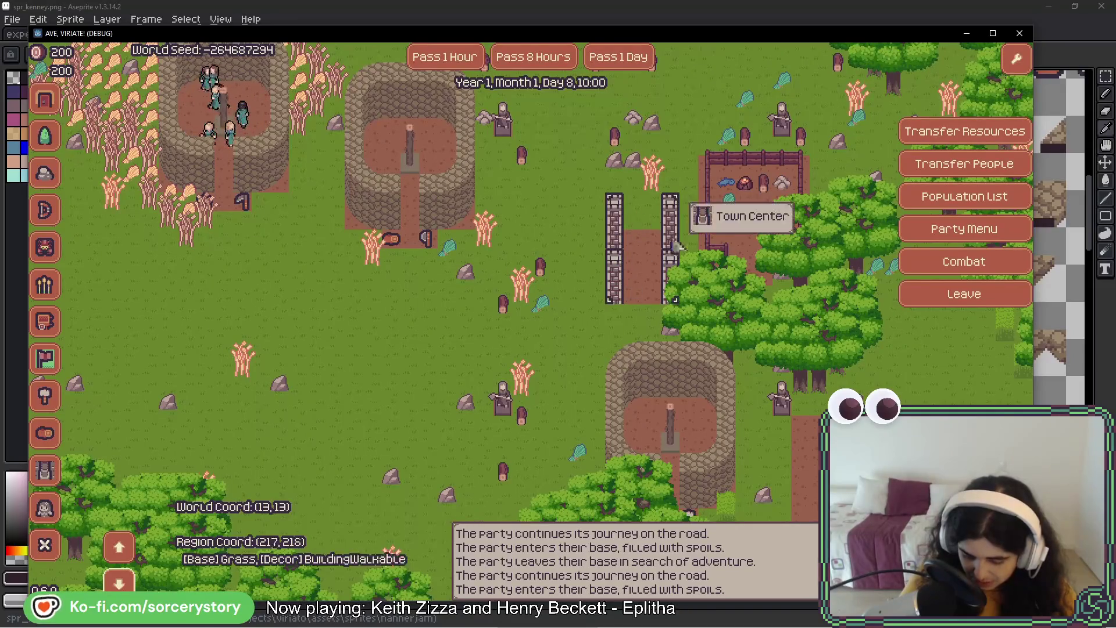
{"action": "key", "text": "a"}
{"action": "key", "text": "w"}
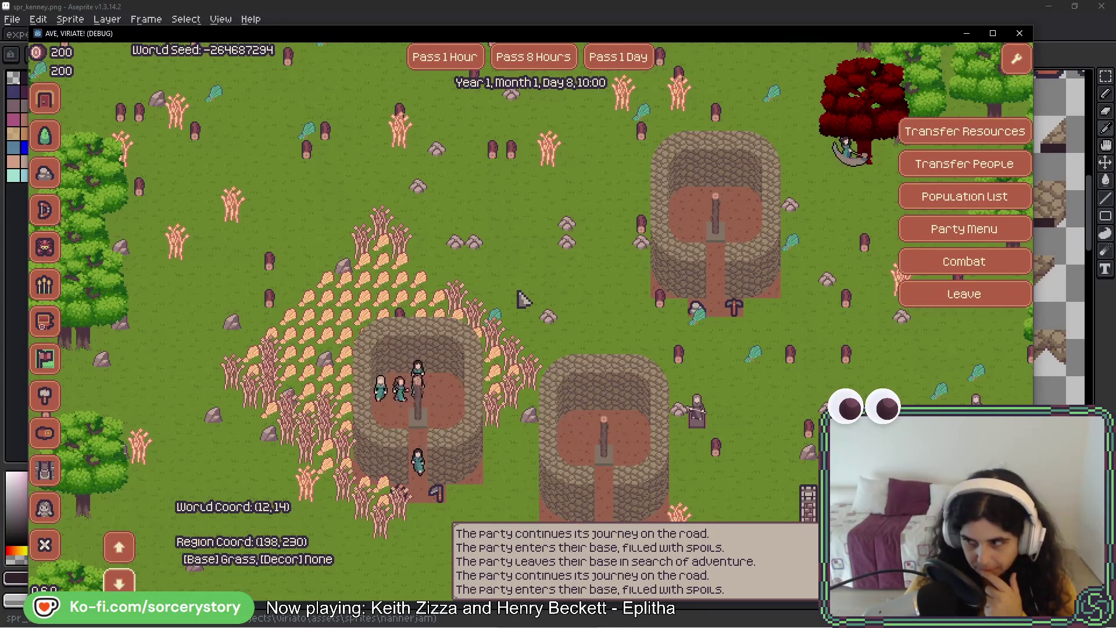
{"action": "key", "text": "w"}
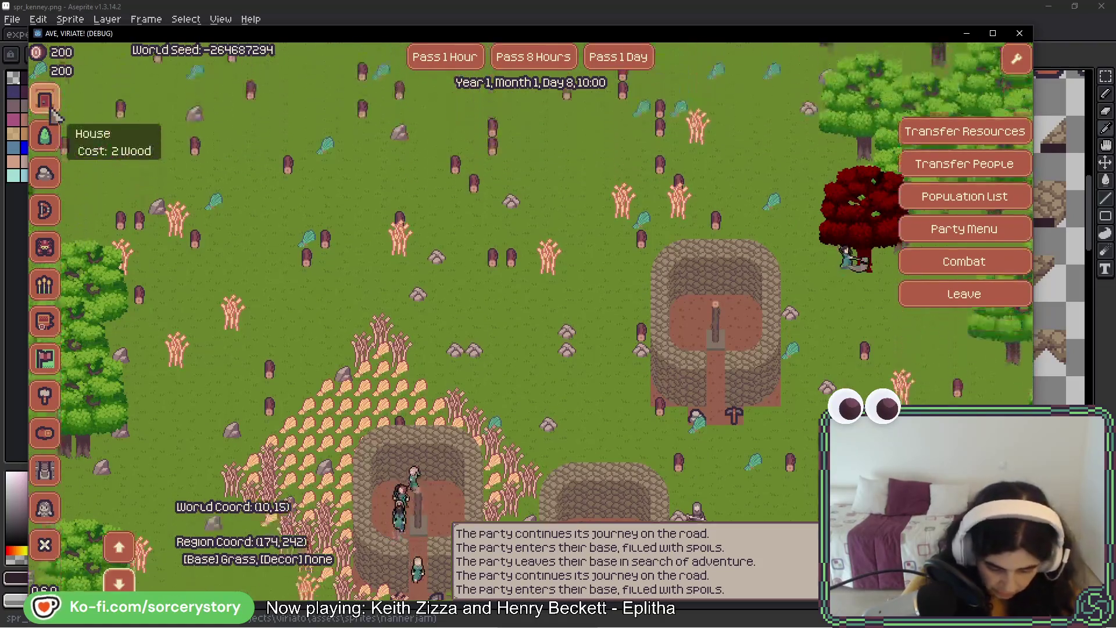
{"action": "key", "text": "w"}
{"action": "key", "text": "d"}
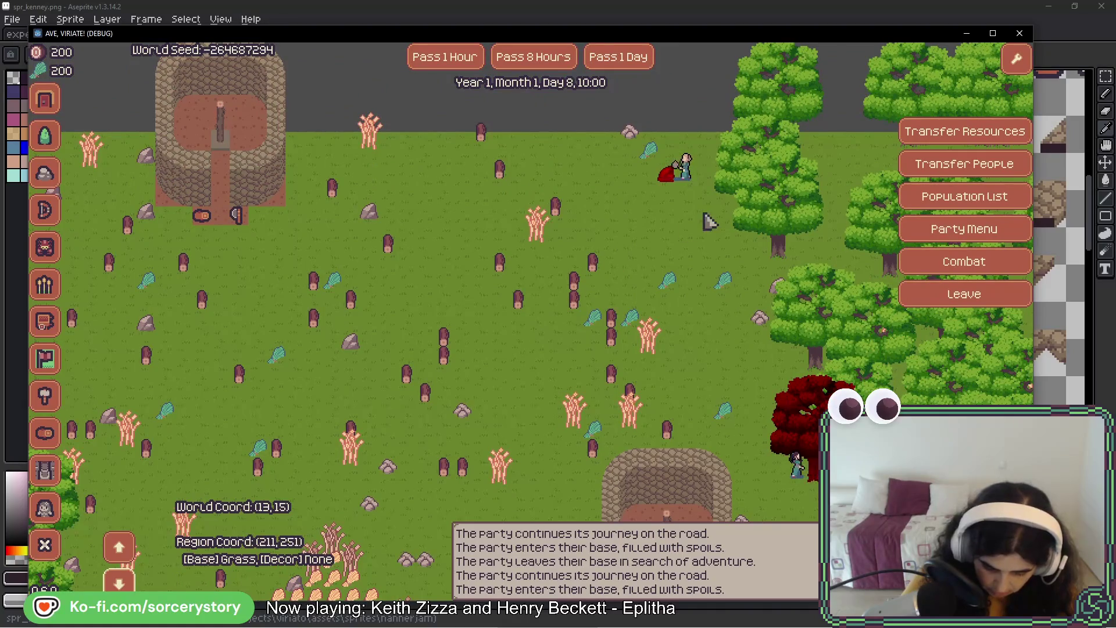
{"action": "key", "text": "s"}
{"action": "key", "text": "d"}
{"action": "key", "text": "s"}
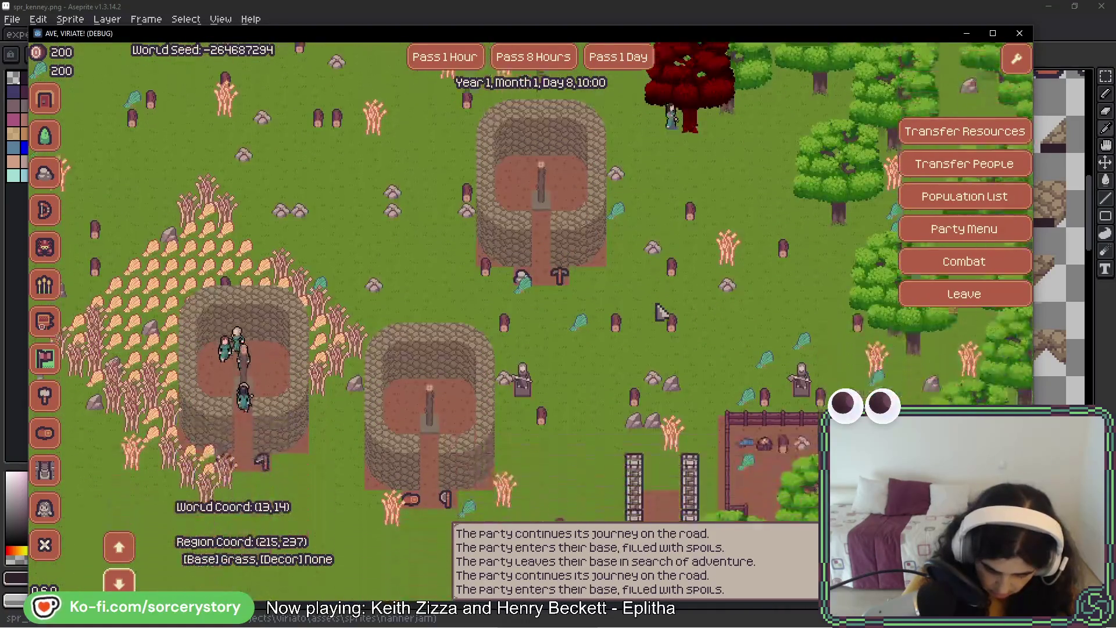
{"action": "key", "text": "a"}
- Pan back past the huts to the open grassland and choose to build a House
{"action": "key", "text": "s"}
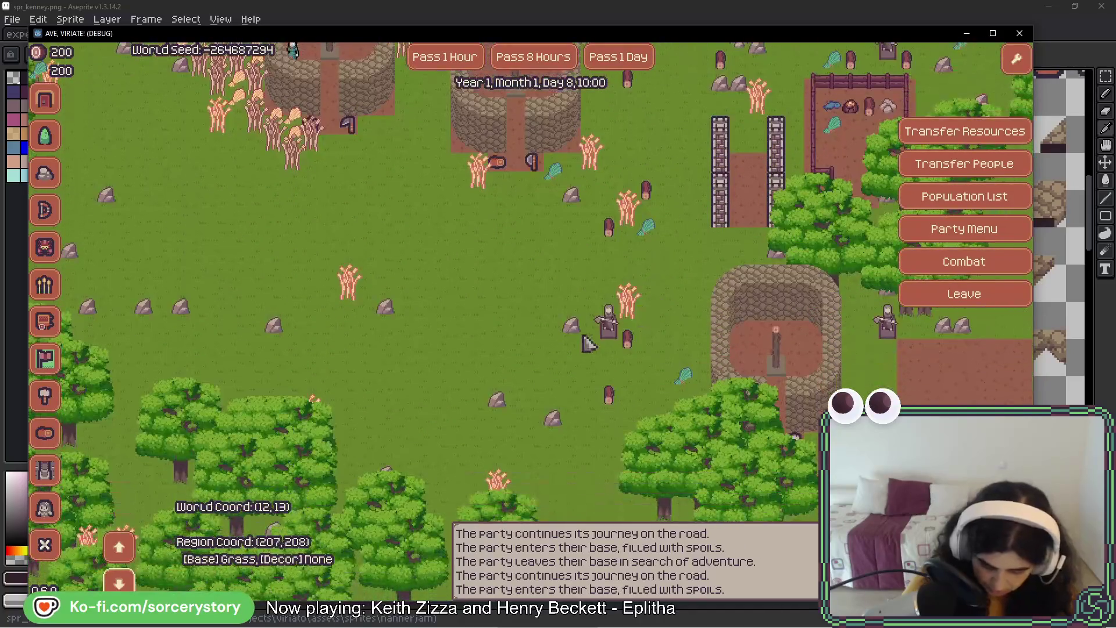
{"action": "mouse_move", "coordinate": [853, 318]}
{"action": "key", "text": "w"}
{"action": "key", "text": "d"}
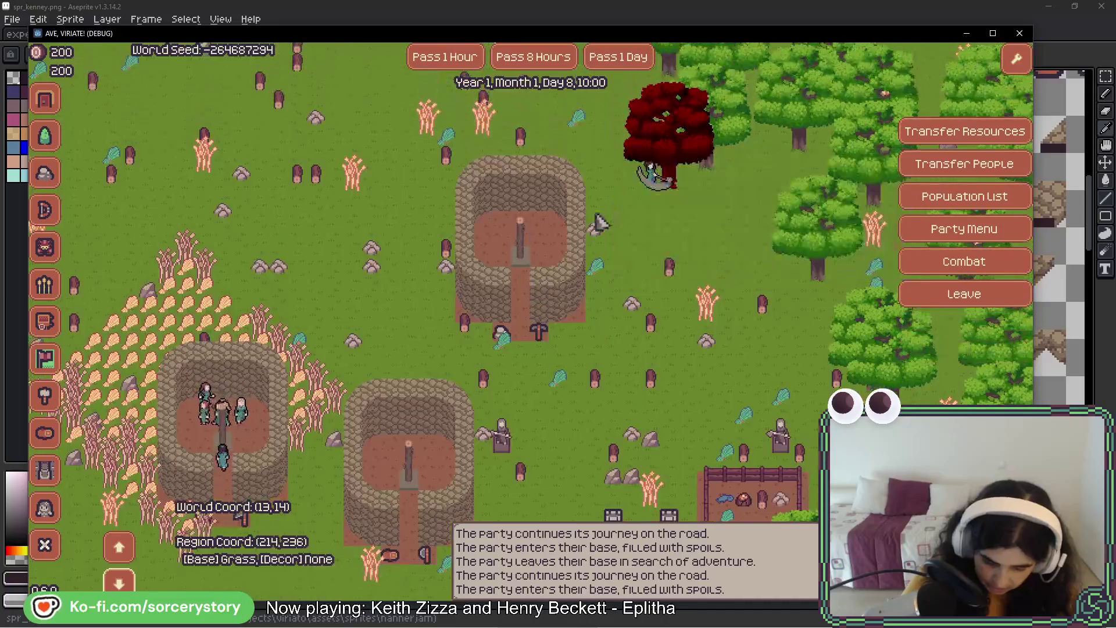
{"action": "key", "text": "s"}
{"action": "key", "text": "a"}
{"action": "key", "text": "s"}
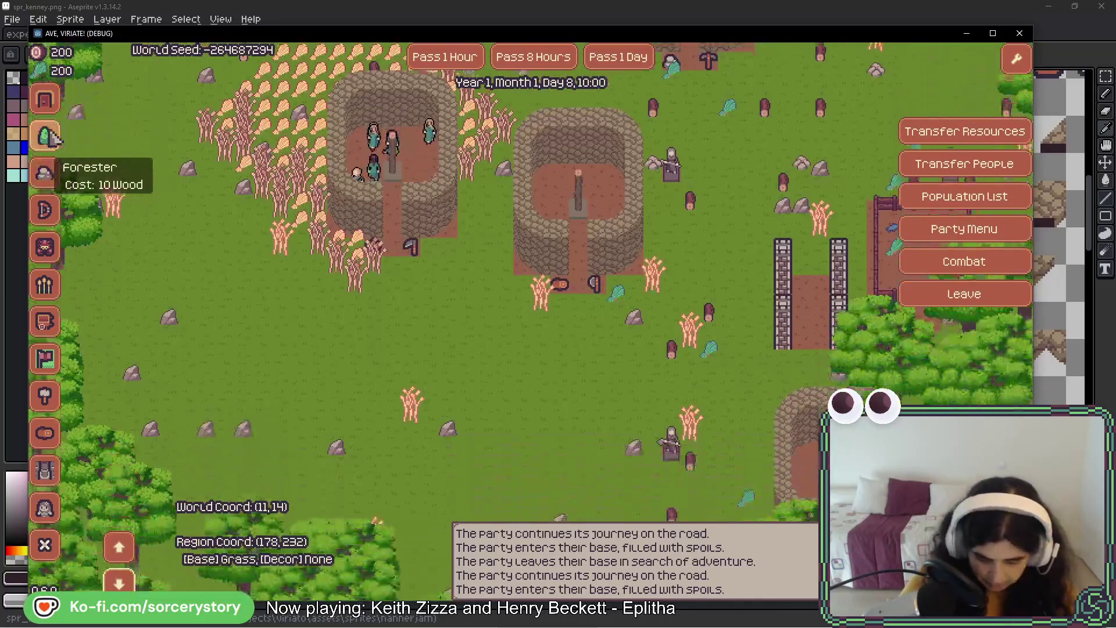
{"action": "left_click", "coordinate": [56, 107]}
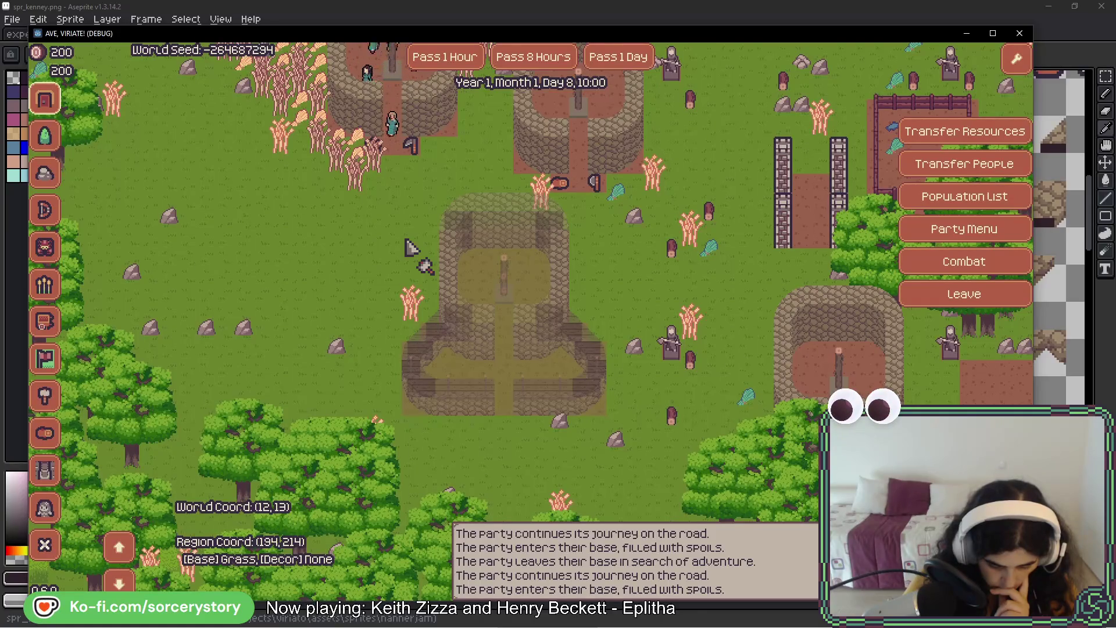
- Place the House on the open grass and pass several hours
{"action": "left_click", "coordinate": [411, 247]}
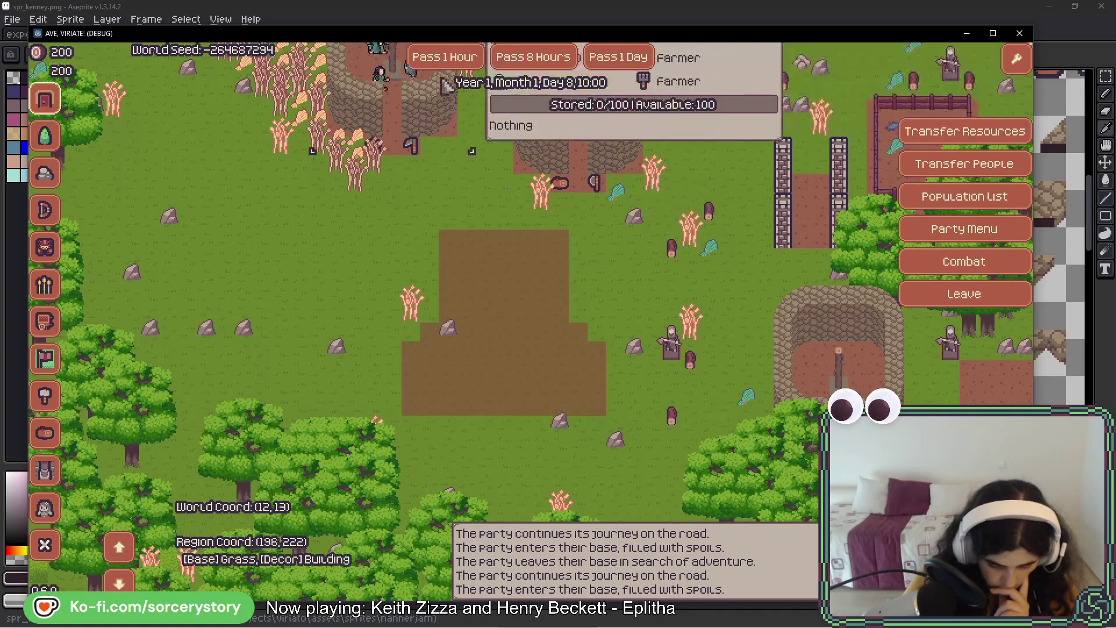
{"action": "left_click", "coordinate": [442, 58]}
{"action": "left_click", "coordinate": [441, 59]}
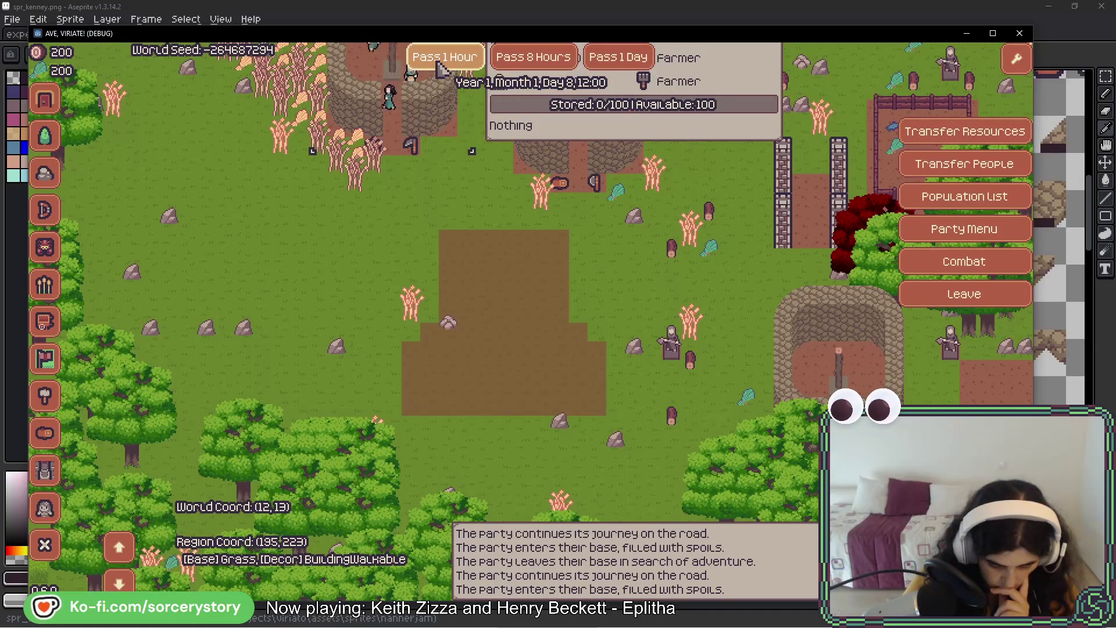
{"action": "left_click", "coordinate": [440, 64]}
{"action": "left_click", "coordinate": [440, 64]}
{"action": "left_click", "coordinate": [440, 64]}
{"action": "left_click", "coordinate": [439, 64]}
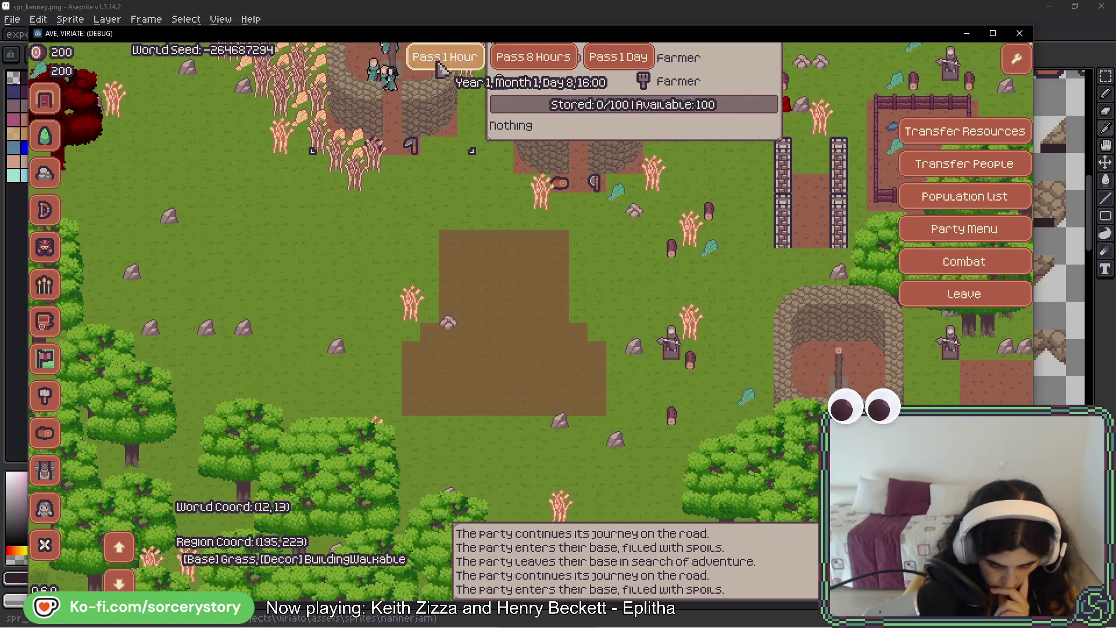
{"action": "left_click", "coordinate": [440, 64]}
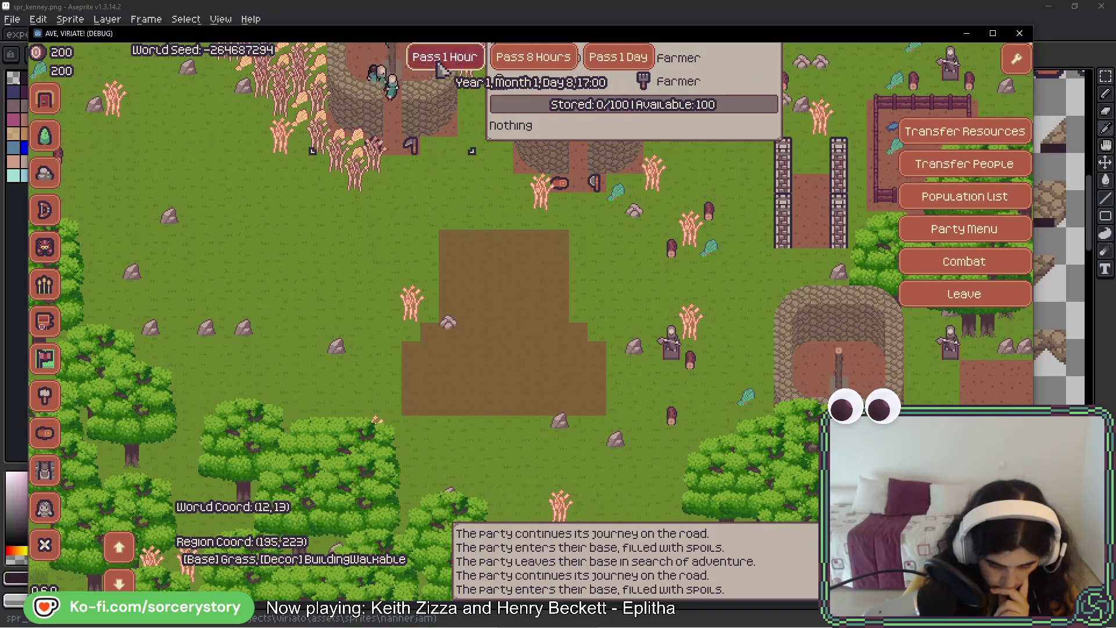
{"action": "left_click", "coordinate": [439, 64]}
- Assign Character3 as a builder at the Builder Hut
{"action": "left_click", "coordinate": [837, 342]}
{"action": "left_click_drag", "start_coordinate": [952, 366], "coordinate": [812, 369]}
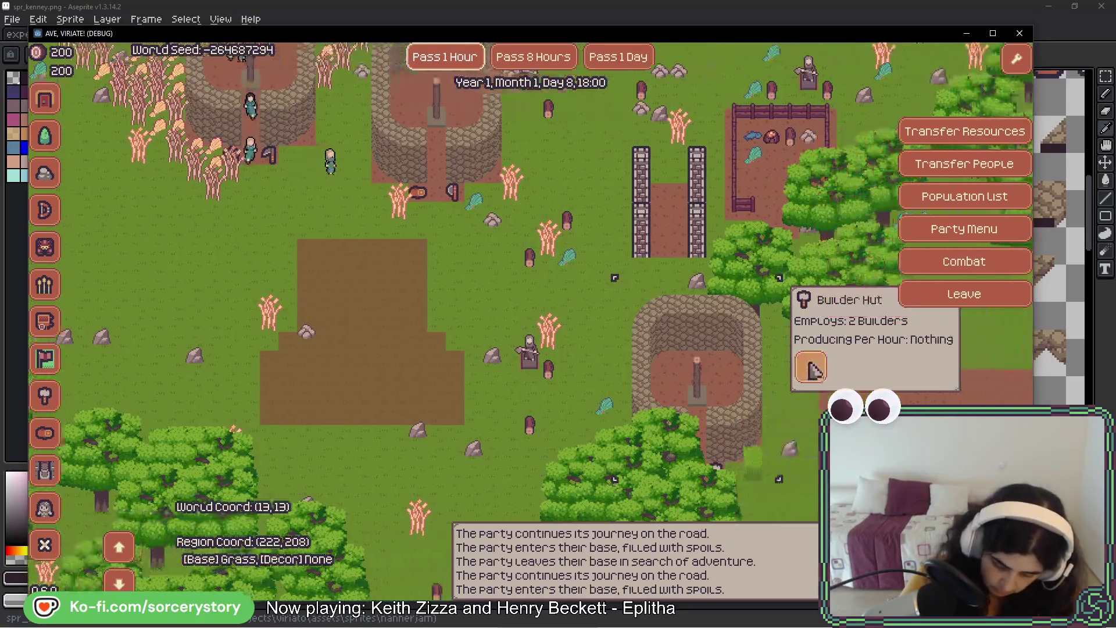
{"action": "left_click", "coordinate": [812, 369]}
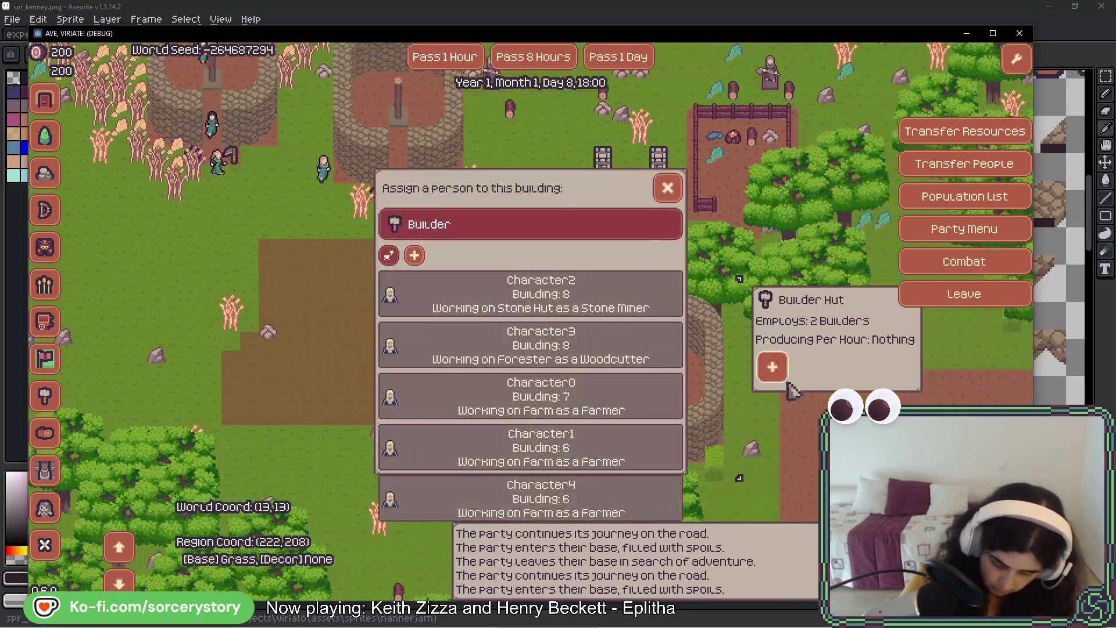
{"action": "left_click", "coordinate": [625, 363]}
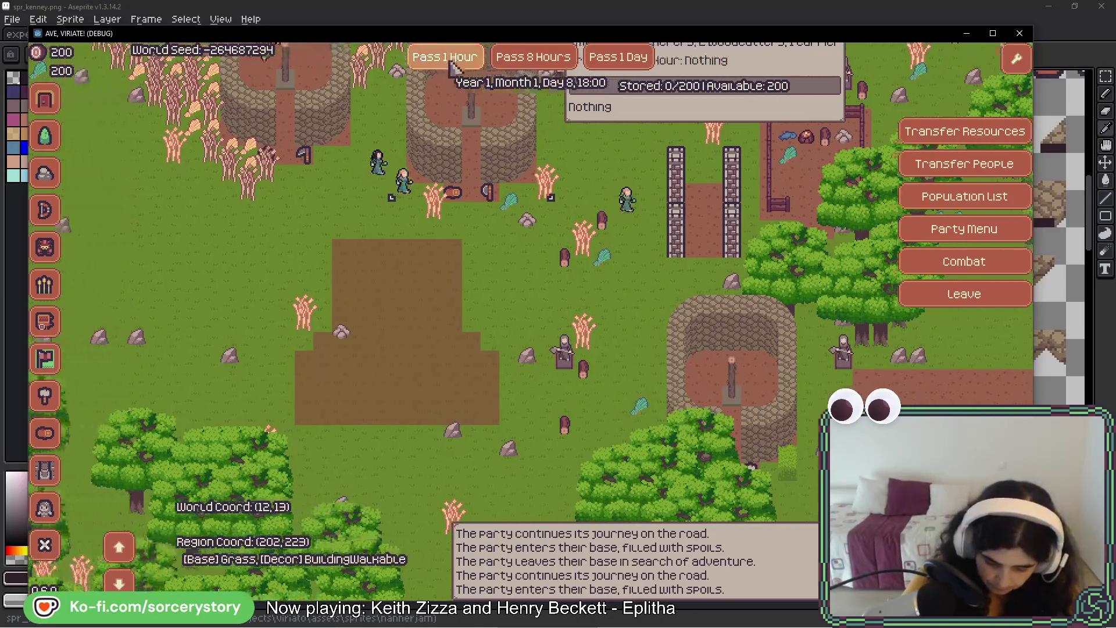
- Pass hours until Day 9, 13:00 when the house is built, then show roofs
{"action": "double_click", "coordinate": [454, 65]}
{"action": "double_click", "coordinate": [454, 65]}
{"action": "double_click", "coordinate": [454, 65]}
{"action": "double_click", "coordinate": [454, 65]}
{"action": "double_click", "coordinate": [454, 64]}
{"action": "double_click", "coordinate": [454, 64]}
{"action": "double_click", "coordinate": [454, 64]}
{"action": "double_click", "coordinate": [454, 64]}
{"action": "double_click", "coordinate": [454, 63]}
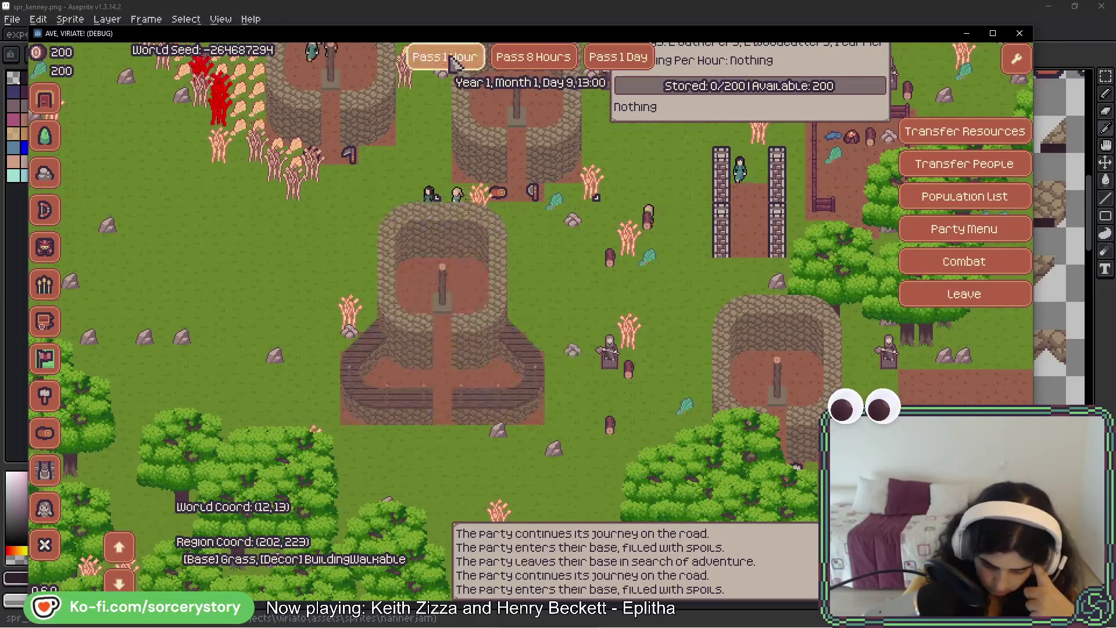
{"action": "left_click", "coordinate": [114, 556]}
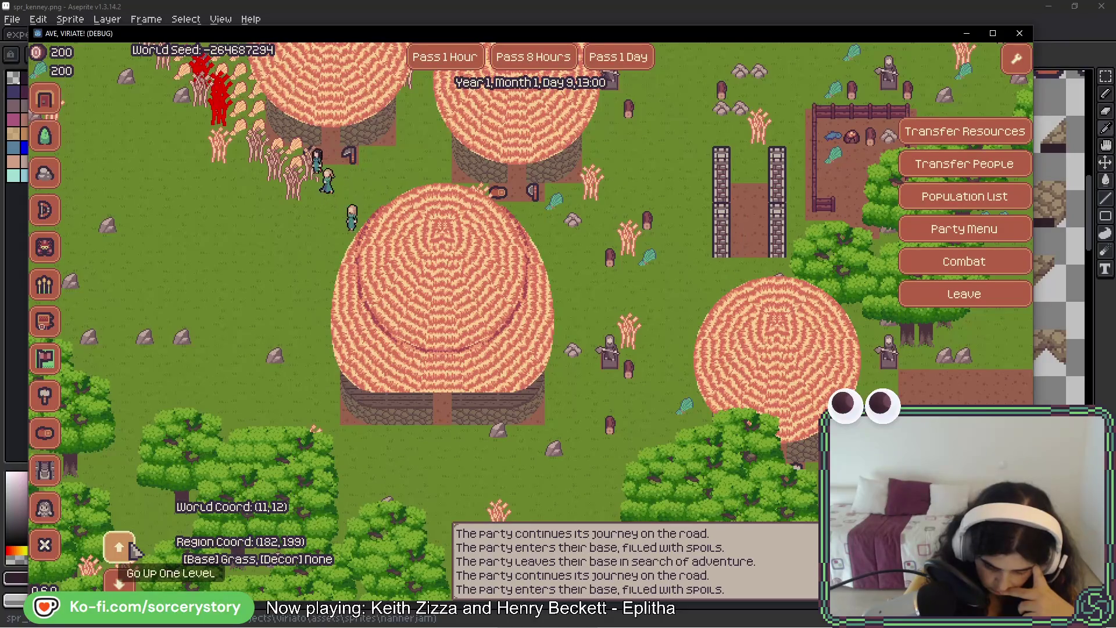
- Switch between roof and interior levels to view the new house
{"action": "left_click", "coordinate": [121, 584]}
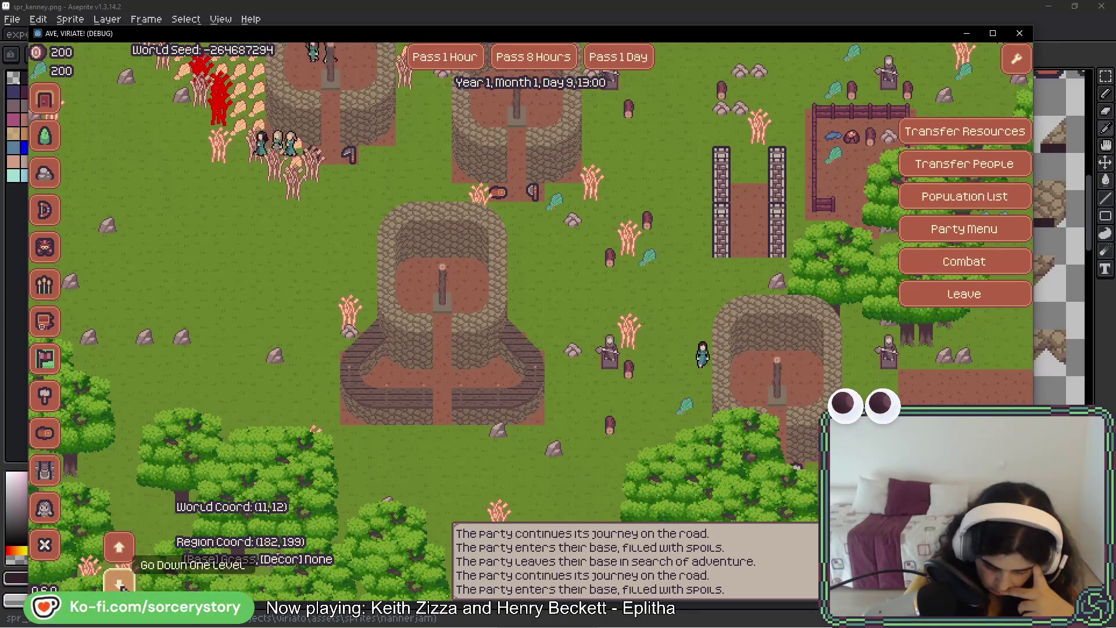
{"action": "left_click", "coordinate": [120, 583]}
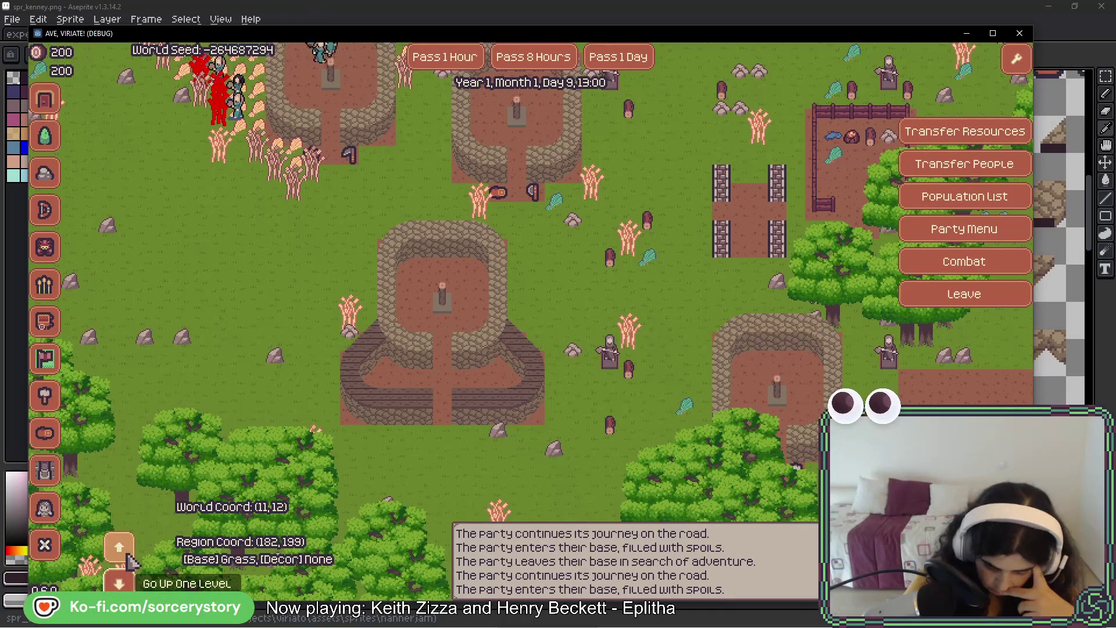
{"action": "left_click", "coordinate": [125, 554]}
{"action": "left_click", "coordinate": [125, 584]}
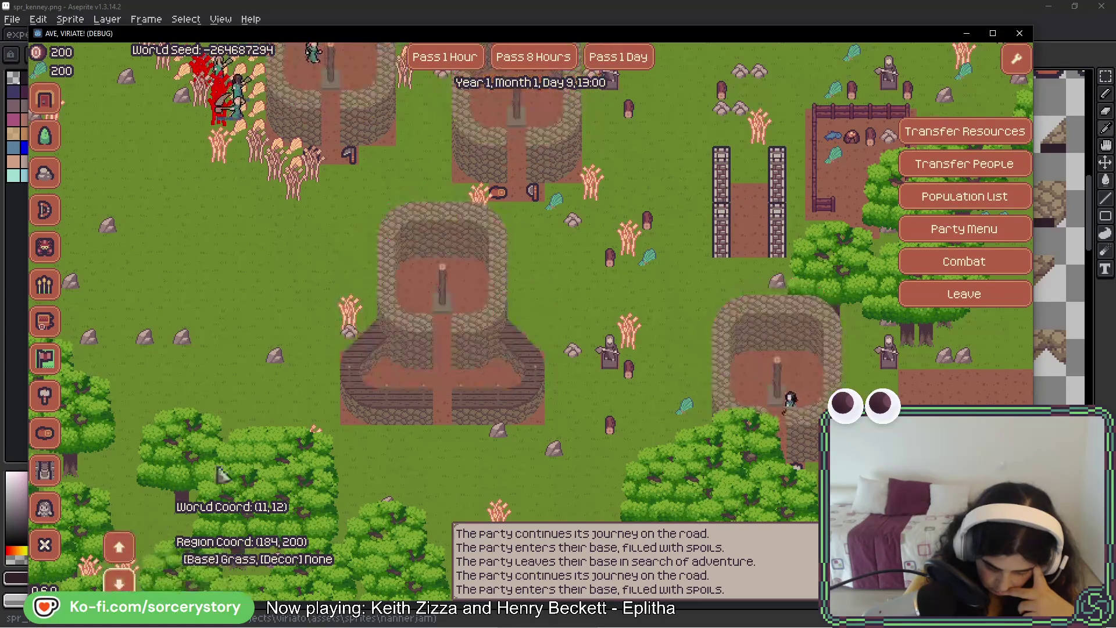
{"action": "mouse_move", "coordinate": [435, 412]}
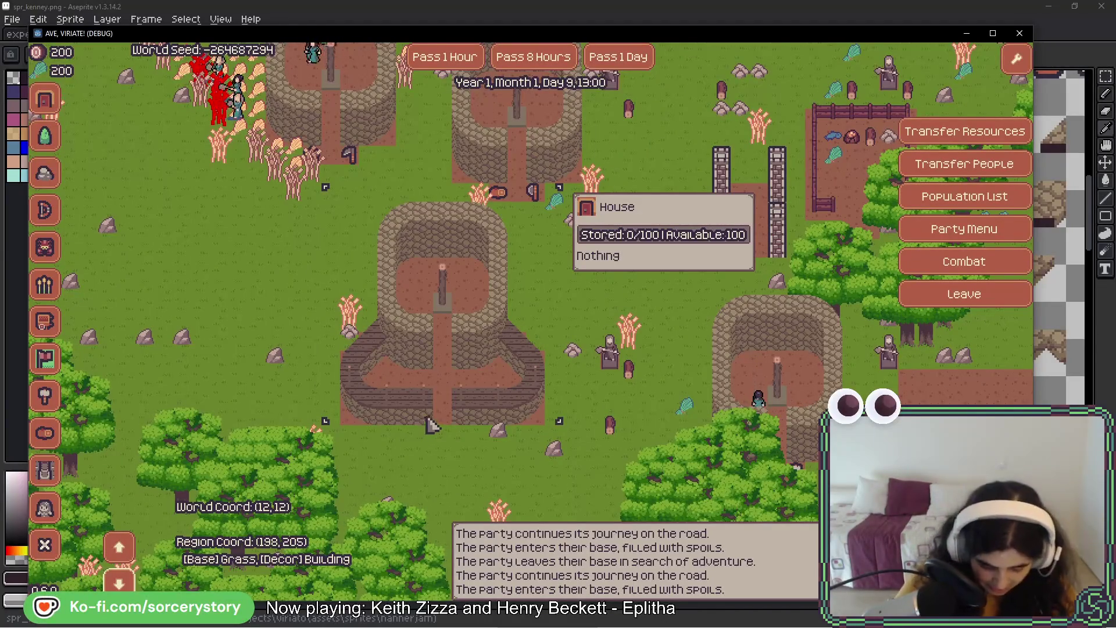
- Pan the map and select the central house to inspect it
{"action": "key", "text": "a"}
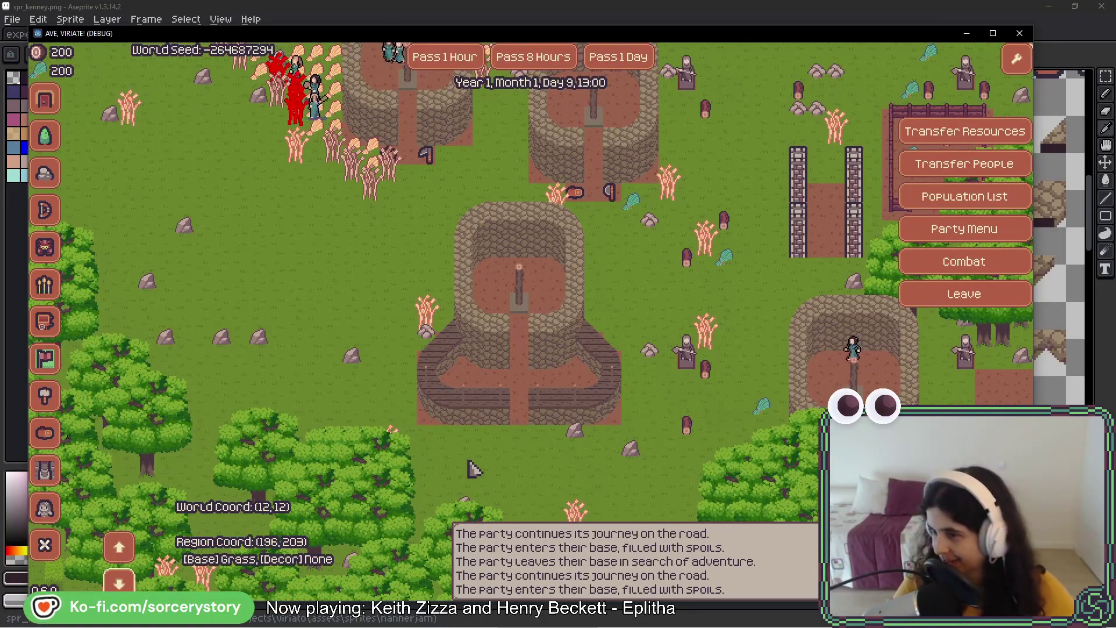
{"action": "key", "text": "w"}
{"action": "left_click", "coordinate": [552, 452]}
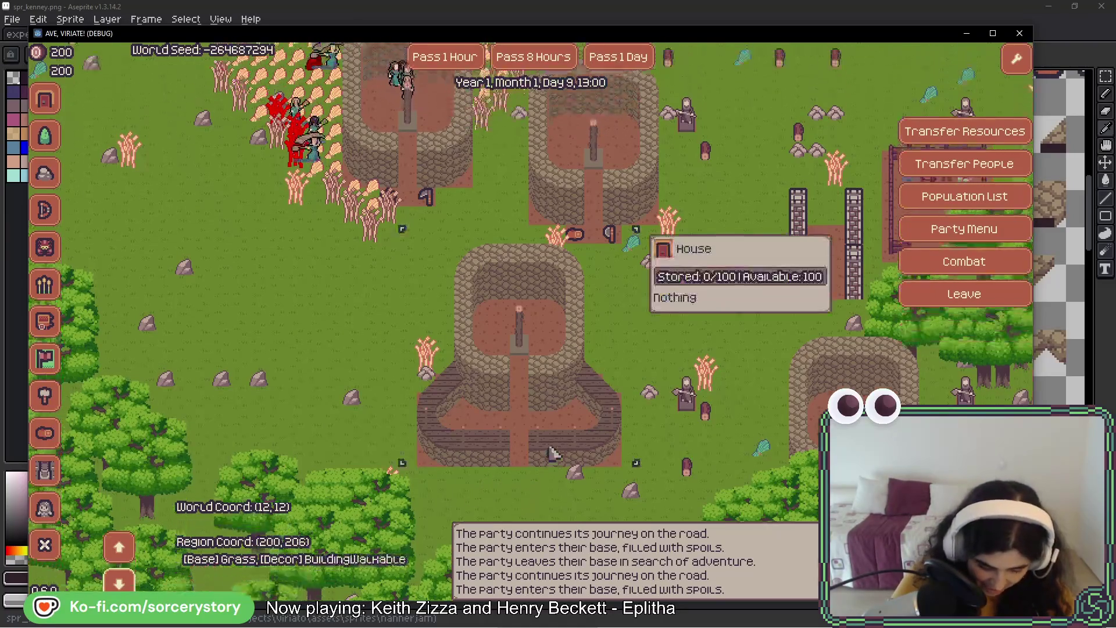
{"action": "key", "text": "w"}
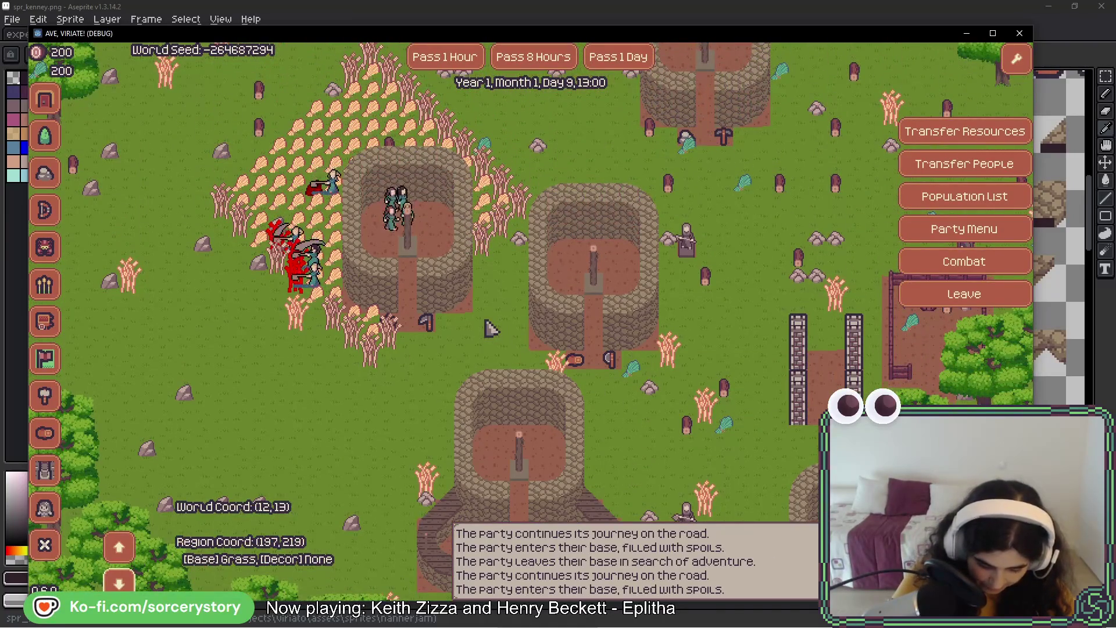
{"action": "key", "text": "s"}
{"action": "key", "text": "d"}
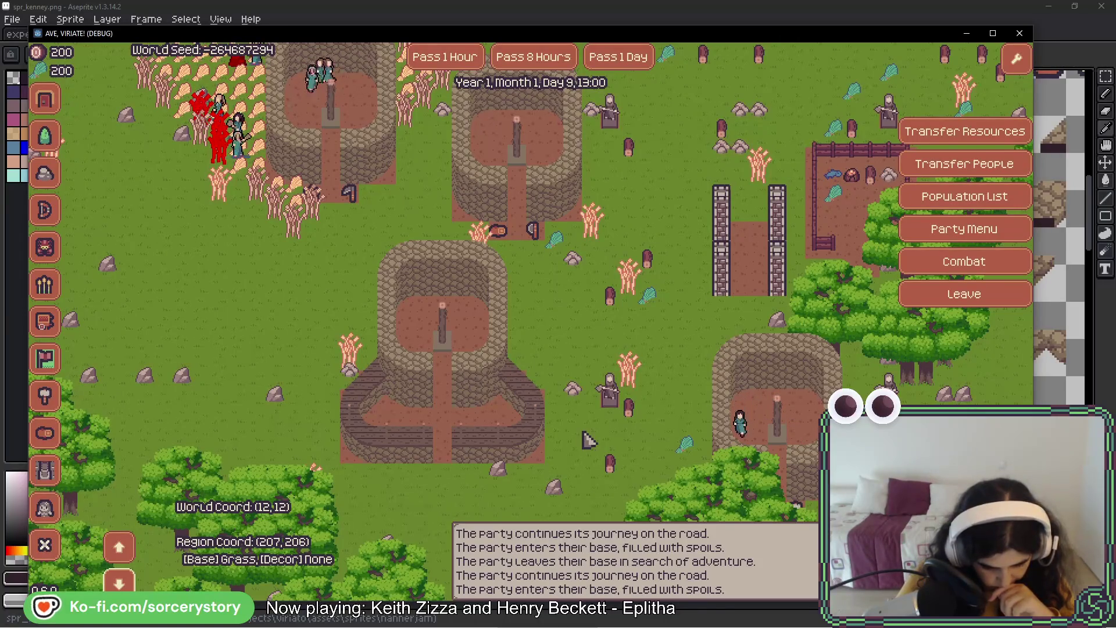
{"action": "mouse_move", "coordinate": [554, 349]}
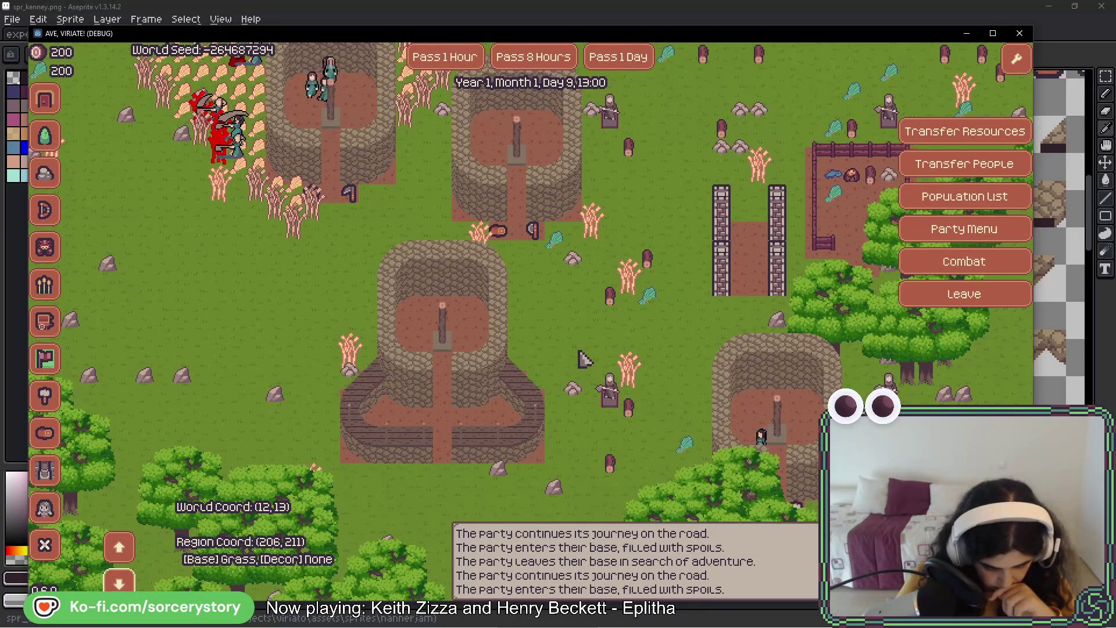
{"action": "mouse_move", "coordinate": [540, 418]}
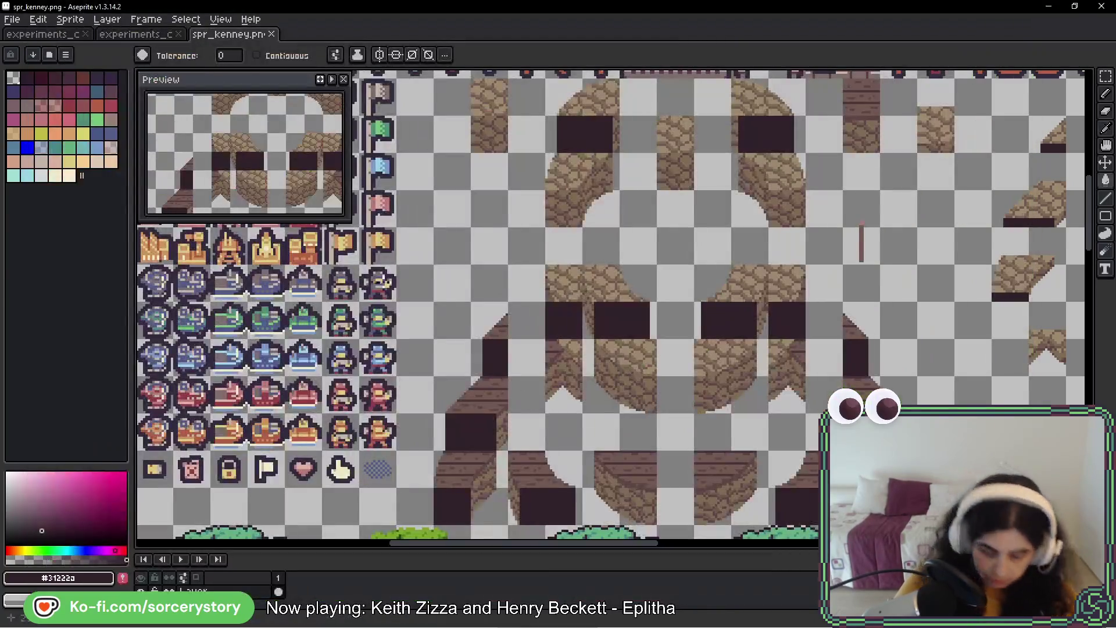
- Return to the spr_kenney tileset in Aseprite and scroll to the lower tiles
{"action": "mouse_move", "coordinate": [526, 419]}
{"action": "left_mouse_down"}
{"action": "mouse_move", "coordinate": [735, 299]}
{"action": "mouse_move", "coordinate": [525, 323]}
{"action": "mouse_move", "coordinate": [484, 292]}
{"action": "left_mouse_up"}
{"action": "scroll", "coordinate": [484, 293], "scroll_direction": "up", "scroll_amount": 2}
{"action": "mouse_move", "coordinate": [453, 386]}
{"action": "left_mouse_down"}
{"action": "mouse_move", "coordinate": [476, 212]}
{"action": "mouse_move", "coordinate": [532, 94]}
{"action": "left_mouse_up"}
- Sample the dark wood brown #5c4646 and zoom to the wooden post with the pencil
{"action": "left_click", "coordinate": [541, 324], "text": "alt"}
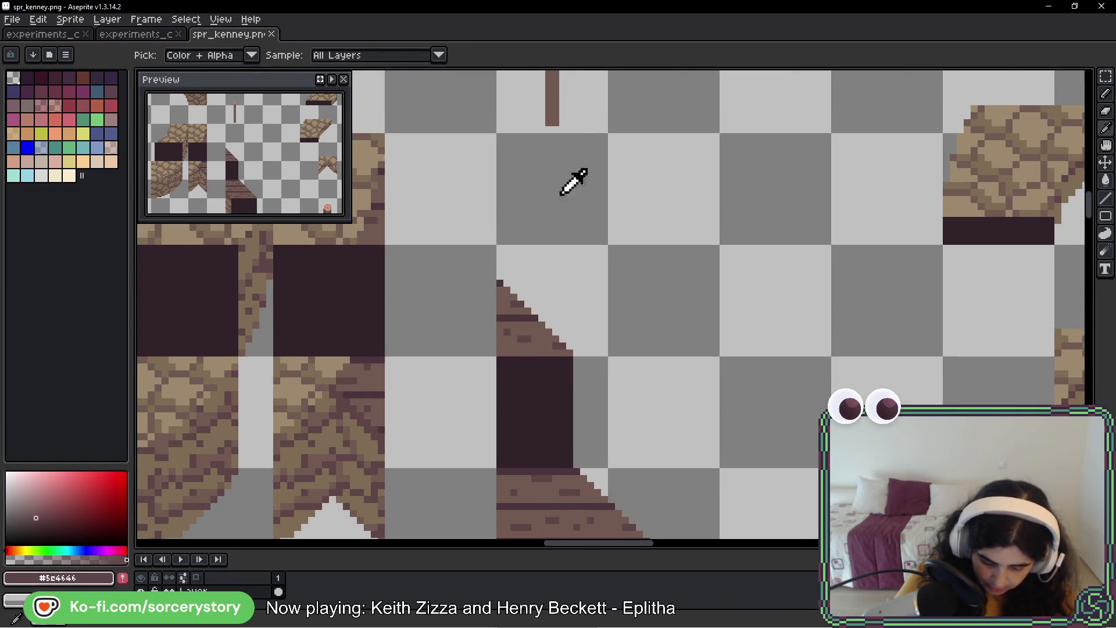
{"action": "left_click_drag", "start_coordinate": [573, 182], "coordinate": [551, 355]}
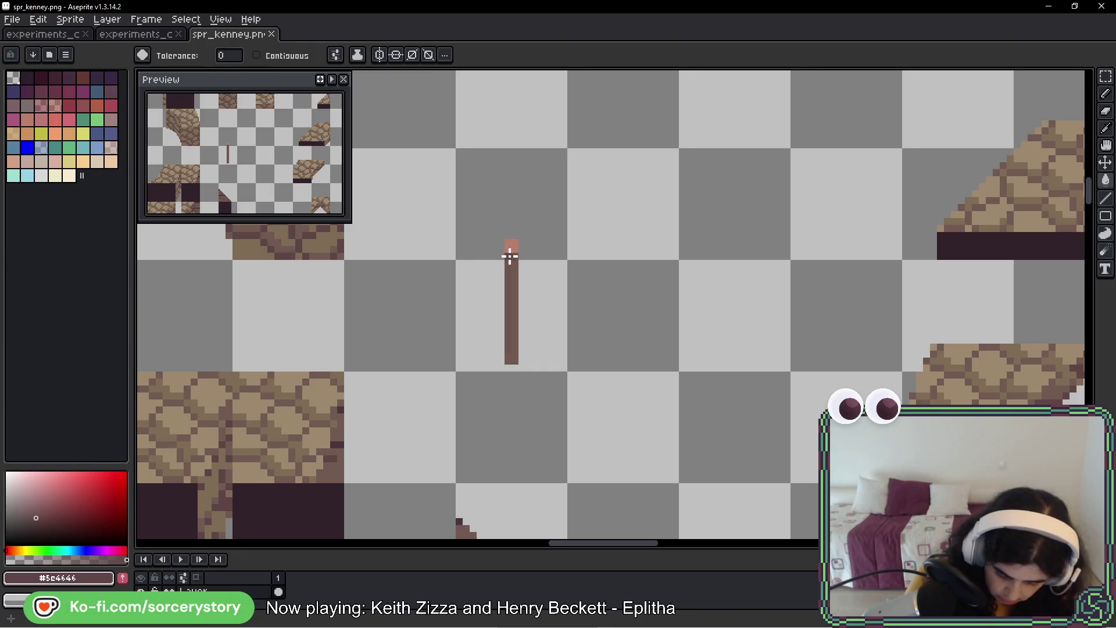
{"action": "key", "text": "b"}
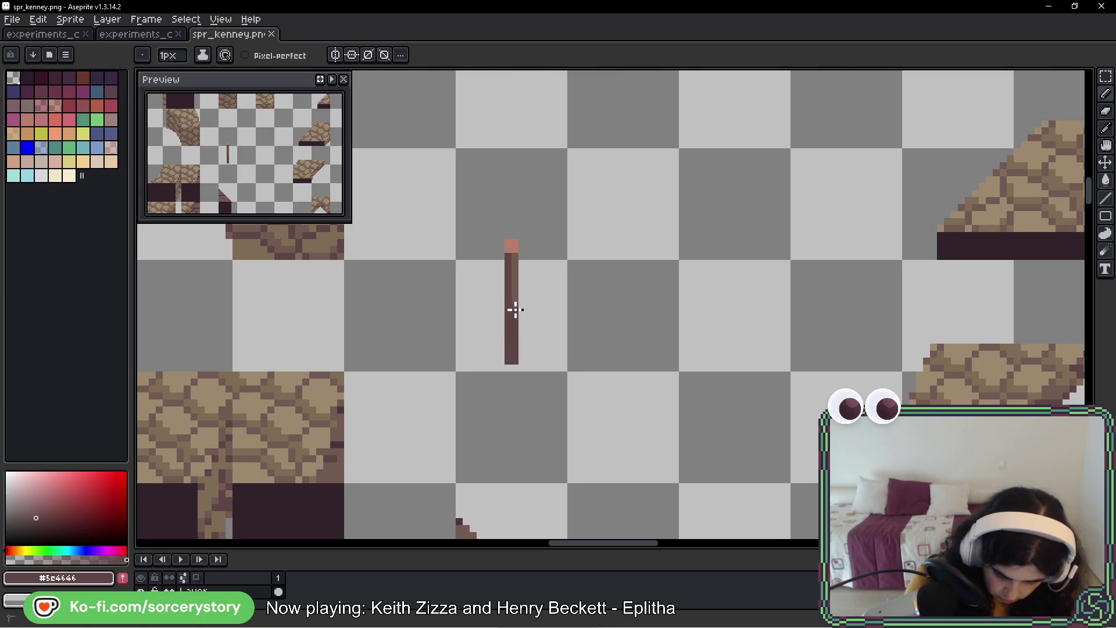
- Save the tileset and switch back to the game
{"action": "key", "text": "i"}
{"action": "key", "text": "ctrl+s"}
{"action": "key", "text": "alt+Tab"}
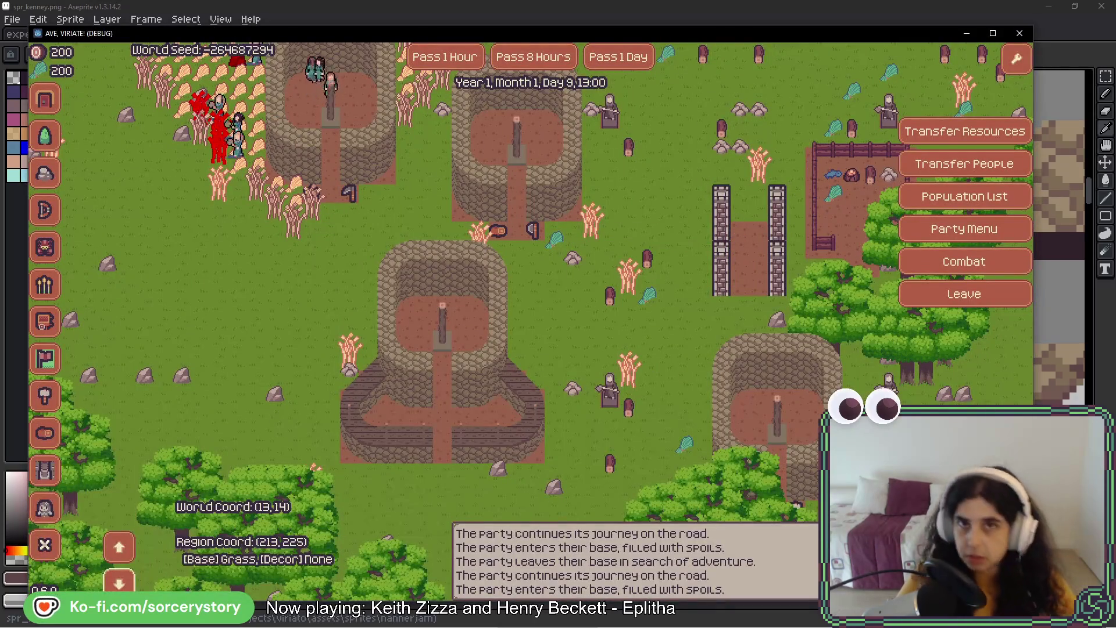
{"action": "key", "text": "alt+Tab"}
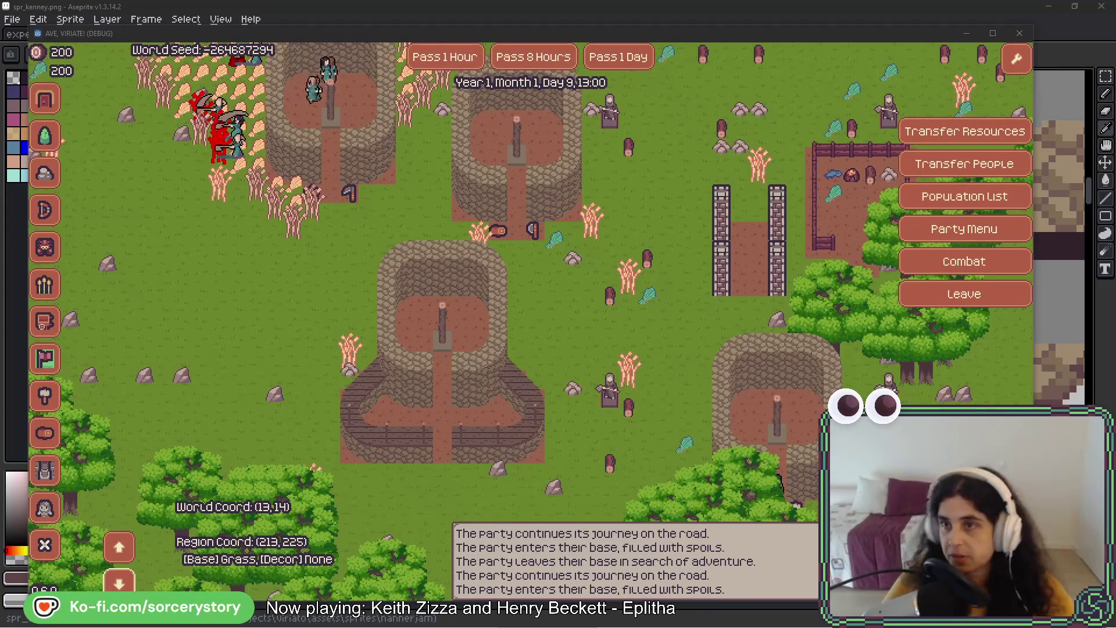
{"action": "key", "text": "alt+Tab"}
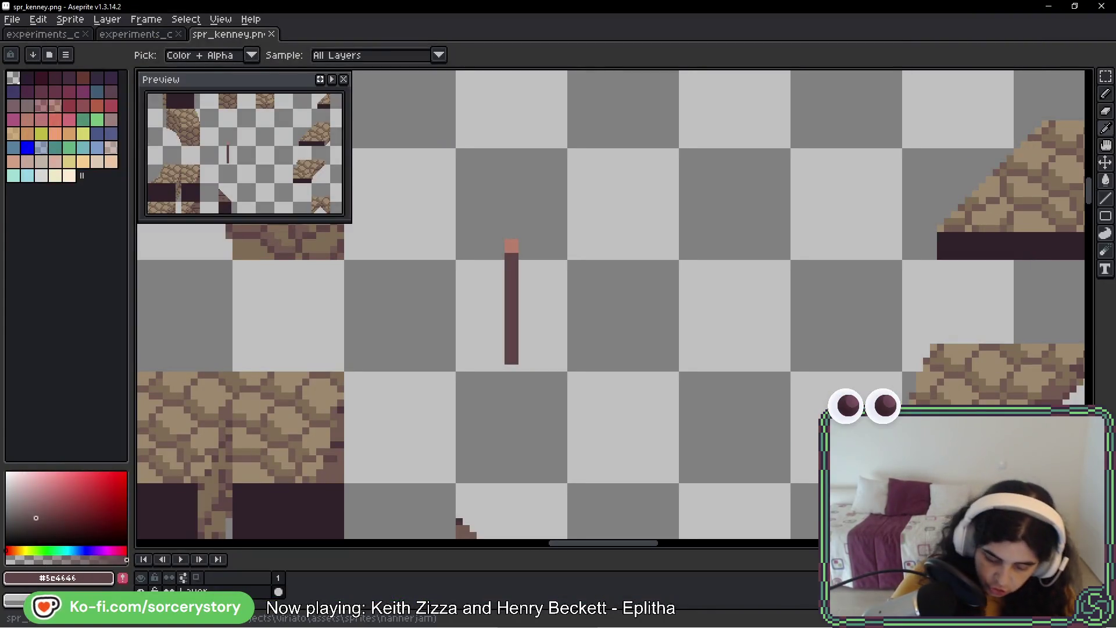
- Undo a stray pencil stroke on the tileset
{"action": "key", "text": "b"}
{"action": "left_click_drag", "start_coordinate": [523, 237], "coordinate": [557, 281]}
{"action": "key", "text": "ctrl+z"}
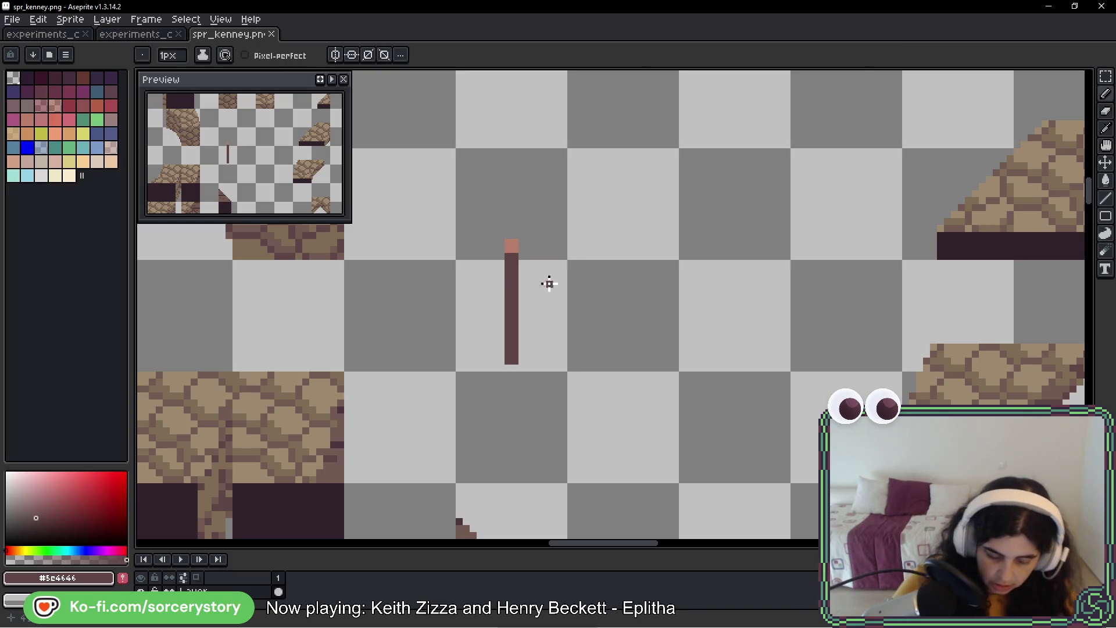
- Open experiments_colors and zoom in on the tan sand swatch stripes
{"action": "left_click", "coordinate": [148, 35]}
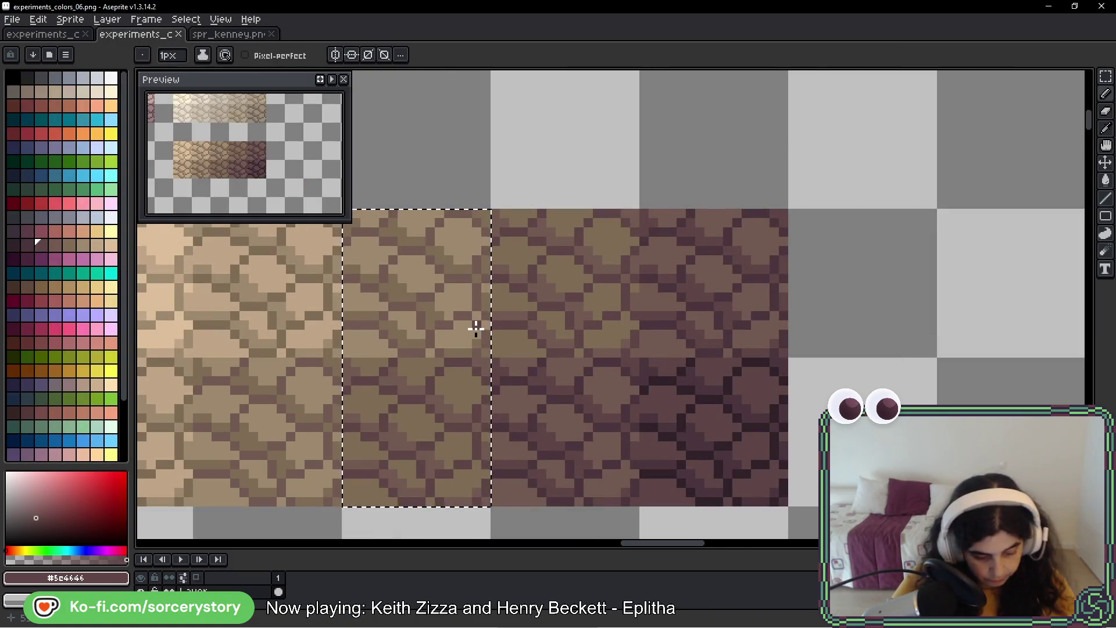
{"action": "scroll", "coordinate": [475, 329], "scroll_direction": "down", "scroll_amount": 3}
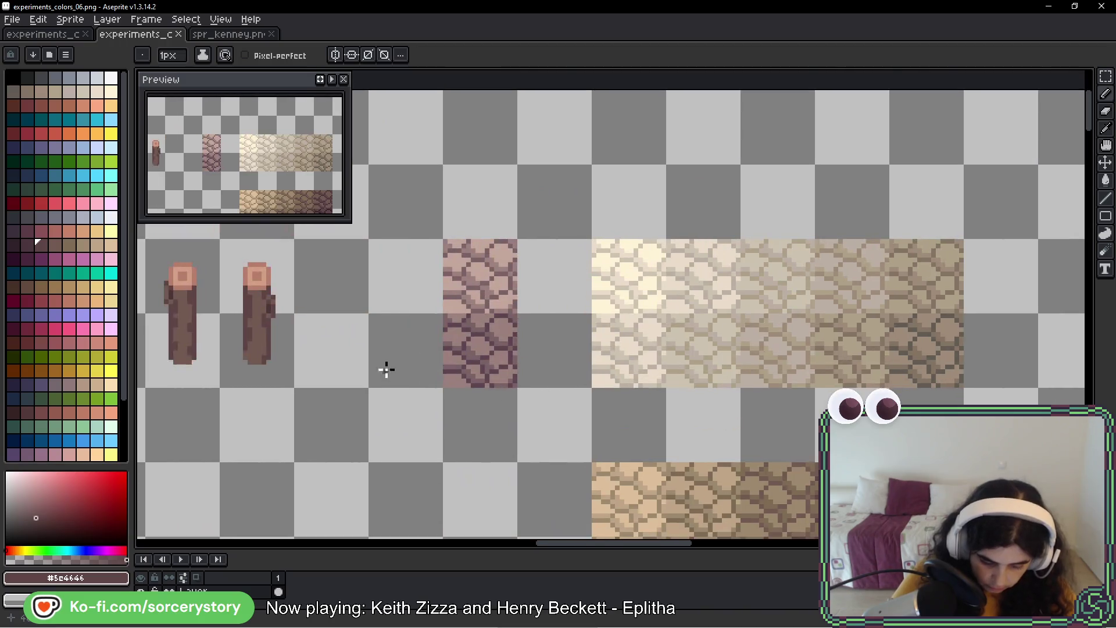
{"action": "left_click_drag", "start_coordinate": [386, 368], "coordinate": [784, 414]}
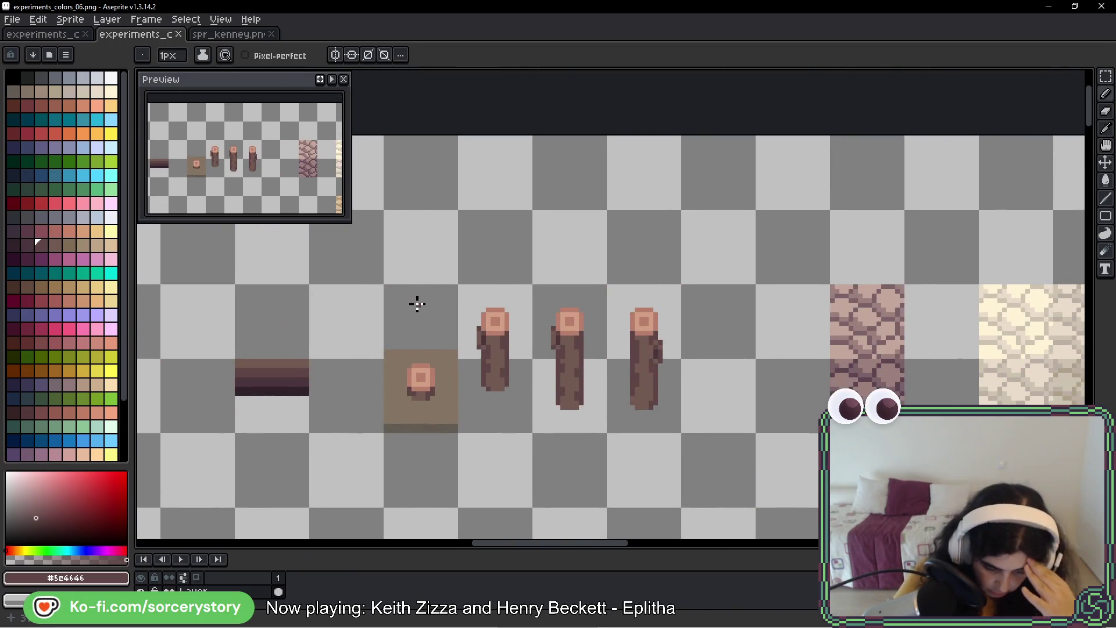
{"action": "scroll", "coordinate": [420, 324], "scroll_direction": "down", "scroll_amount": 2}
{"action": "left_click_drag", "start_coordinate": [421, 324], "coordinate": [530, 331]}
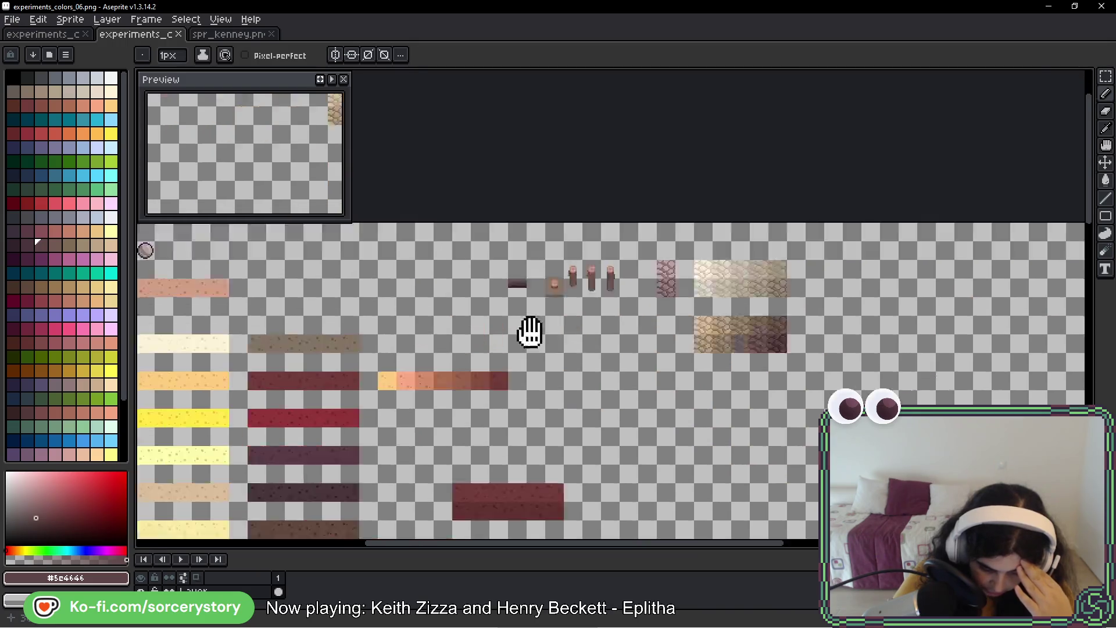
{"action": "scroll", "coordinate": [598, 324], "scroll_direction": "up", "scroll_amount": 1}
{"action": "mouse_move", "coordinate": [598, 323]}
{"action": "left_mouse_down"}
{"action": "mouse_move", "coordinate": [498, 243]}
{"action": "mouse_move", "coordinate": [517, 306]}
{"action": "mouse_move", "coordinate": [525, 278]}
{"action": "left_mouse_up"}
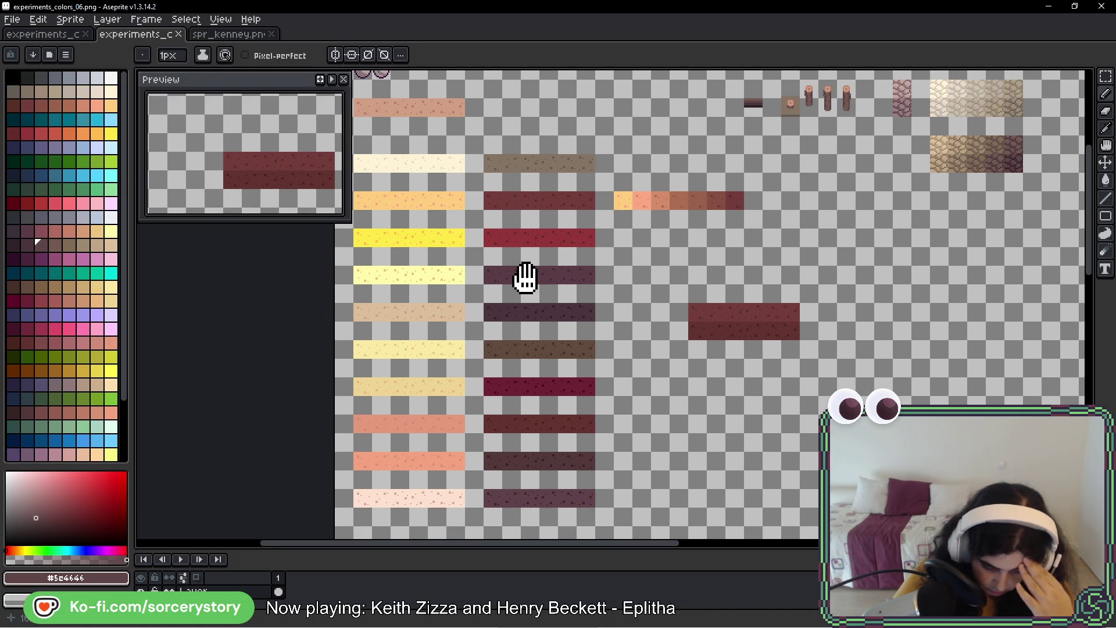
{"action": "scroll", "coordinate": [408, 319], "scroll_direction": "up", "scroll_amount": 4}
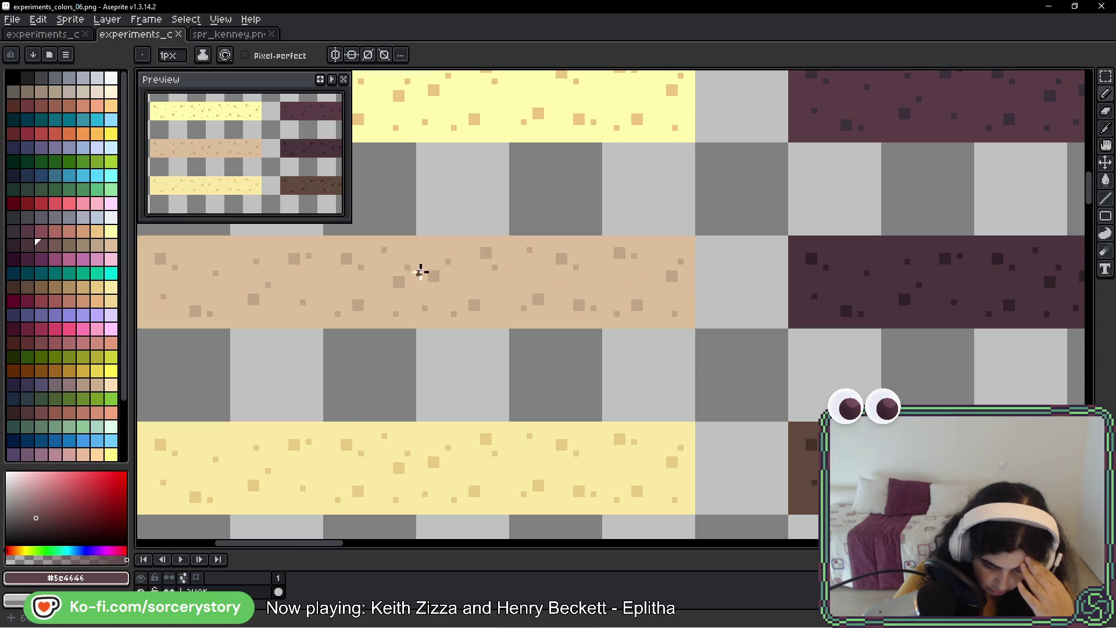
{"action": "left_click_drag", "start_coordinate": [420, 271], "coordinate": [451, 319]}
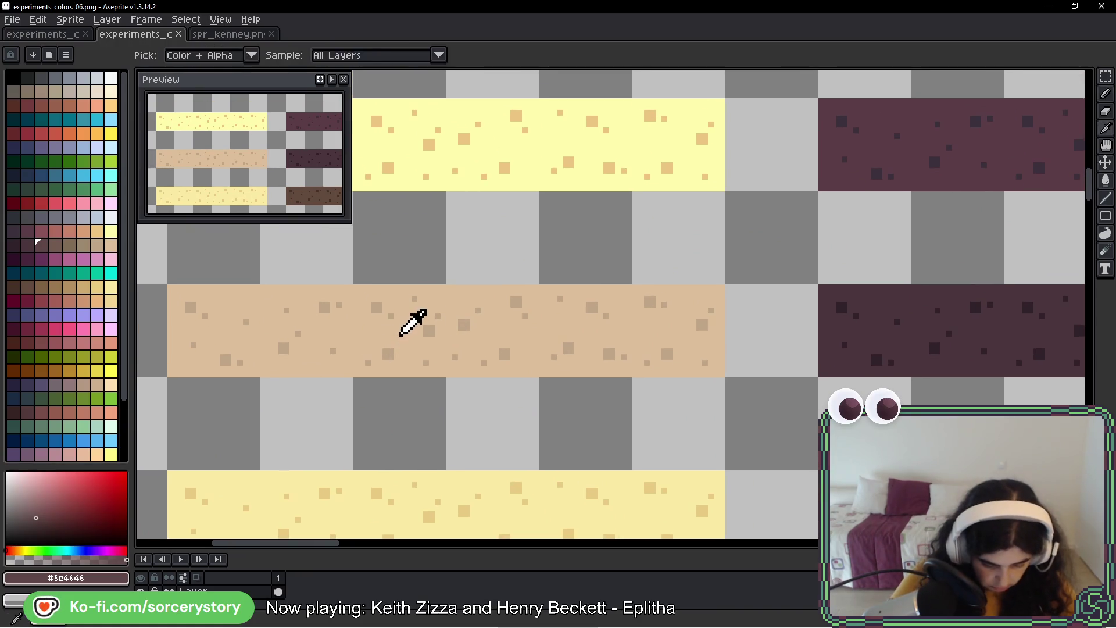
- Sample the tan sand stripe, pick palette entry Idx-183, and pan to the log sprites
{"action": "left_click", "coordinate": [404, 334], "text": "alt"}
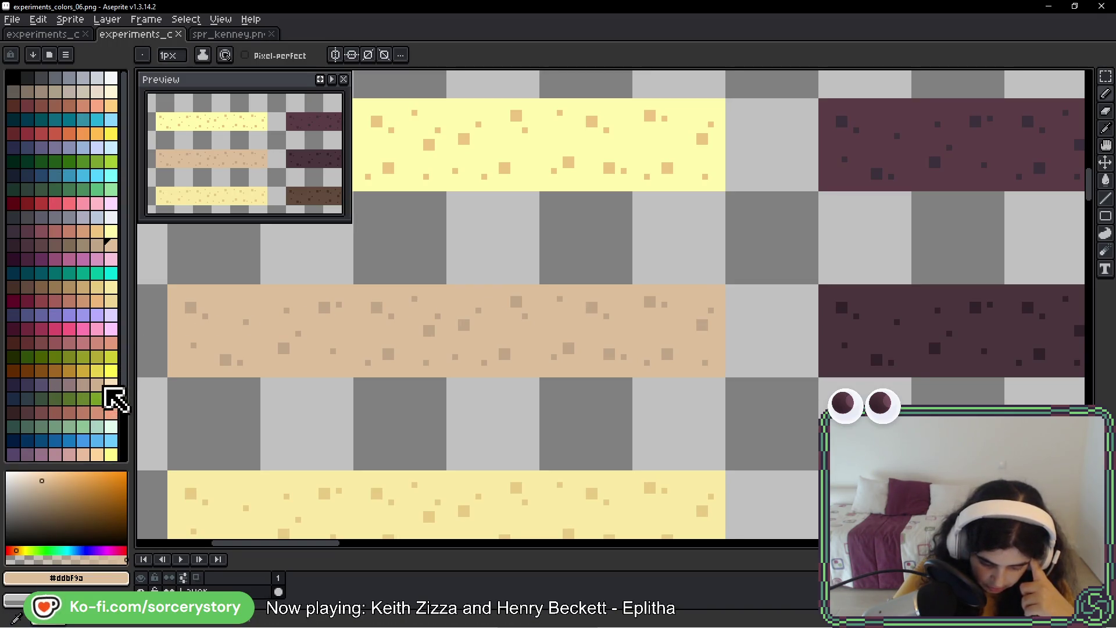
{"action": "left_click", "coordinate": [111, 385]}
{"action": "scroll", "coordinate": [790, 209], "scroll_direction": "down", "scroll_amount": 5}
{"action": "scroll", "coordinate": [665, 214], "scroll_direction": "up", "scroll_amount": 2}
{"action": "scroll", "coordinate": [767, 282], "scroll_direction": "up", "scroll_amount": 5}
{"action": "scroll", "coordinate": [521, 351], "scroll_direction": "right", "scroll_amount": 5}
{"action": "scroll", "coordinate": [579, 408], "scroll_direction": "up", "scroll_amount": 1}
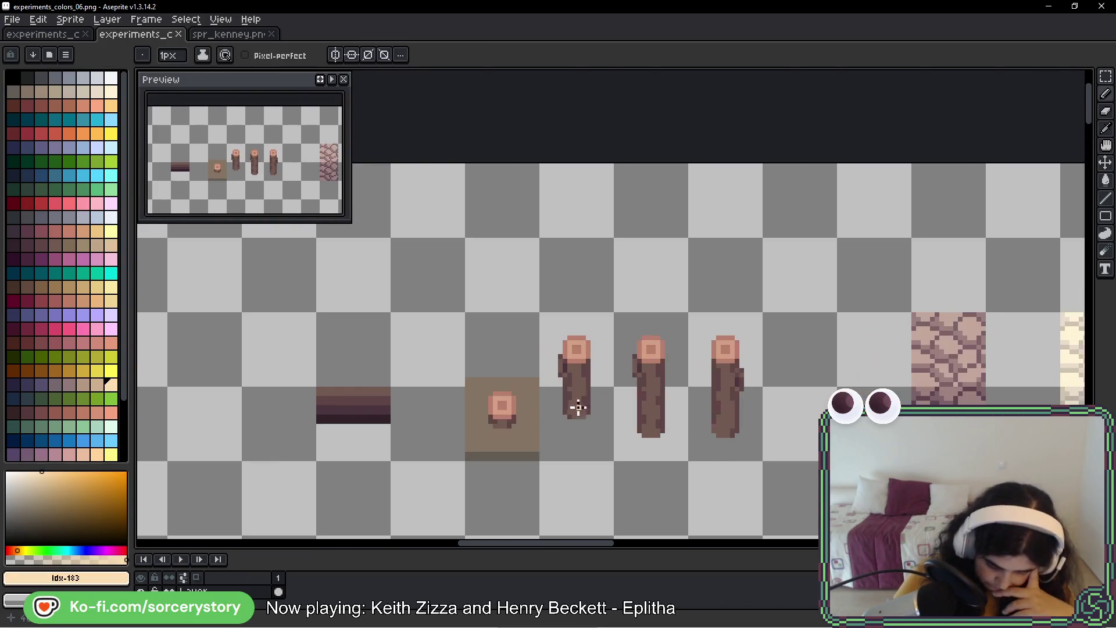
- Select the four wooden log sprites and fill their top rings with light cream
{"action": "left_click", "coordinate": [1105, 76]}
{"action": "mouse_move", "coordinate": [465, 314]}
{"action": "left_mouse_down"}
{"action": "mouse_move", "coordinate": [511, 354]}
{"action": "mouse_move", "coordinate": [761, 433]}
{"action": "left_mouse_up"}
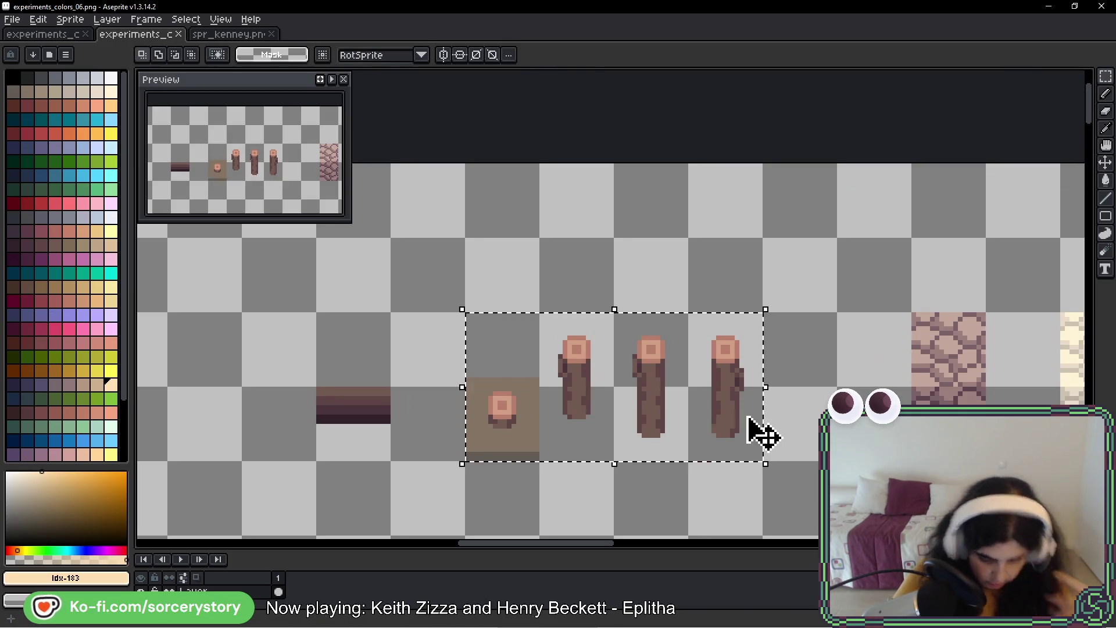
{"action": "key", "text": "g"}
{"action": "scroll", "coordinate": [637, 388], "scroll_direction": "up", "scroll_amount": 2}
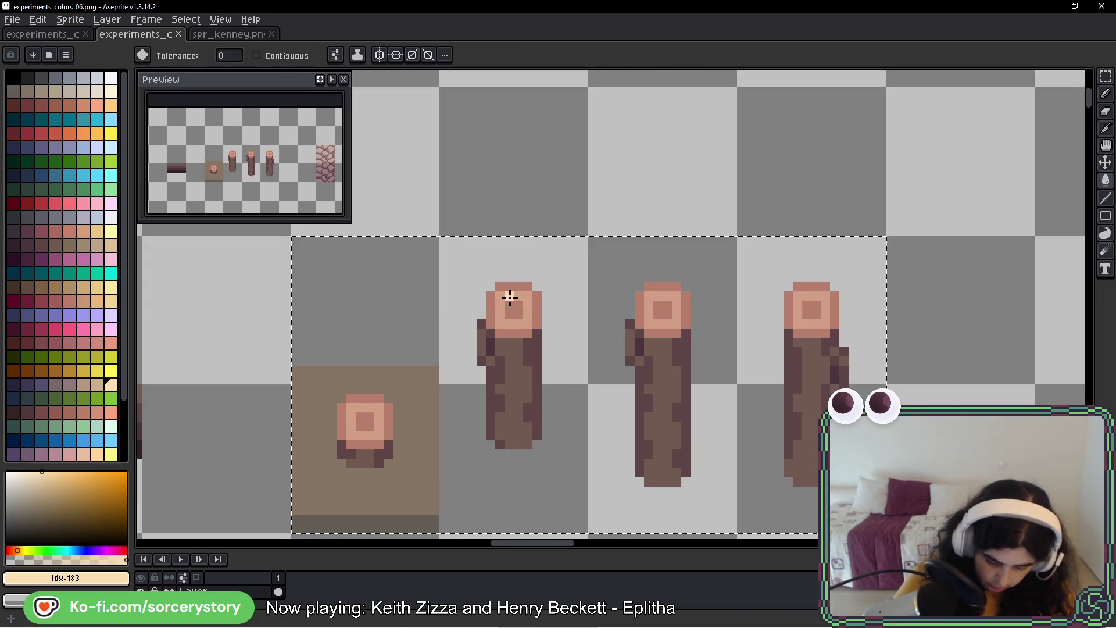
{"action": "left_click", "coordinate": [510, 298]}
- Refill the log-top rings and centres with the neighbouring tan shade and save
{"action": "left_click", "coordinate": [98, 384]}
{"action": "left_click", "coordinate": [495, 310]}
{"action": "scroll", "coordinate": [616, 386], "scroll_direction": "down", "scroll_amount": 3}
{"action": "key", "text": "v"}
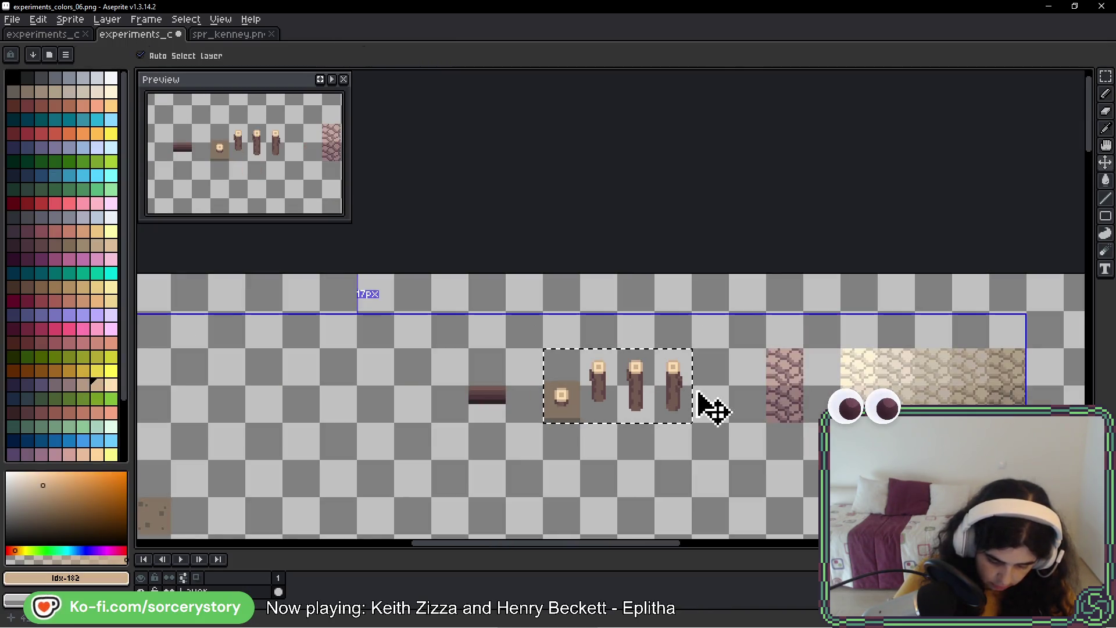
{"action": "key", "text": "ctrl+s"}
{"action": "key", "text": "g"}
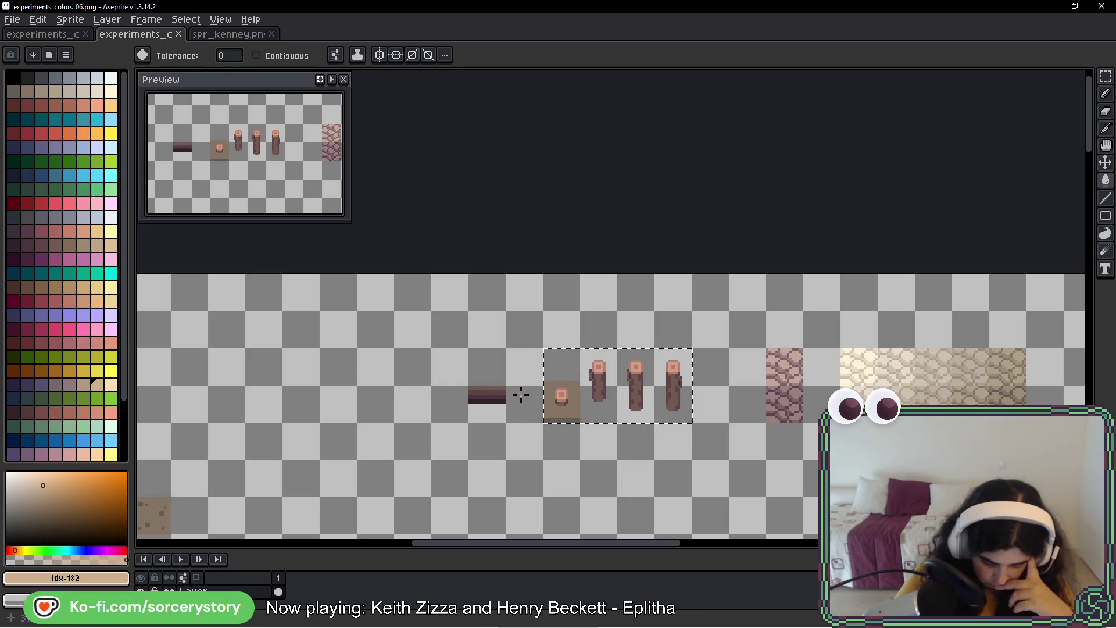
- Sample the dark plank colour, then fill the pink log-top rings with light beige
{"action": "scroll", "coordinate": [521, 396], "scroll_direction": "up", "scroll_amount": 2}
{"action": "key", "text": "i"}
{"action": "left_click", "coordinate": [411, 416]}
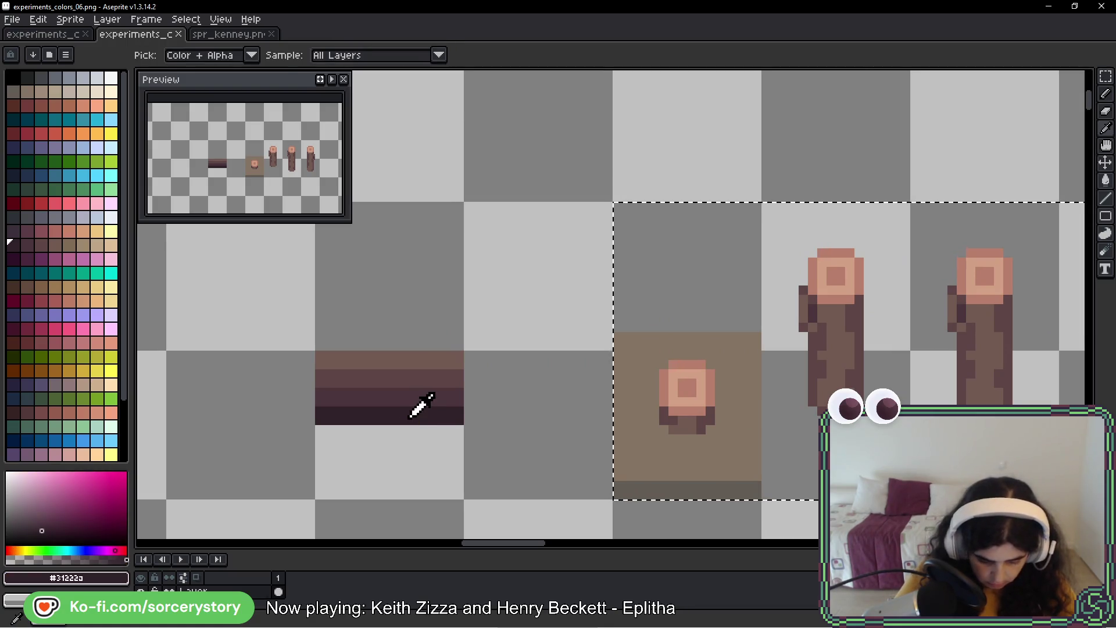
{"action": "key", "text": "g"}
{"action": "left_click", "coordinate": [113, 249]}
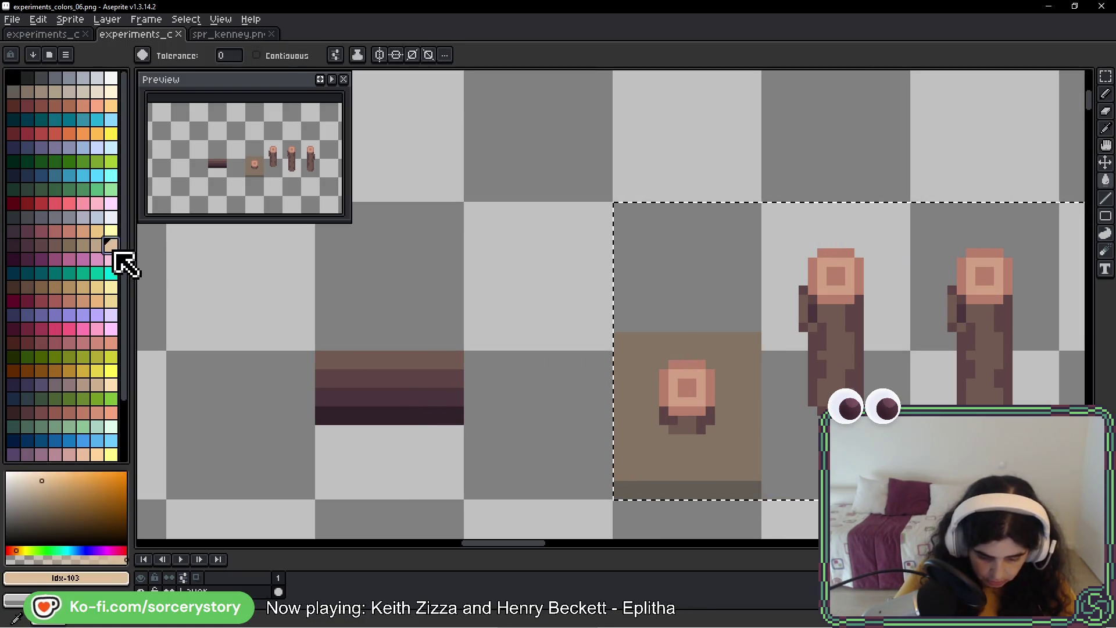
{"action": "scroll", "coordinate": [478, 361], "scroll_direction": "right", "scroll_amount": 5}
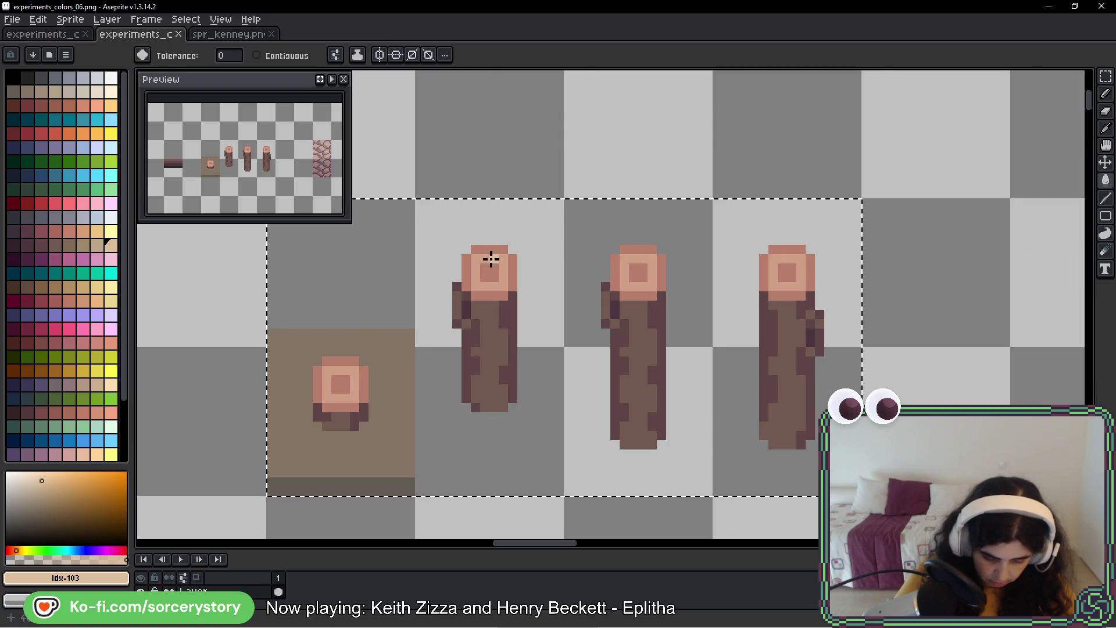
{"action": "left_click", "coordinate": [491, 259]}
- Fill the pink log-top rims with the next beige shade, comparing a darker alternative
{"action": "left_click", "coordinate": [98, 245]}
{"action": "left_click", "coordinate": [468, 245]}
{"action": "scroll", "coordinate": [599, 400], "scroll_direction": "down", "scroll_amount": 4}
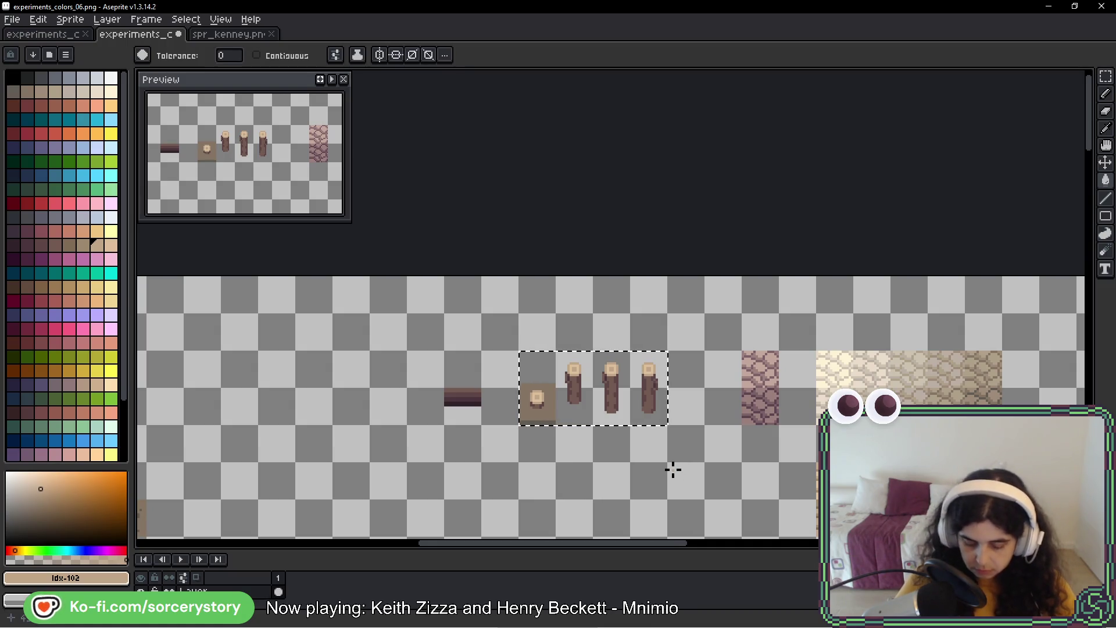
{"action": "left_click", "coordinate": [83, 244]}
{"action": "scroll", "coordinate": [575, 354], "scroll_direction": "up", "scroll_amount": 6}
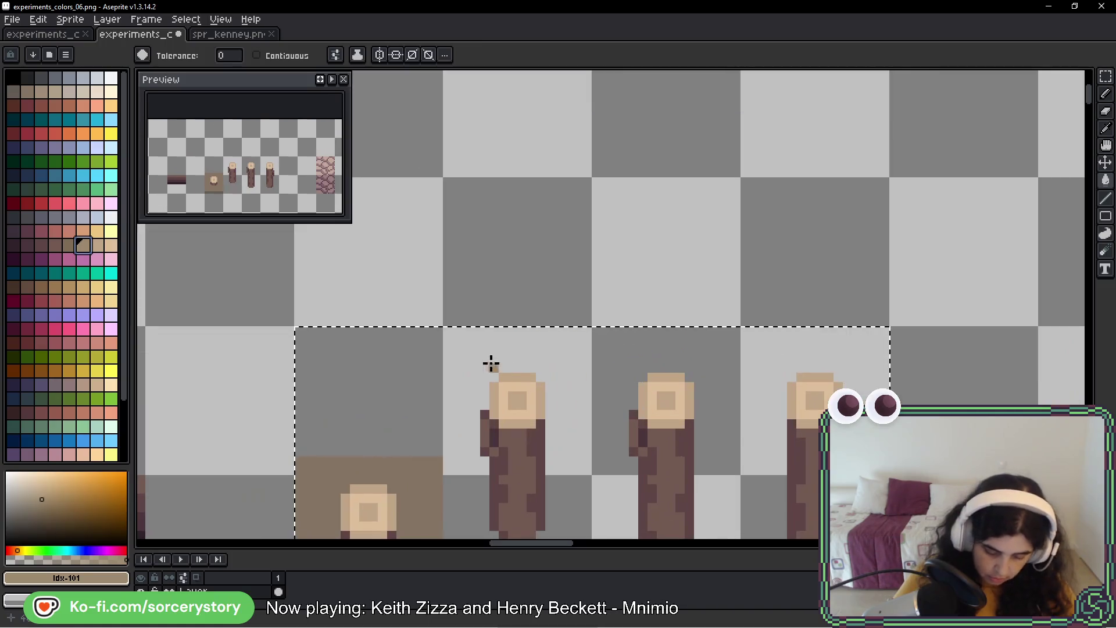
{"action": "left_click", "coordinate": [96, 246]}
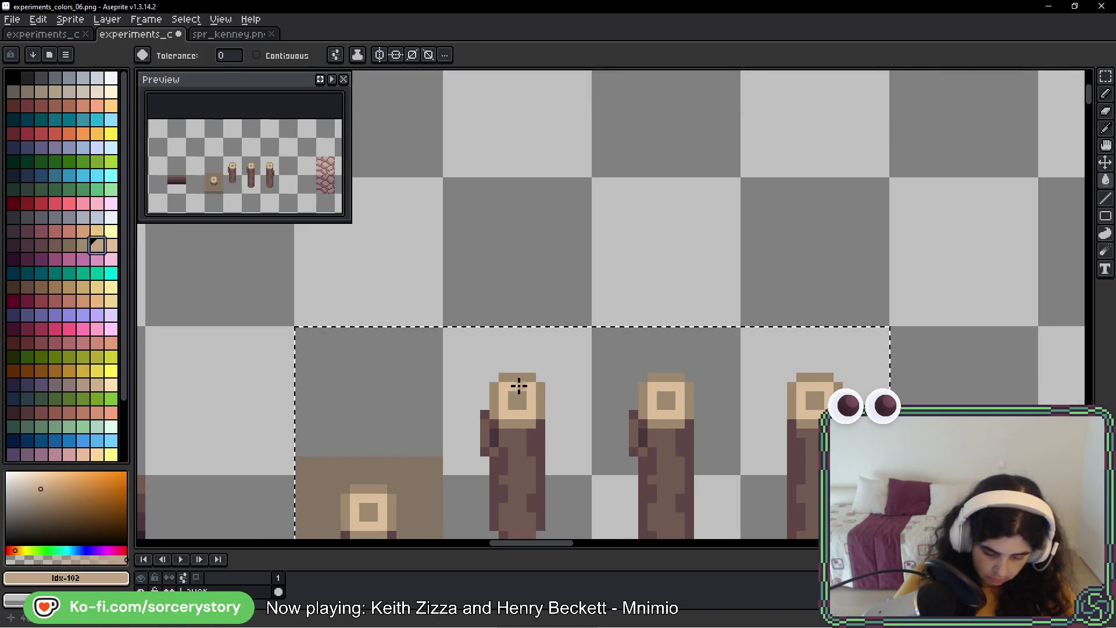
{"action": "scroll", "coordinate": [595, 415], "scroll_direction": "down", "scroll_amount": 4}
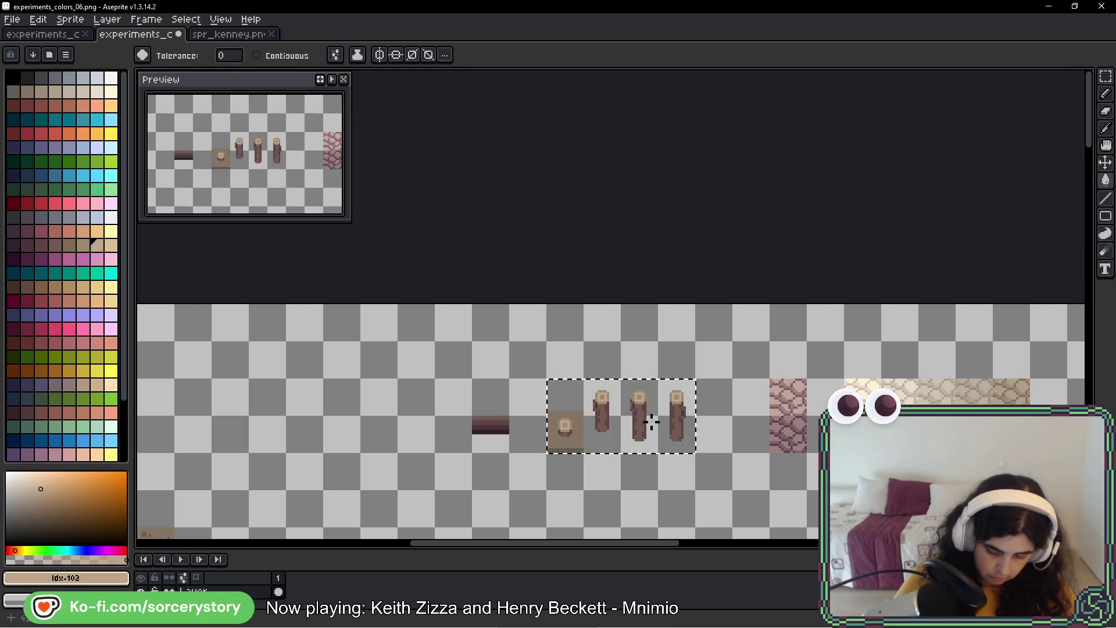
{"action": "key", "text": "v"}
{"action": "key", "text": "g"}
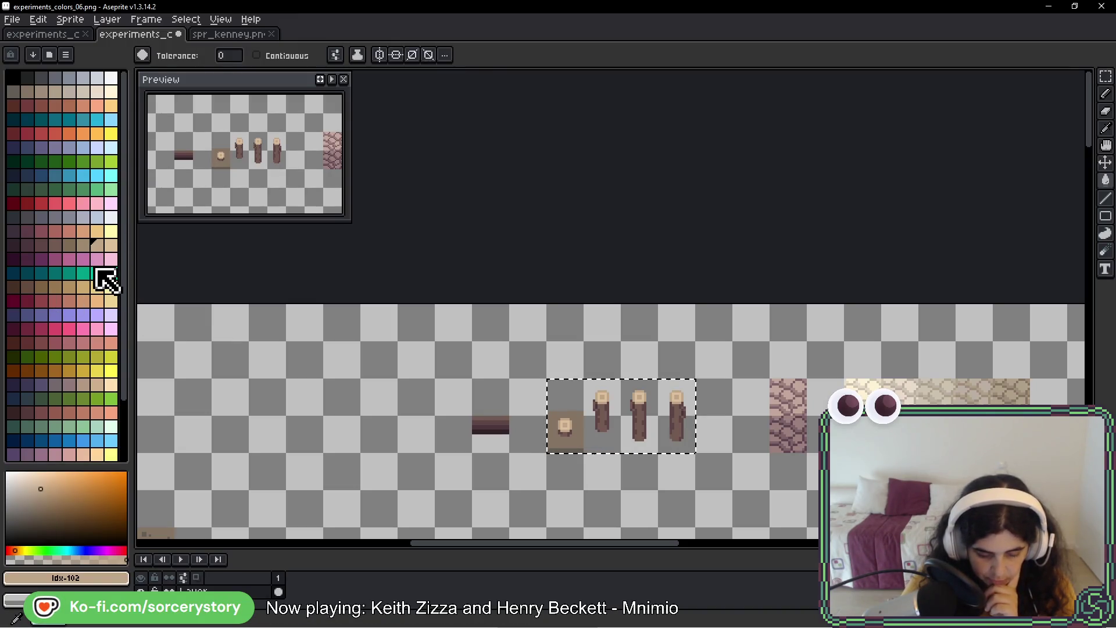
- Test yellow, then salmon-orange, on the pale wooden post tops
{"action": "left_click", "coordinate": [110, 106]}
{"action": "scroll", "coordinate": [582, 396], "scroll_direction": "up", "scroll_amount": 3}
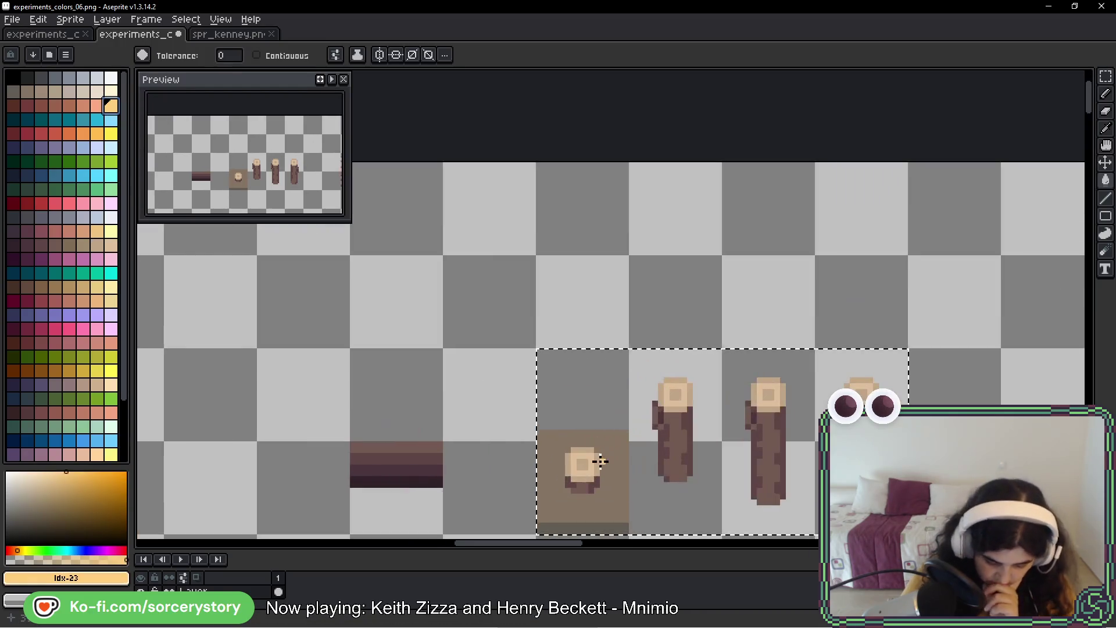
{"action": "left_click", "coordinate": [580, 462]}
{"action": "left_click", "coordinate": [96, 105]}
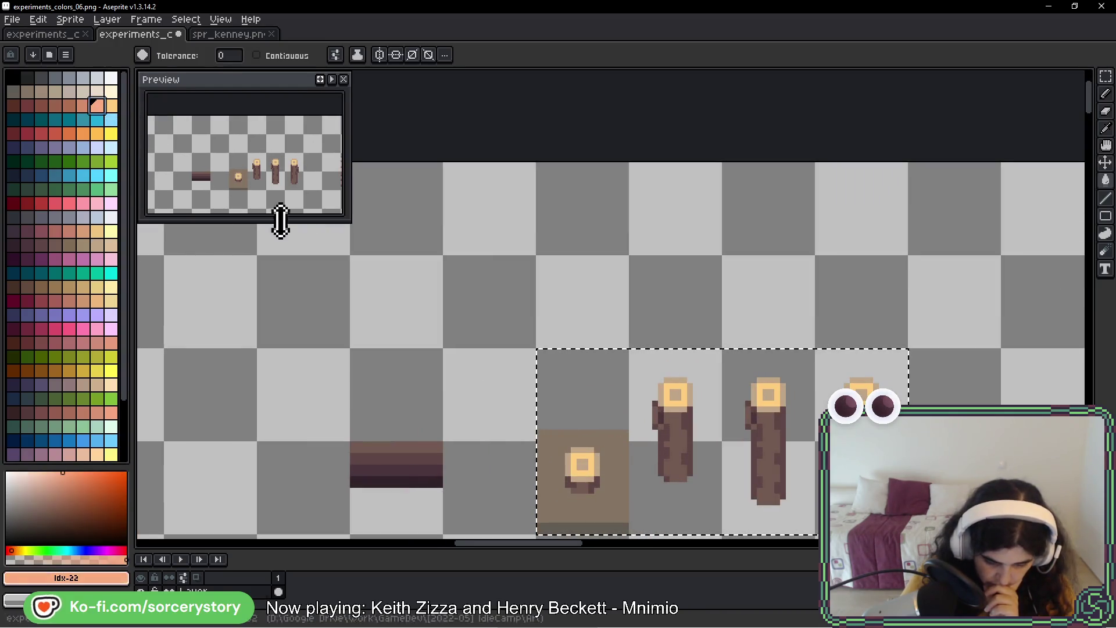
{"action": "left_click", "coordinate": [581, 459]}
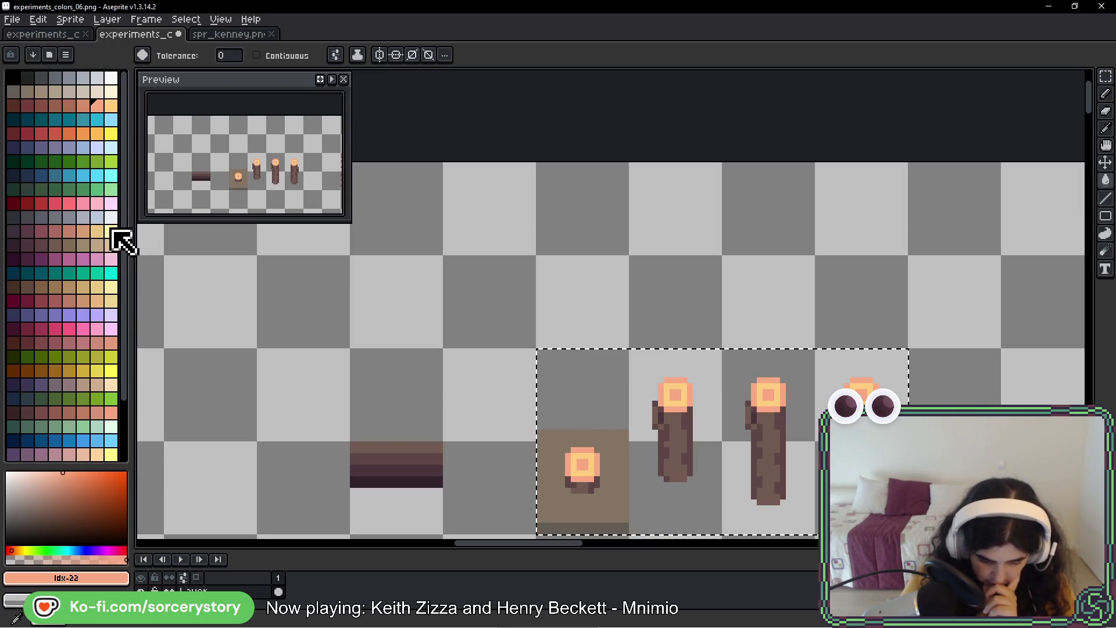
- Sample the tan #ddbf9a from a coloured texture bar with the eyedropper
{"action": "scroll", "coordinate": [283, 325], "scroll_direction": "down", "scroll_amount": 3}
{"action": "mouse_move", "coordinate": [283, 325]}
{"action": "left_mouse_down"}
{"action": "mouse_move", "coordinate": [413, 339]}
{"action": "mouse_move", "coordinate": [570, 266]}
{"action": "mouse_move", "coordinate": [483, 387]}
{"action": "left_mouse_up"}
{"action": "mouse_move", "coordinate": [331, 387]}
{"action": "left_mouse_down"}
{"action": "mouse_move", "coordinate": [334, 411]}
{"action": "mouse_move", "coordinate": [312, 430]}
{"action": "left_mouse_up"}
{"action": "key", "text": "i"}
{"action": "left_click", "coordinate": [317, 417]}
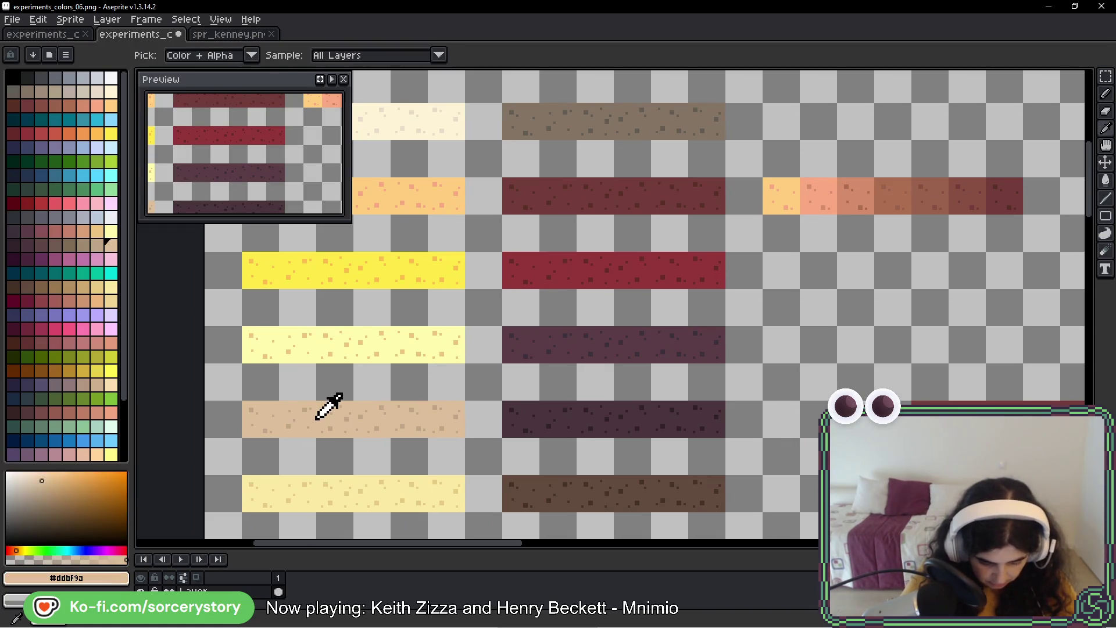
{"action": "key", "text": "g"}
{"action": "left_click_drag", "start_coordinate": [659, 175], "coordinate": [269, 468]}
{"action": "scroll", "coordinate": [684, 292], "scroll_direction": "up", "scroll_amount": 4}
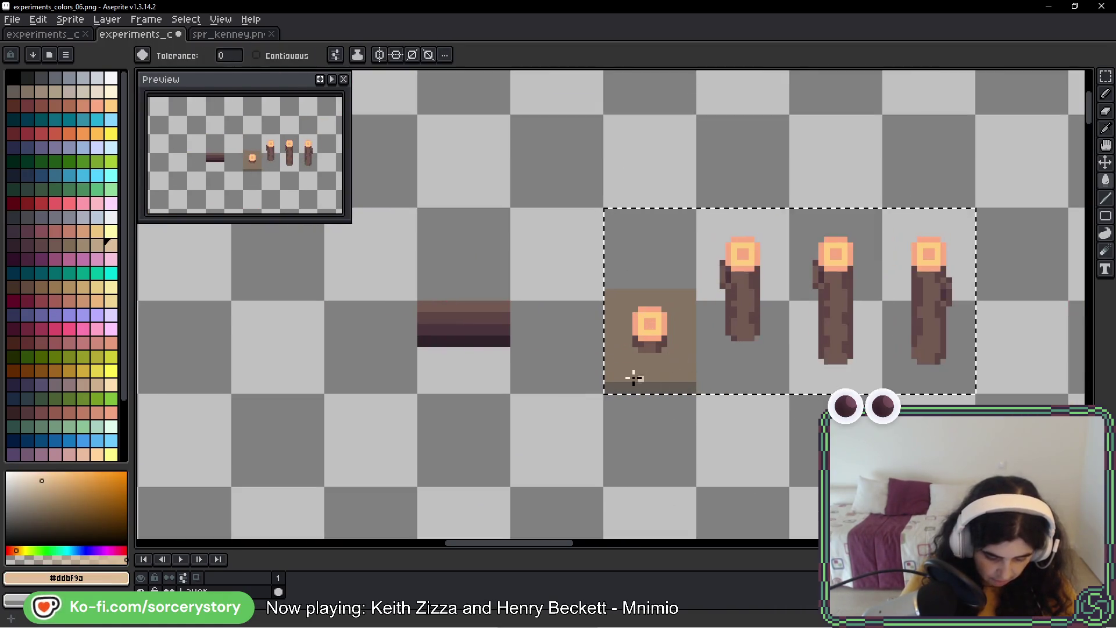
- Fill the post tops' inner and outer rings with two neighbouring tan shades
{"action": "left_click", "coordinate": [466, 339], "text": "alt"}
{"action": "left_click_drag", "start_coordinate": [599, 319], "coordinate": [438, 338]}
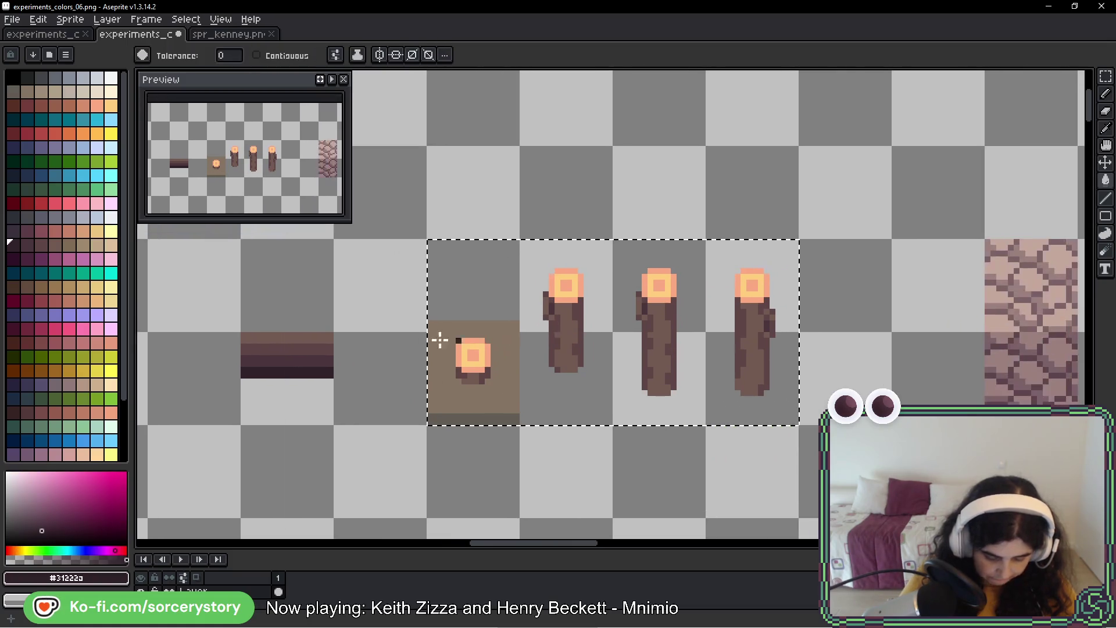
{"action": "left_click", "coordinate": [110, 246]}
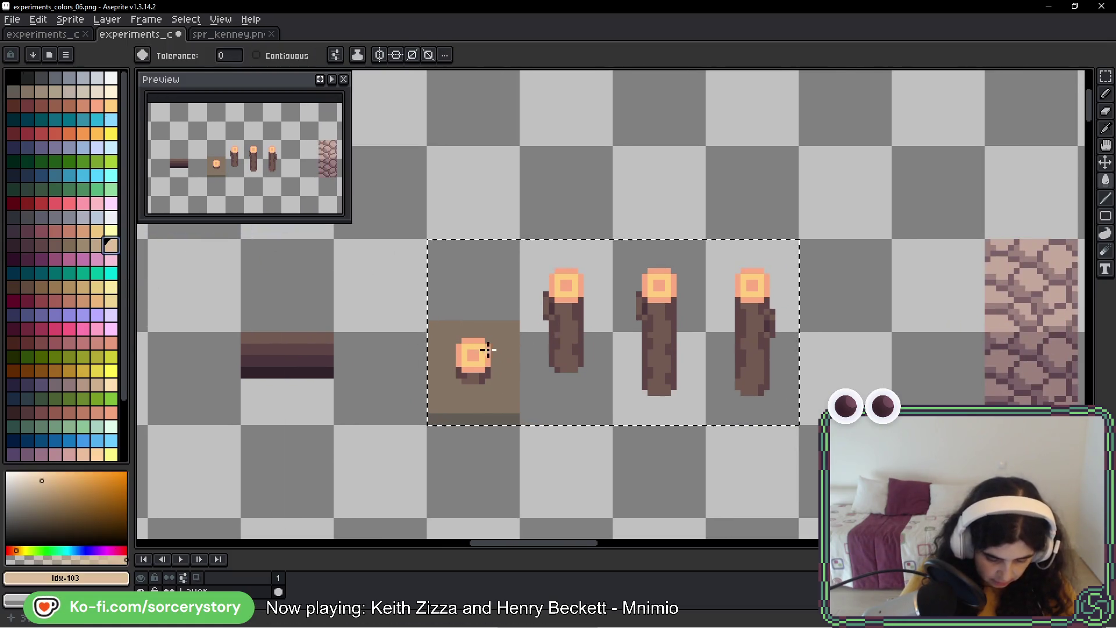
{"action": "scroll", "coordinate": [466, 351], "scroll_direction": "up", "scroll_amount": 2}
{"action": "left_click", "coordinate": [473, 356]}
{"action": "left_click", "coordinate": [96, 245]}
{"action": "left_click", "coordinate": [457, 319]}
{"action": "scroll", "coordinate": [577, 397], "scroll_direction": "down", "scroll_amount": 5}
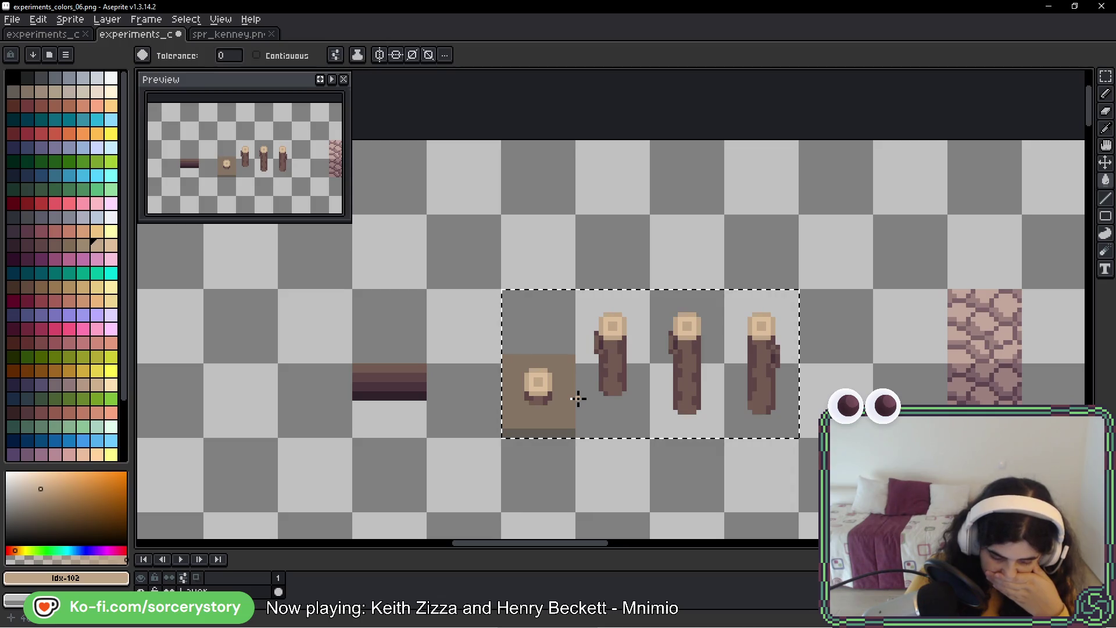
- Refill the inner and outer rings with salmon swatches 159 and 158
{"action": "left_click", "coordinate": [110, 342]}
{"action": "scroll", "coordinate": [539, 356], "scroll_direction": "up", "scroll_amount": 1}
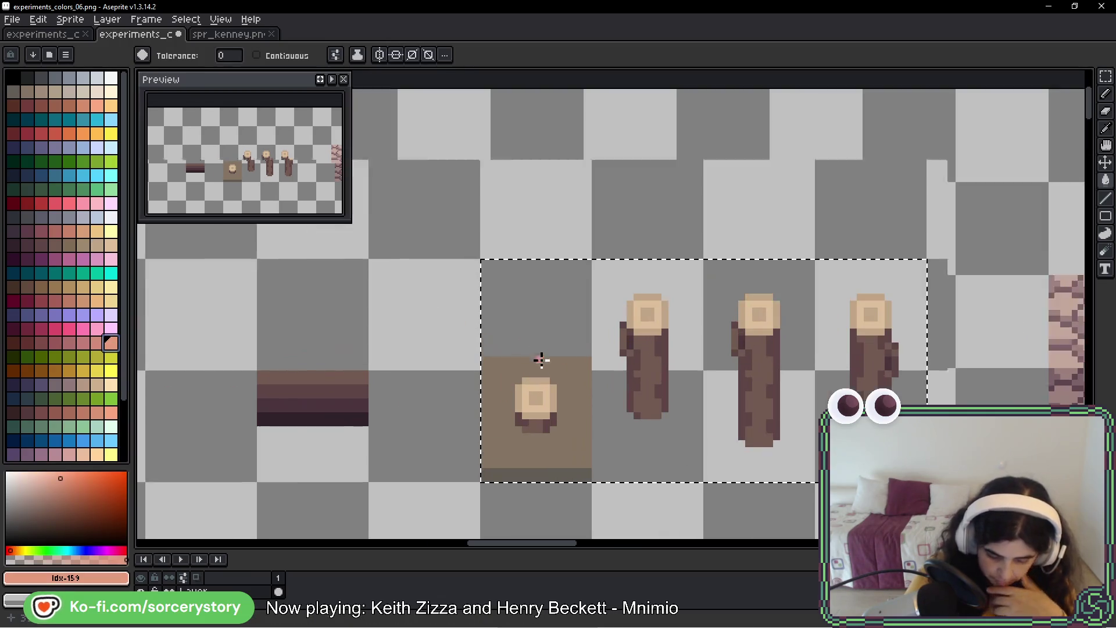
{"action": "left_click", "coordinate": [538, 390]}
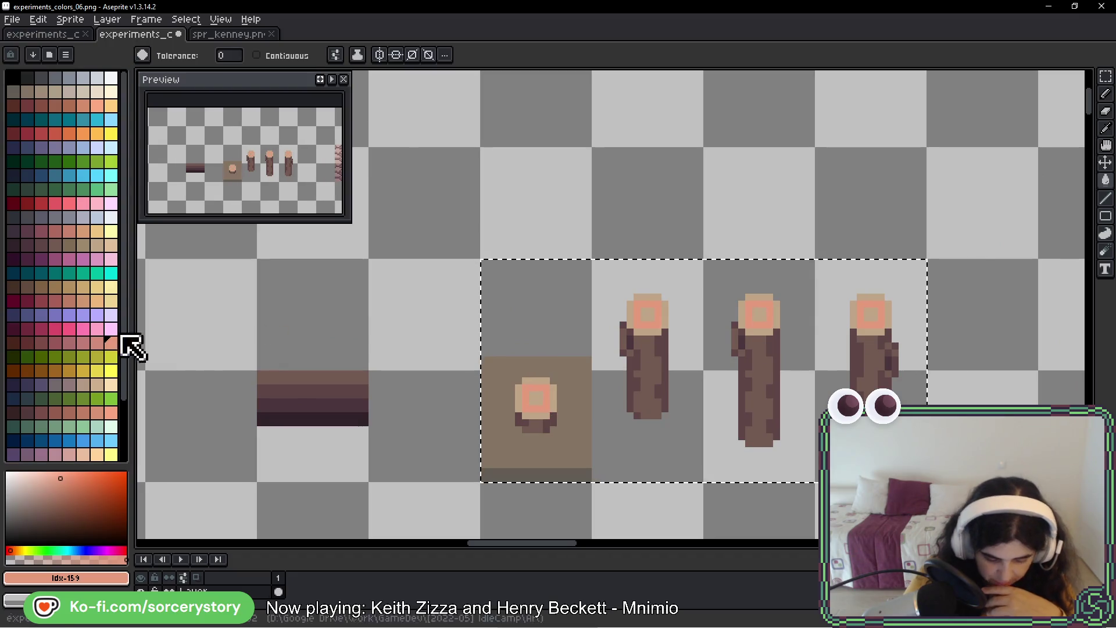
{"action": "left_click", "coordinate": [96, 342]}
{"action": "left_click", "coordinate": [535, 379]}
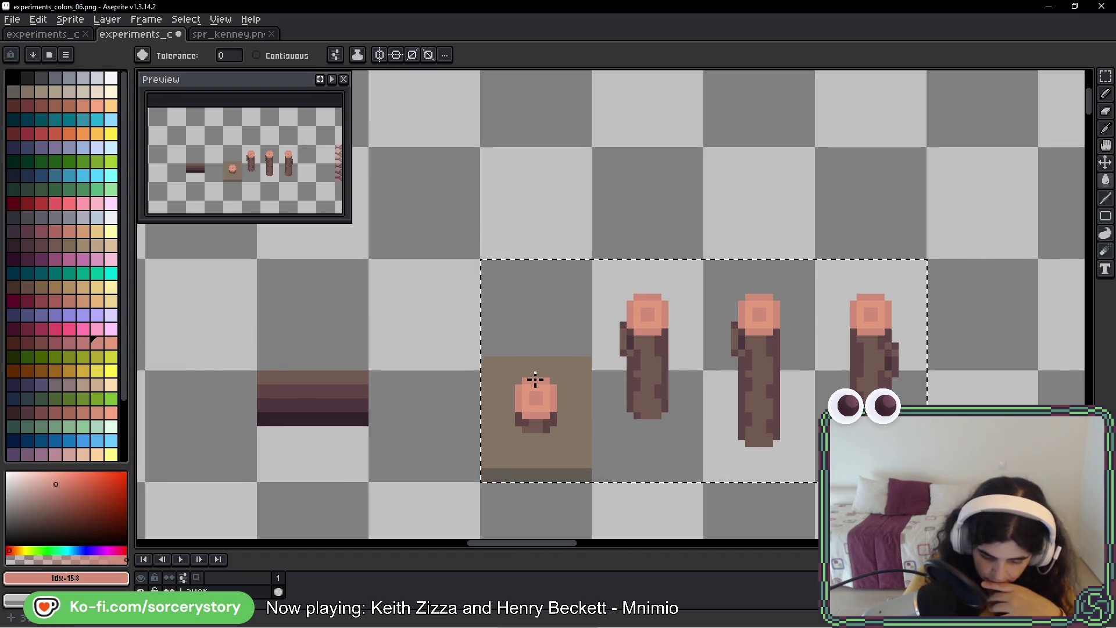
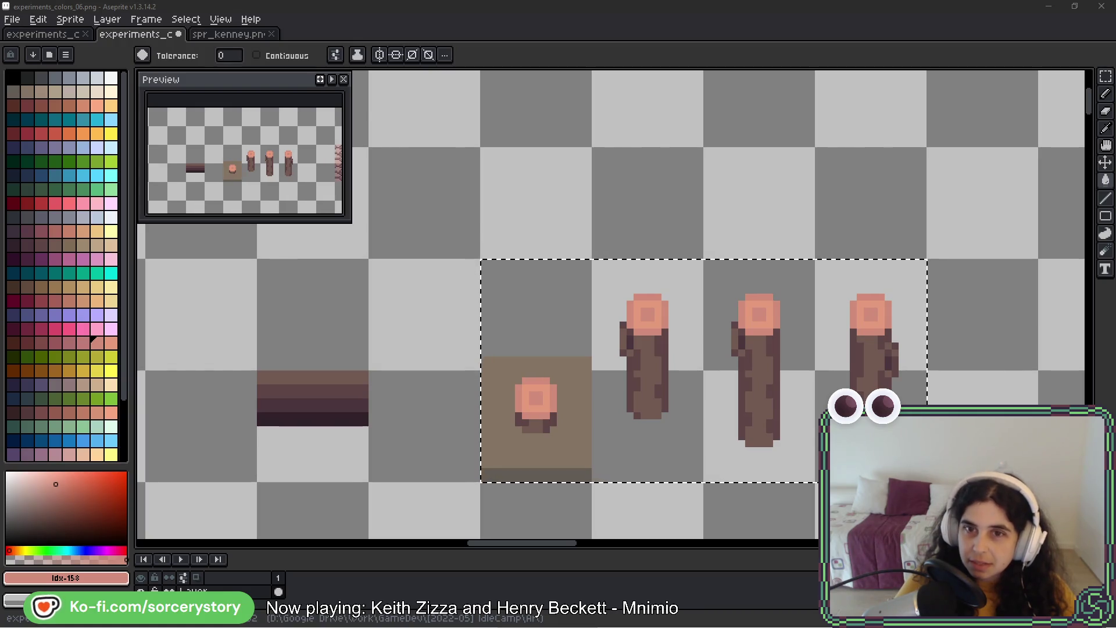
- Bring the oak stump photo window over the canvas, moved up-right and narrowed
{"action": "key", "text": "alt+Tab"}
{"action": "mouse_move", "coordinate": [637, 191]}
{"action": "left_mouse_down"}
{"action": "mouse_move", "coordinate": [731, 81]}
{"action": "mouse_move", "coordinate": [652, 116]}
{"action": "mouse_move", "coordinate": [760, 130]}
{"action": "mouse_move", "coordinate": [742, 147]}
{"action": "mouse_move", "coordinate": [337, 144]}
{"action": "left_mouse_up"}
{"action": "left_click_drag", "start_coordinate": [698, 248], "coordinate": [481, 258]}
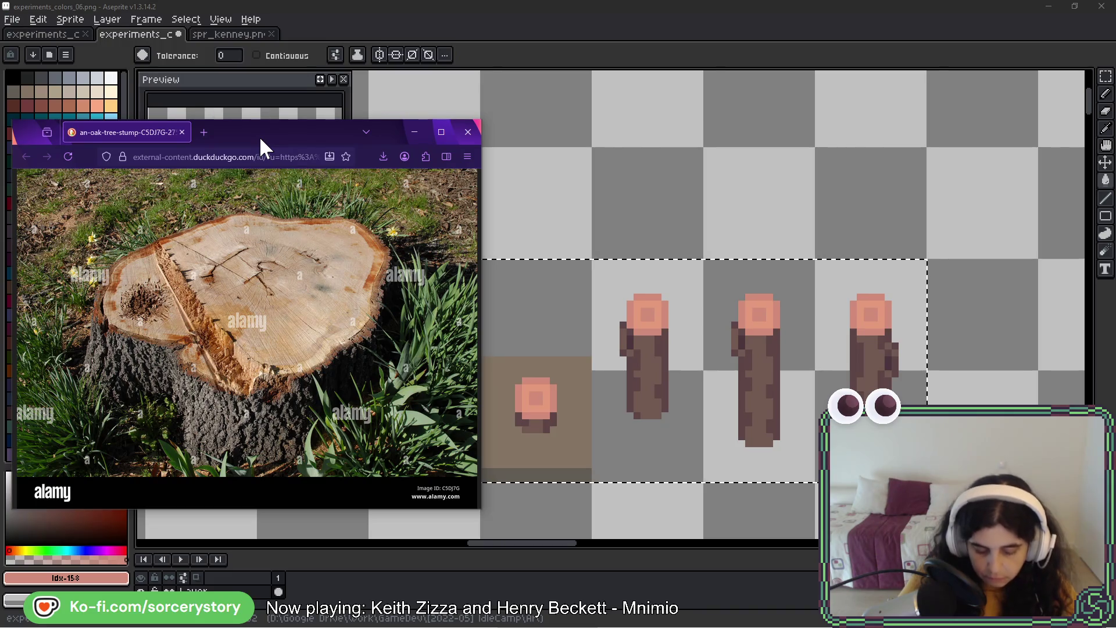
- Put the stump photo window away to uncover the stump top and three logs
{"action": "key", "text": "alt+Tab"}
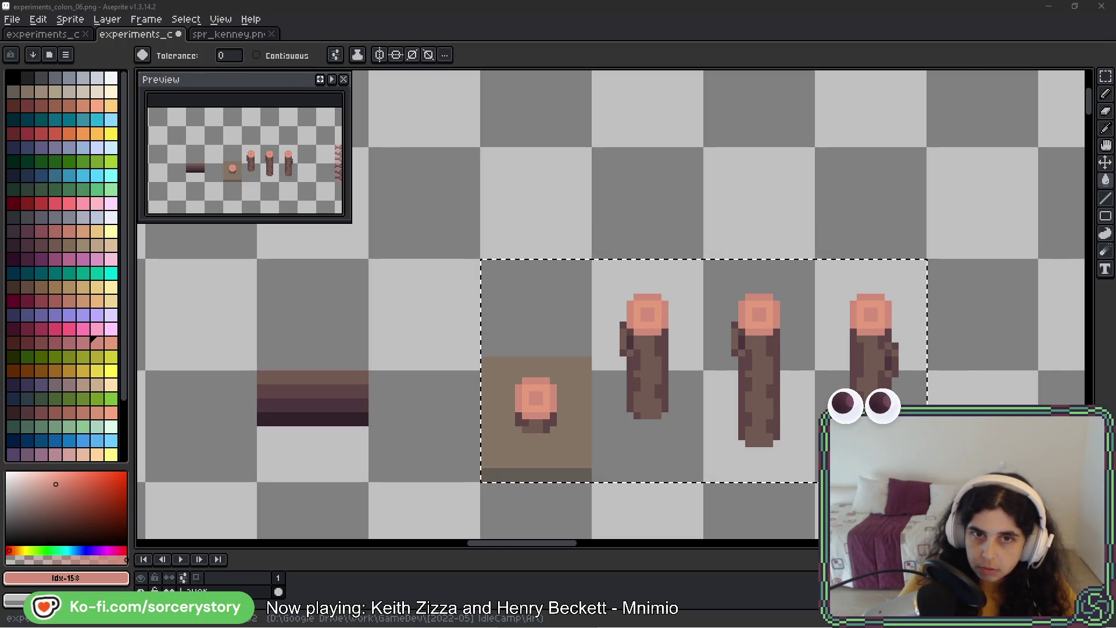
- Show BeeRef's nature.bee up-left, zoomed onto the sawn stump photo, and reframe the sprites
{"action": "key", "text": "alt+Tab"}
{"action": "left_click_drag", "start_coordinate": [406, 340], "coordinate": [318, 252]}
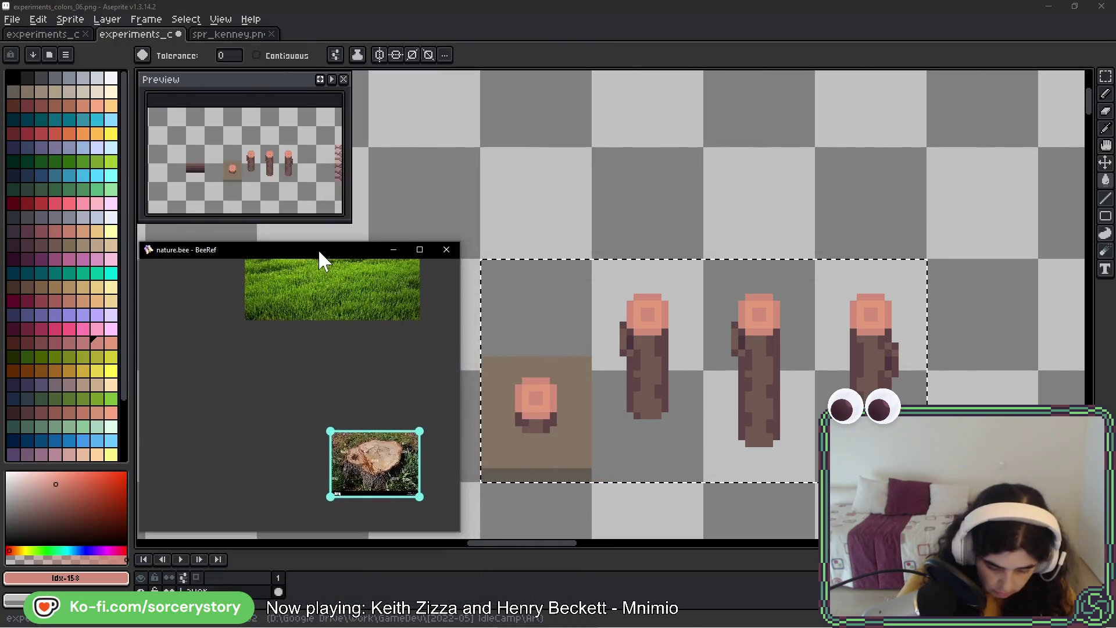
{"action": "scroll", "coordinate": [302, 382], "scroll_direction": "up", "scroll_amount": 5}
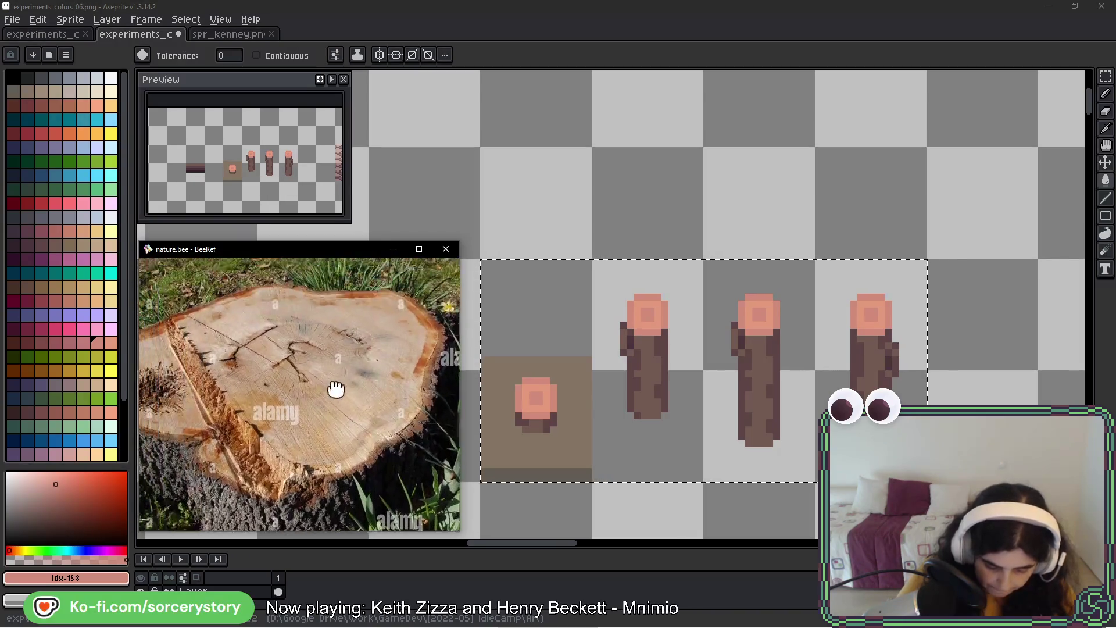
{"action": "left_click_drag", "start_coordinate": [336, 388], "coordinate": [353, 405]}
{"action": "left_click_drag", "start_coordinate": [600, 397], "coordinate": [615, 378]}
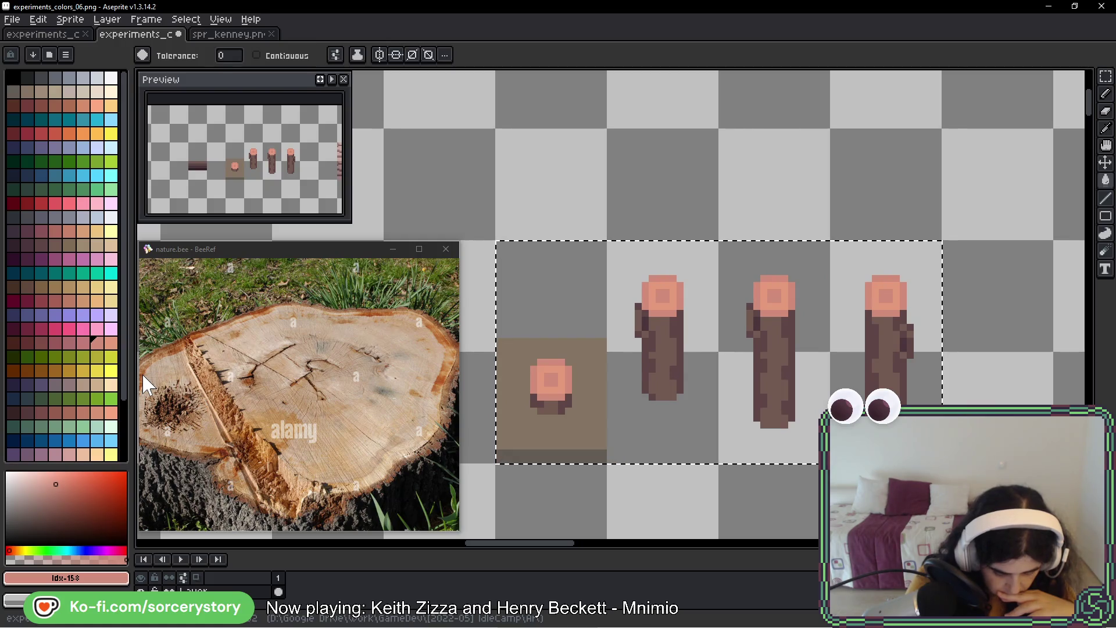
{"action": "scroll", "coordinate": [106, 370], "scroll_direction": "down", "scroll_amount": 2}
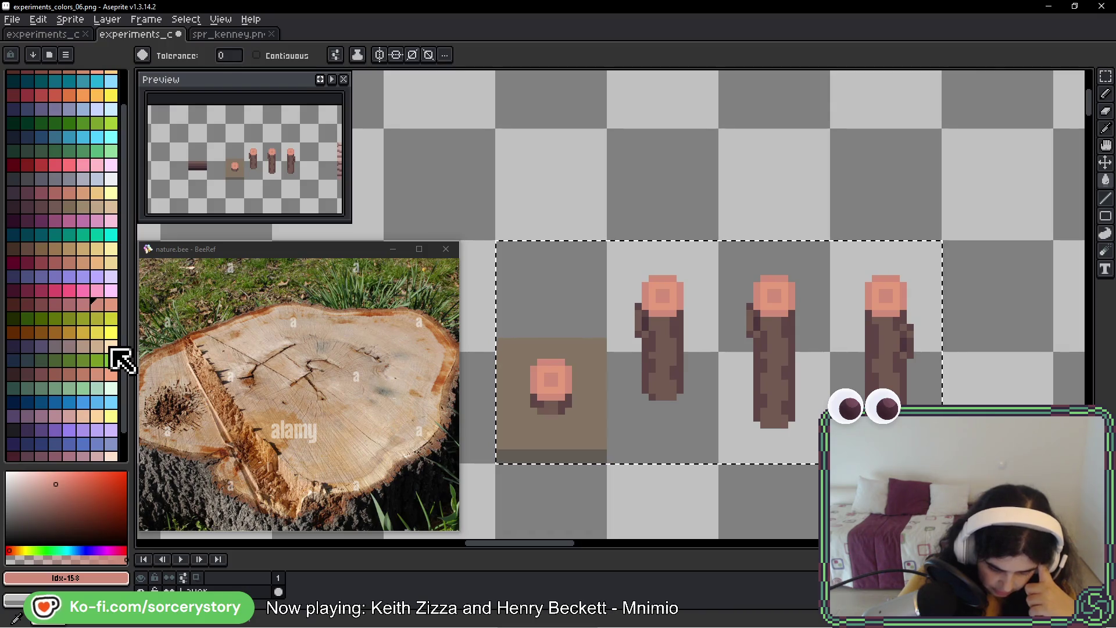
- Fill the stump-top rings with light peach and pale yellow
{"action": "left_click", "coordinate": [111, 347]}
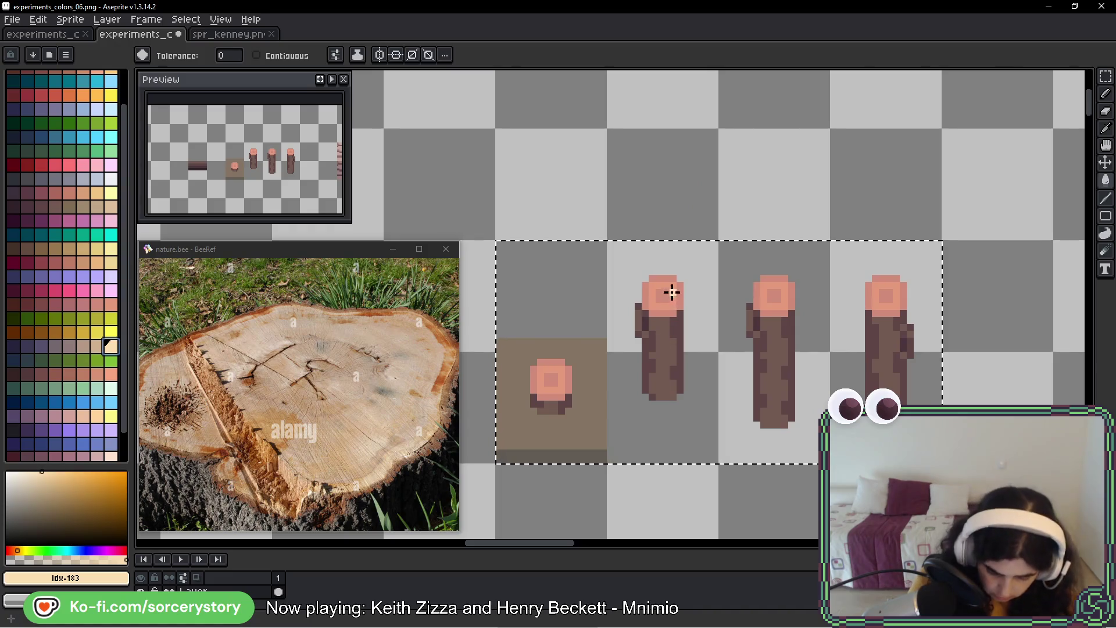
{"action": "left_click", "coordinate": [671, 296]}
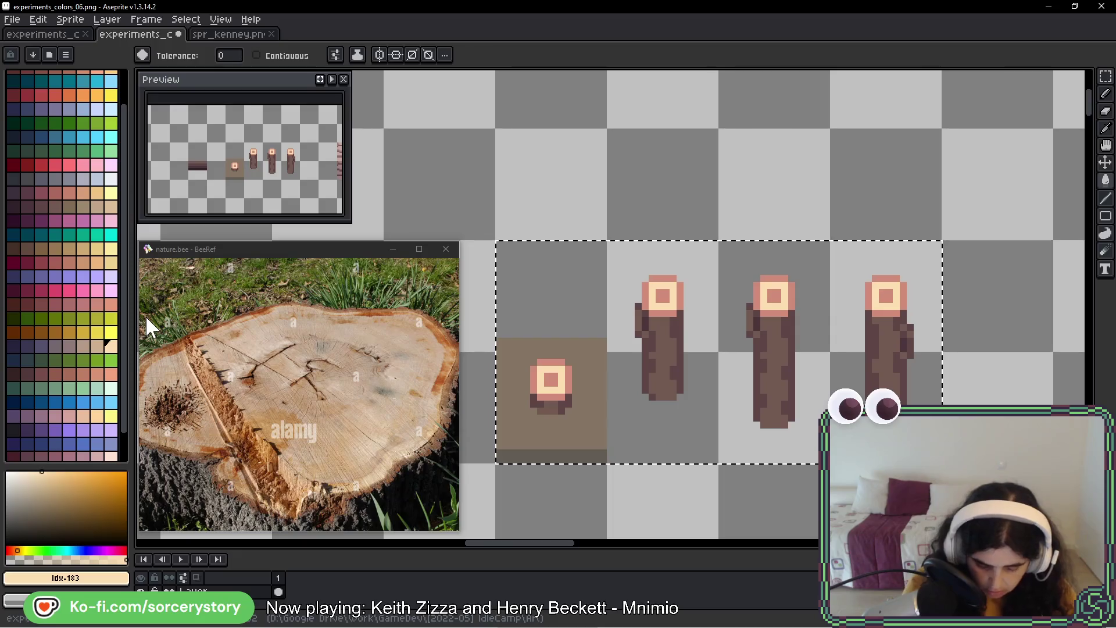
{"action": "left_click", "coordinate": [110, 263]}
{"action": "left_click", "coordinate": [669, 291]}
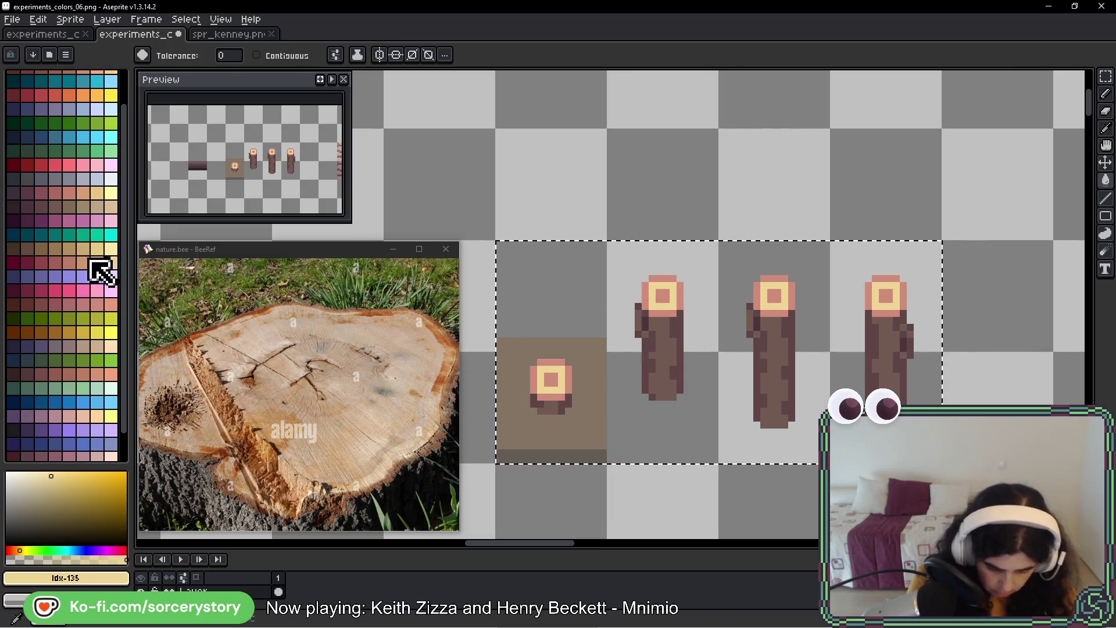
- Compare orange-brown, light peach, darker brown and pale yellow swatches, settling on pale yellow
{"action": "left_click", "coordinate": [85, 263]}
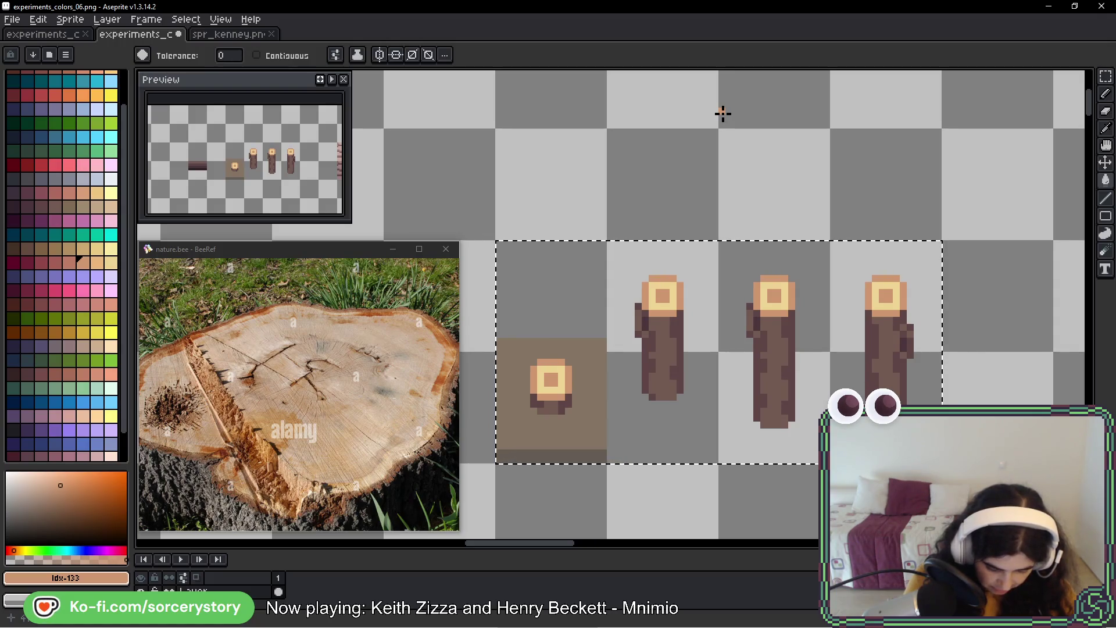
{"action": "left_click", "coordinate": [110, 344]}
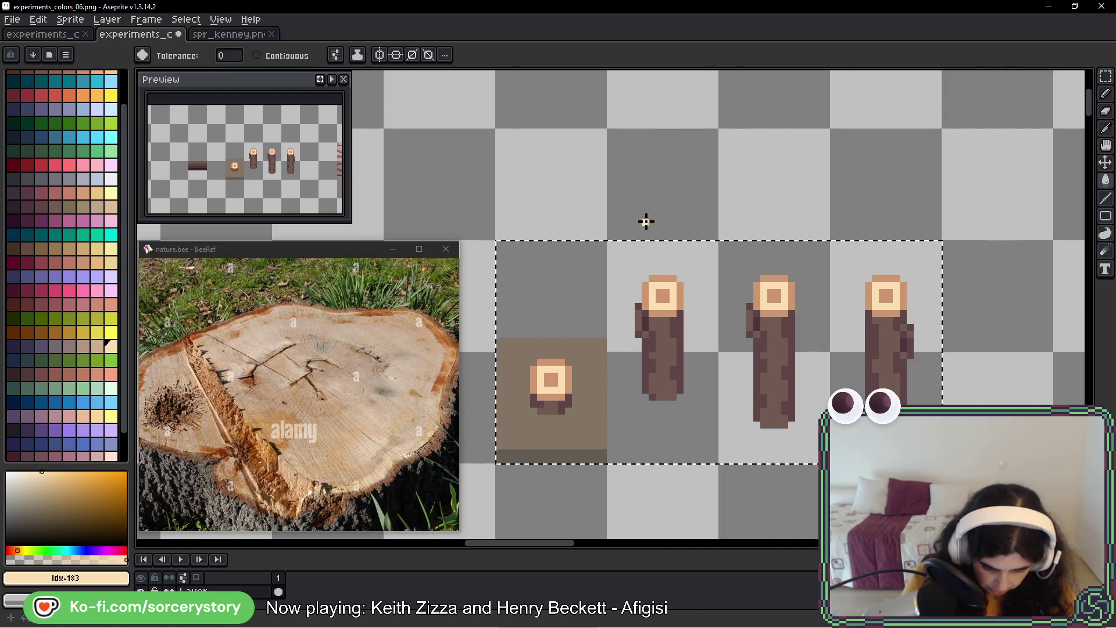
{"action": "left_click", "coordinate": [110, 263]}
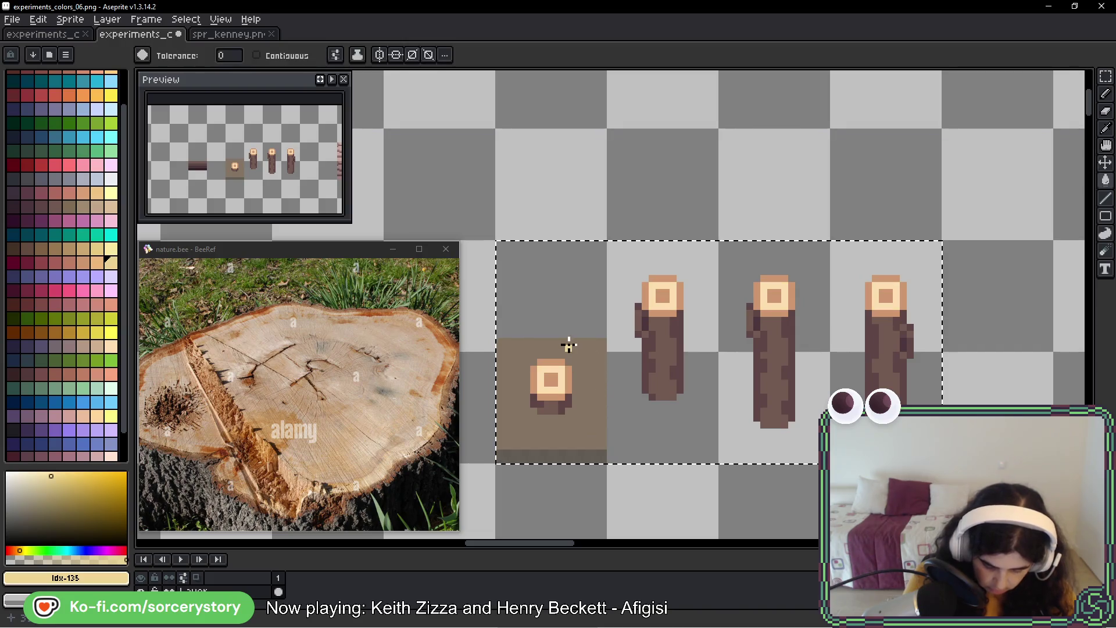
{"action": "left_click", "coordinate": [83, 345]}
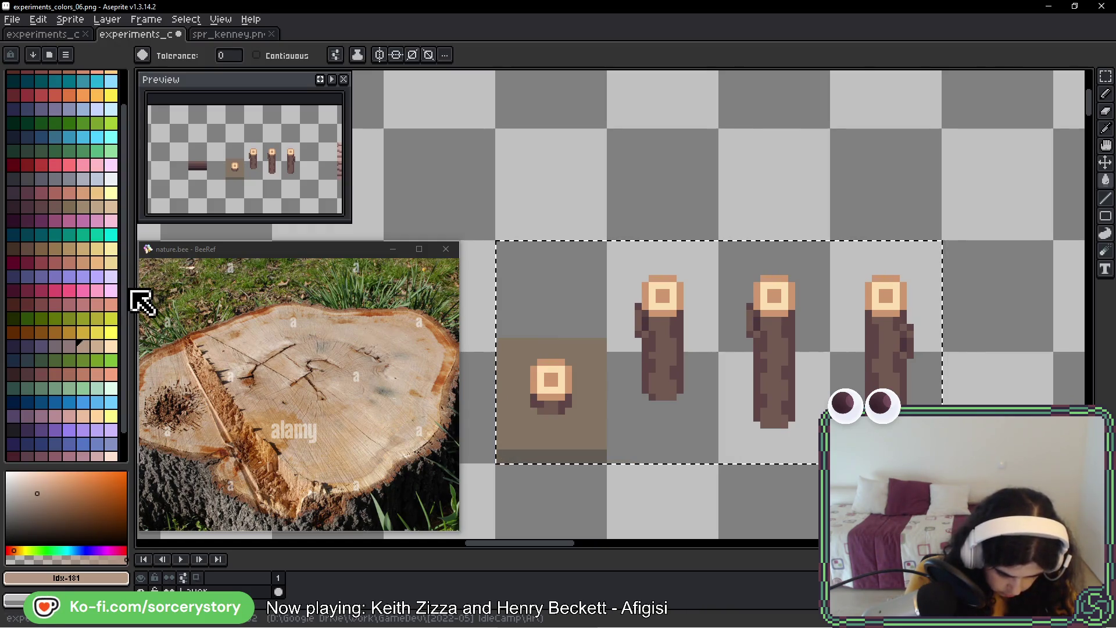
{"action": "left_click", "coordinate": [83, 262]}
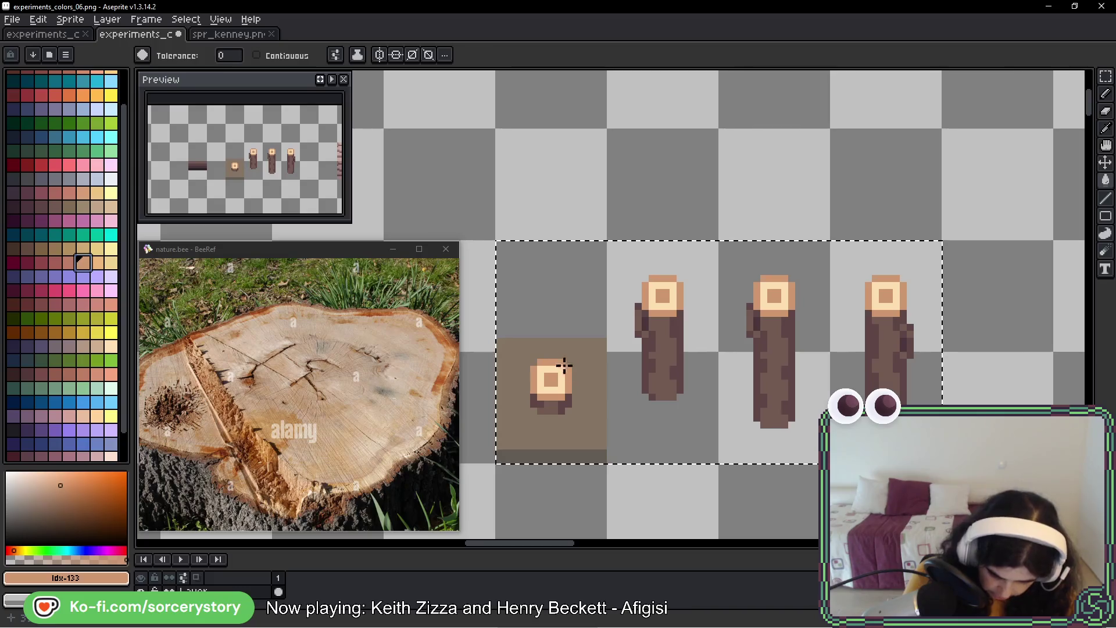
{"action": "left_click", "coordinate": [110, 263]}
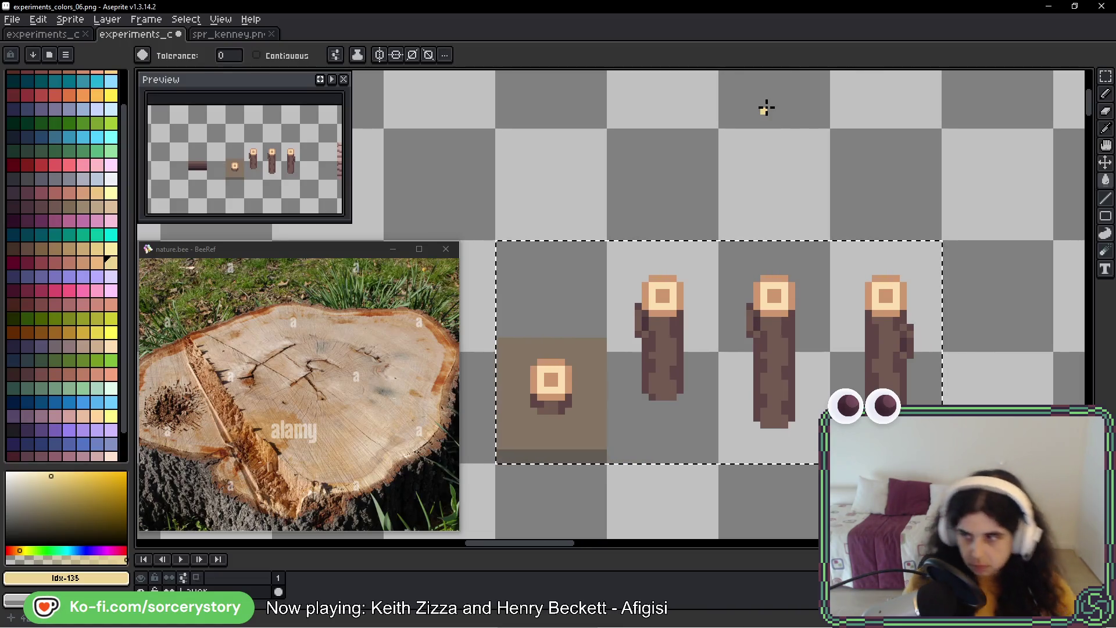
{"action": "mouse_move", "coordinate": [622, 316]}
{"action": "left_mouse_down"}
{"action": "mouse_move", "coordinate": [620, 289]}
{"action": "mouse_move", "coordinate": [667, 318]}
{"action": "left_mouse_up"}
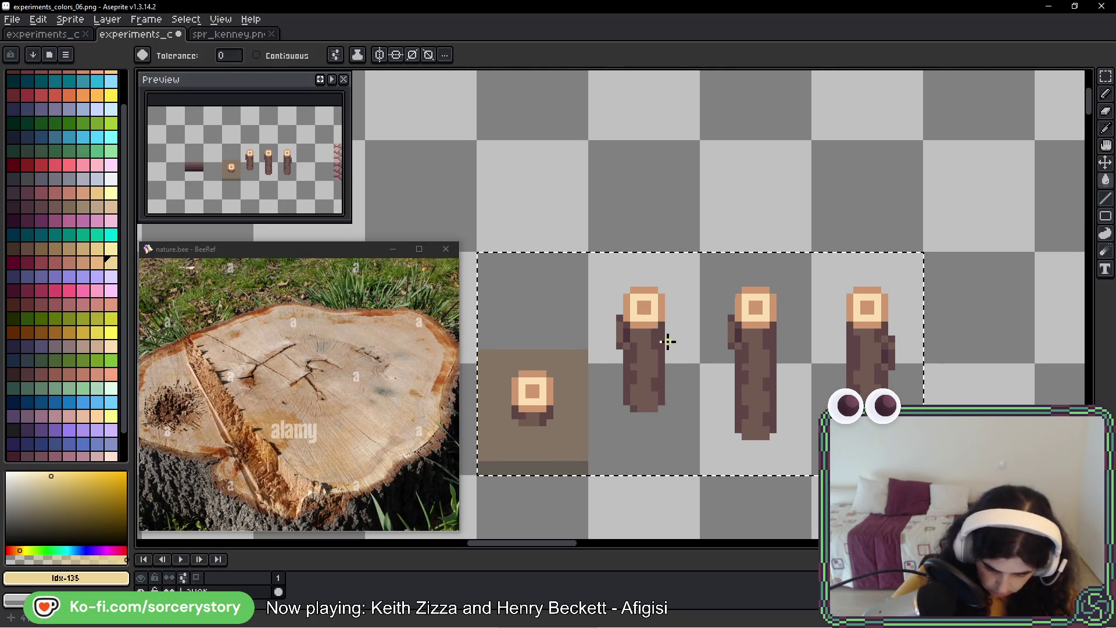
- Paste the recoloured stumps into the spr_kenney.png sheet and commit them in place
{"action": "key", "text": "v"}
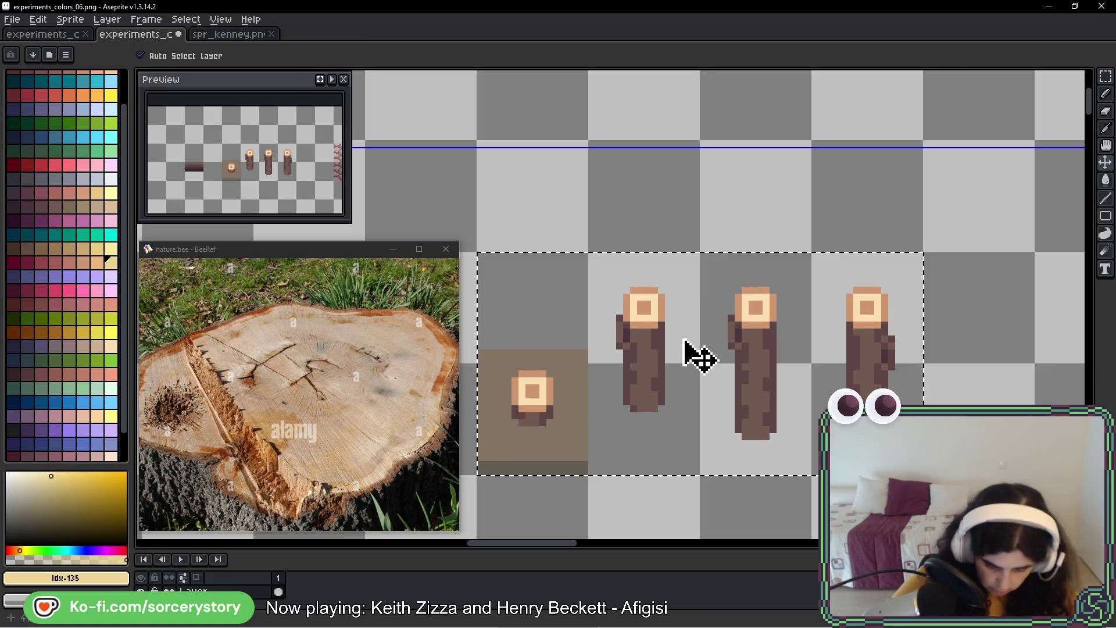
{"action": "key", "text": "w"}
{"action": "left_click", "coordinate": [236, 35]}
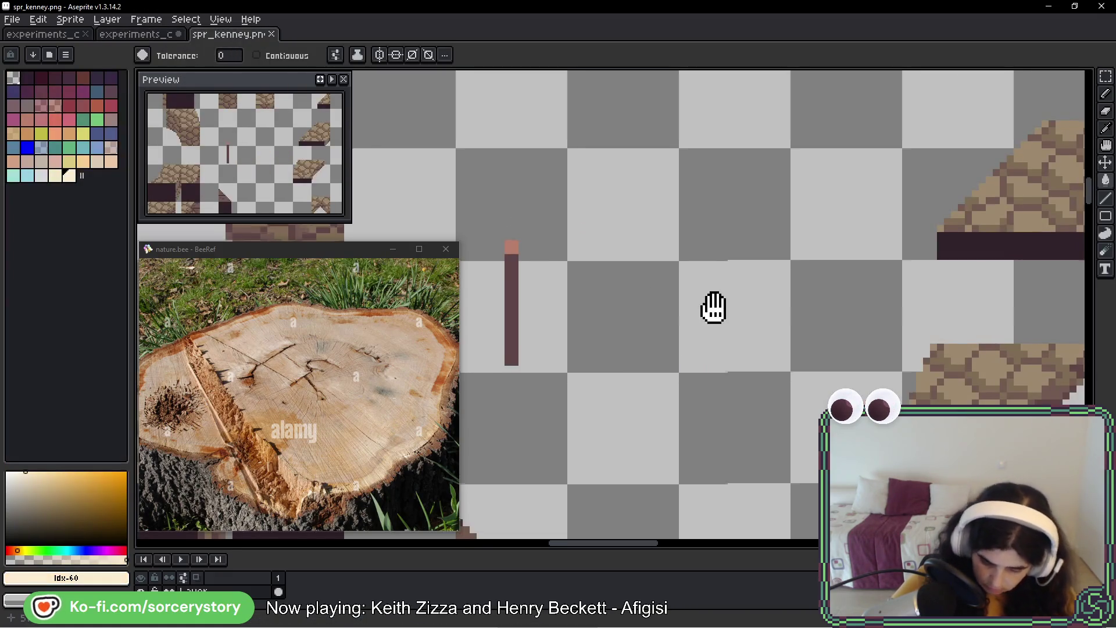
{"action": "scroll", "coordinate": [713, 307], "scroll_direction": "down", "scroll_amount": 2}
{"action": "mouse_move", "coordinate": [625, 354]}
{"action": "left_mouse_down"}
{"action": "mouse_move", "coordinate": [580, 211]}
{"action": "mouse_move", "coordinate": [617, 354]}
{"action": "mouse_move", "coordinate": [722, 392]}
{"action": "left_mouse_up"}
{"action": "key", "text": "ctrl+v"}
{"action": "scroll", "coordinate": [668, 372], "scroll_direction": "down", "scroll_amount": 3}
{"action": "scroll", "coordinate": [660, 407], "scroll_direction": "up", "scroll_amount": 2}
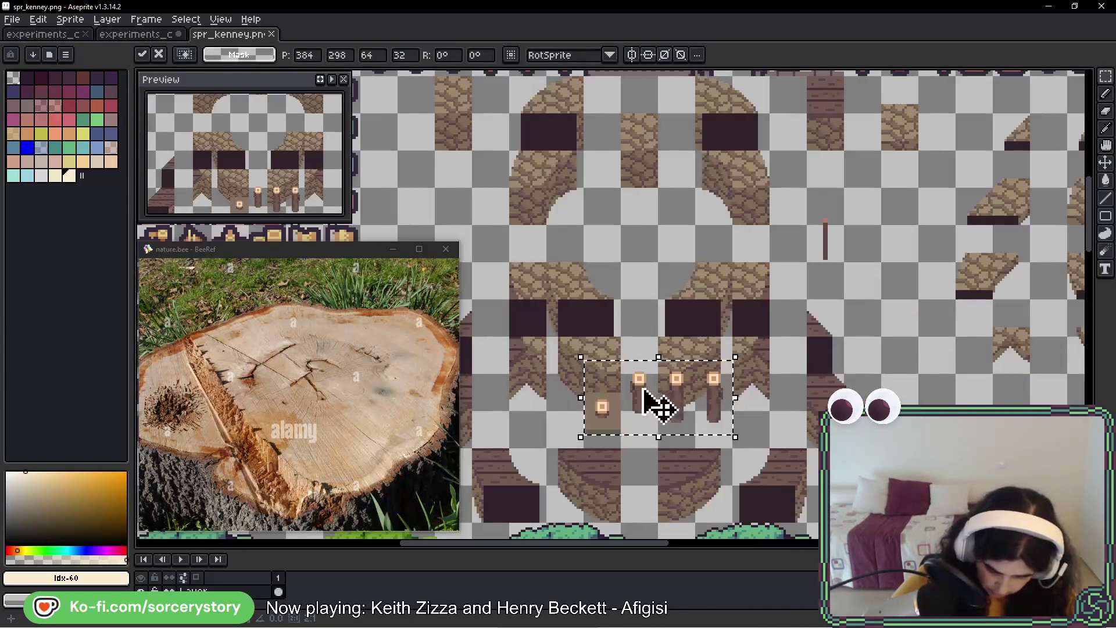
{"action": "scroll", "coordinate": [645, 395], "scroll_direction": "right", "scroll_amount": 5}
{"action": "left_click_drag", "start_coordinate": [645, 395], "coordinate": [710, 443]}
{"action": "key", "text": "ctrl+d"}
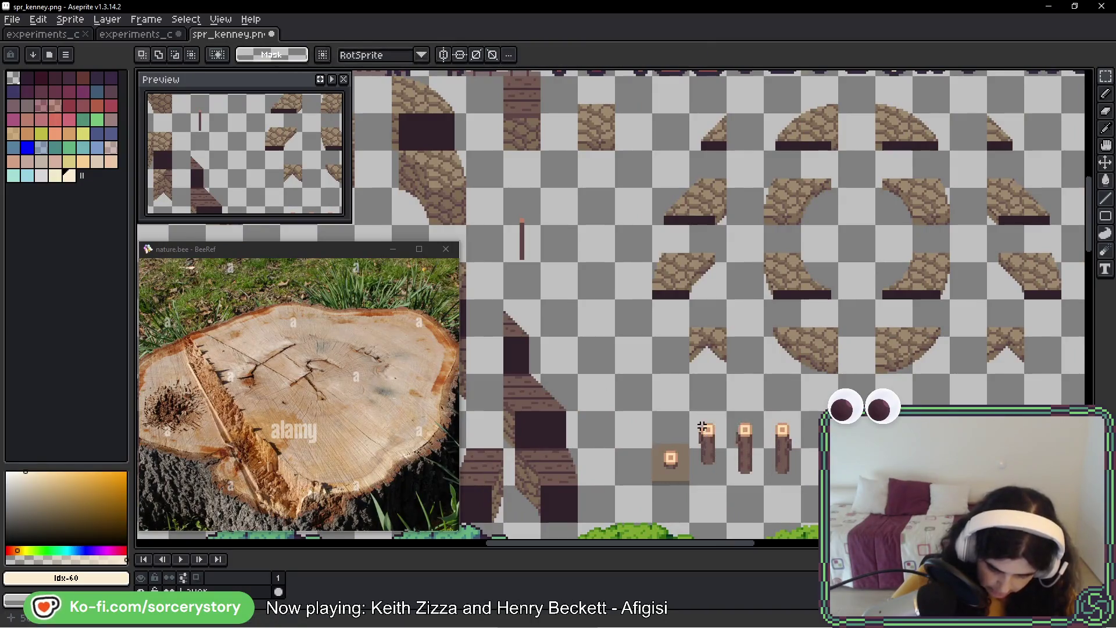
{"action": "scroll", "coordinate": [702, 427], "scroll_direction": "up", "scroll_amount": 3}
- Eyedrop the tan from the stump's cut face and frame the thin stump bar
{"action": "key", "text": "b"}
{"action": "scroll", "coordinate": [585, 279], "scroll_direction": "down", "scroll_amount": 1}
{"action": "mouse_move", "coordinate": [988, 378]}
{"action": "left_mouse_down"}
{"action": "mouse_move", "coordinate": [755, 290]}
{"action": "mouse_move", "coordinate": [668, 231]}
{"action": "left_mouse_up"}
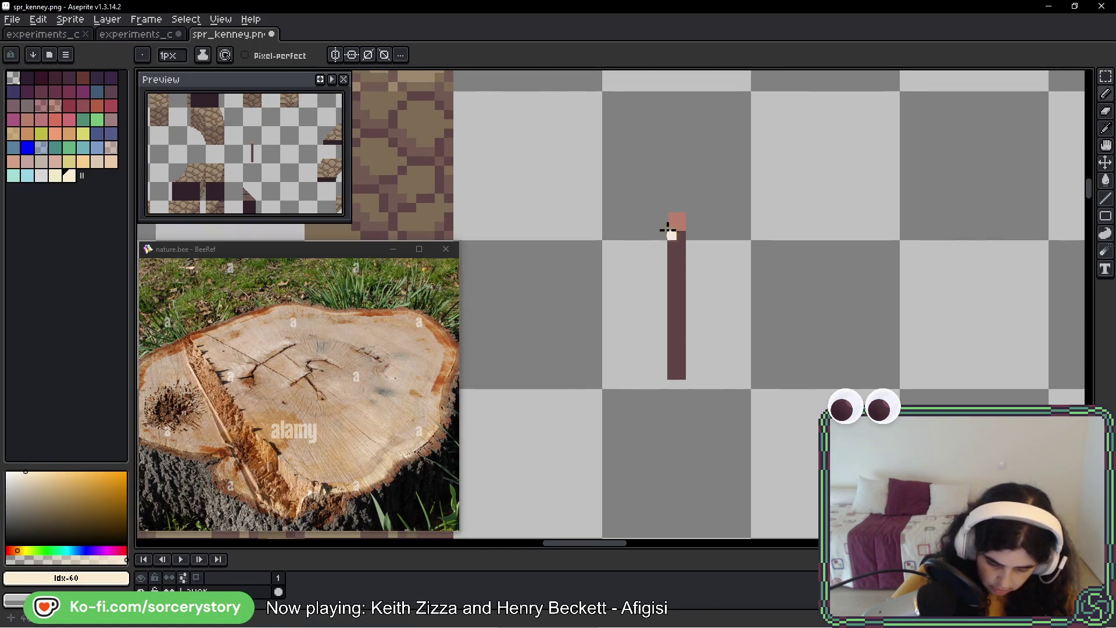
{"action": "scroll", "coordinate": [668, 231], "scroll_direction": "down", "scroll_amount": 3}
{"action": "scroll", "coordinate": [599, 326], "scroll_direction": "up", "scroll_amount": 4}
{"action": "key", "text": "i"}
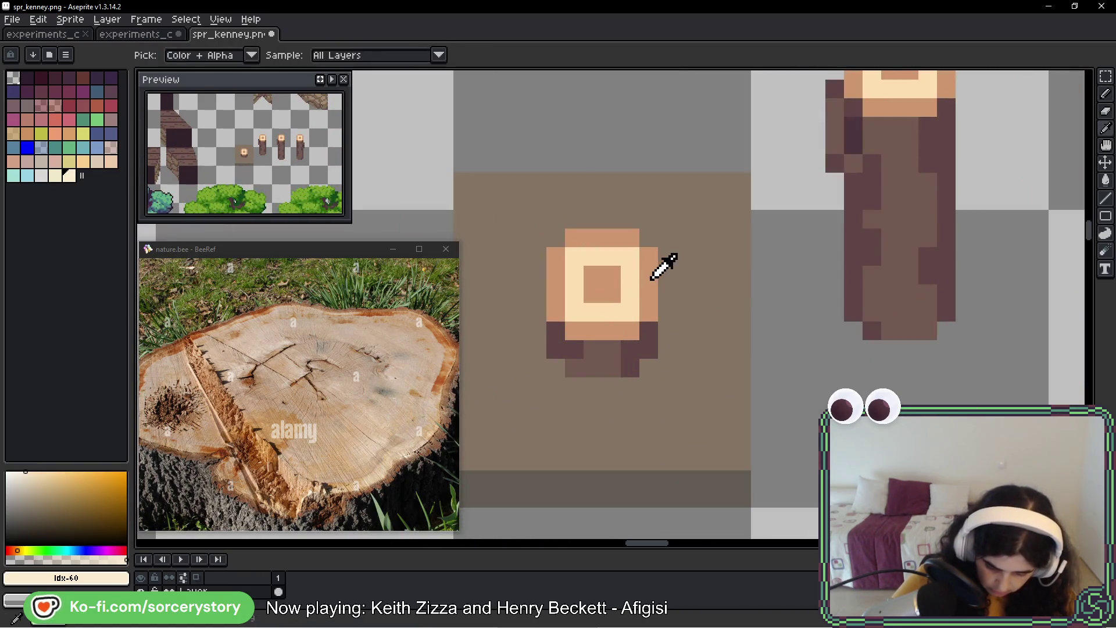
{"action": "left_click", "coordinate": [652, 278], "text": "alt"}
{"action": "scroll", "coordinate": [511, 221], "scroll_direction": "down", "scroll_amount": 2}
{"action": "left_click_drag", "start_coordinate": [510, 220], "coordinate": [593, 200]}
{"action": "scroll", "coordinate": [620, 309], "scroll_direction": "up", "scroll_amount": 3}
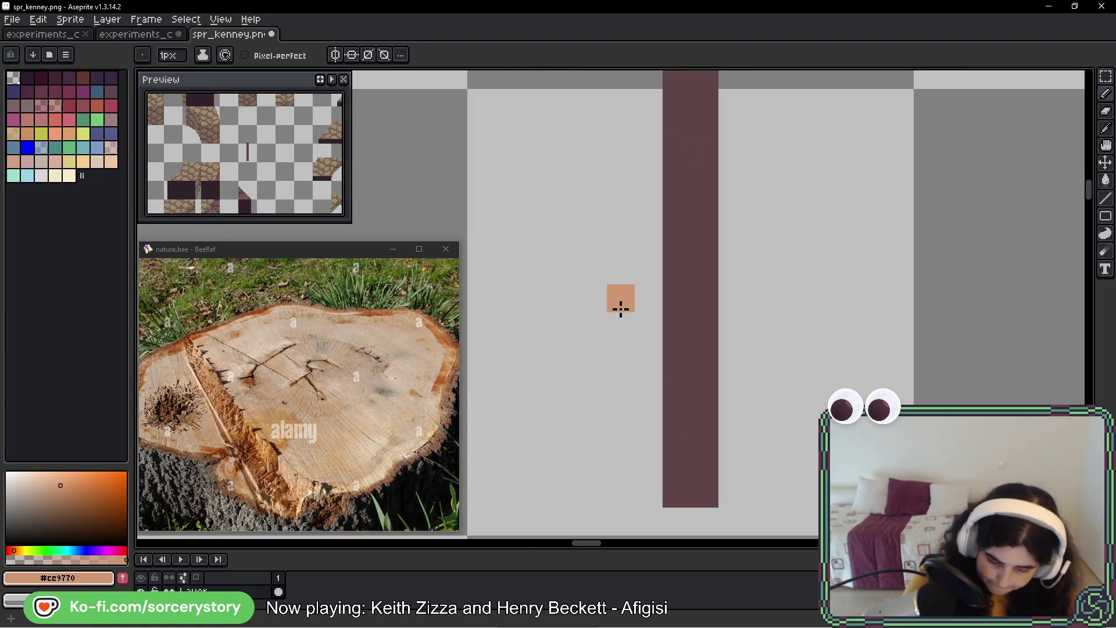
{"action": "left_click_drag", "start_coordinate": [782, 114], "coordinate": [775, 284]}
- Pencil a tan cap on the stump bar's top without the stray pixel, then show the game
{"action": "left_click_drag", "start_coordinate": [670, 181], "coordinate": [713, 201]}
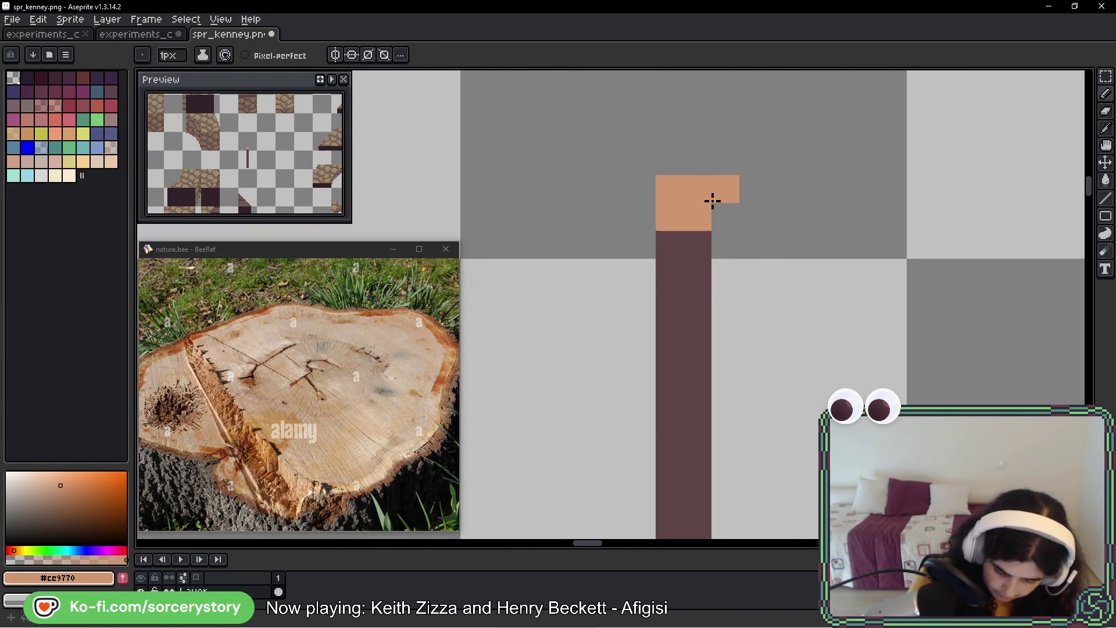
{"action": "scroll", "coordinate": [750, 210], "scroll_direction": "down", "scroll_amount": 3}
{"action": "key", "text": "ctrl+z"}
{"action": "key", "text": "i"}
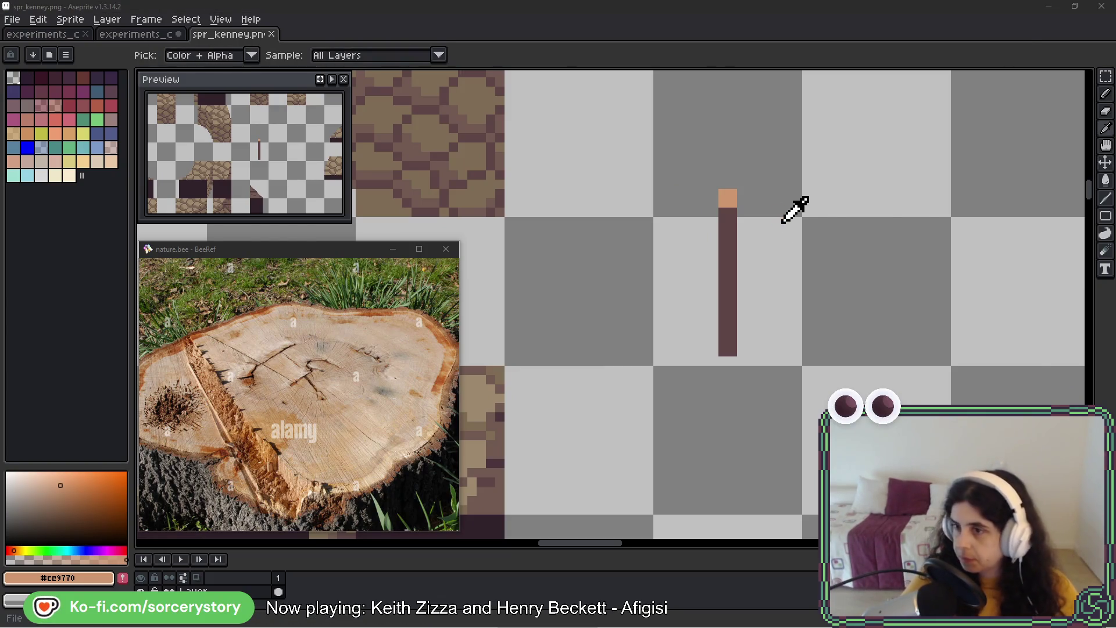
{"action": "key", "text": "alt+Tab"}
{"action": "left_click_drag", "start_coordinate": [291, 245], "coordinate": [407, 0]}
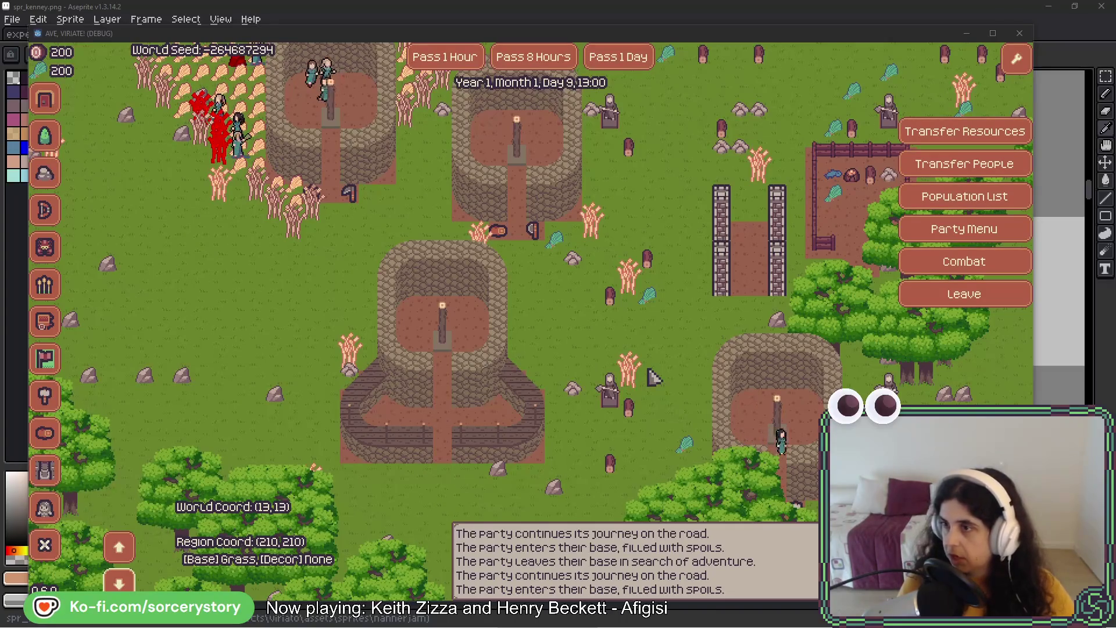
- In experiments_colors_06.png, rectangle-select the block of stumps and logs
{"action": "key", "text": "alt+Tab"}
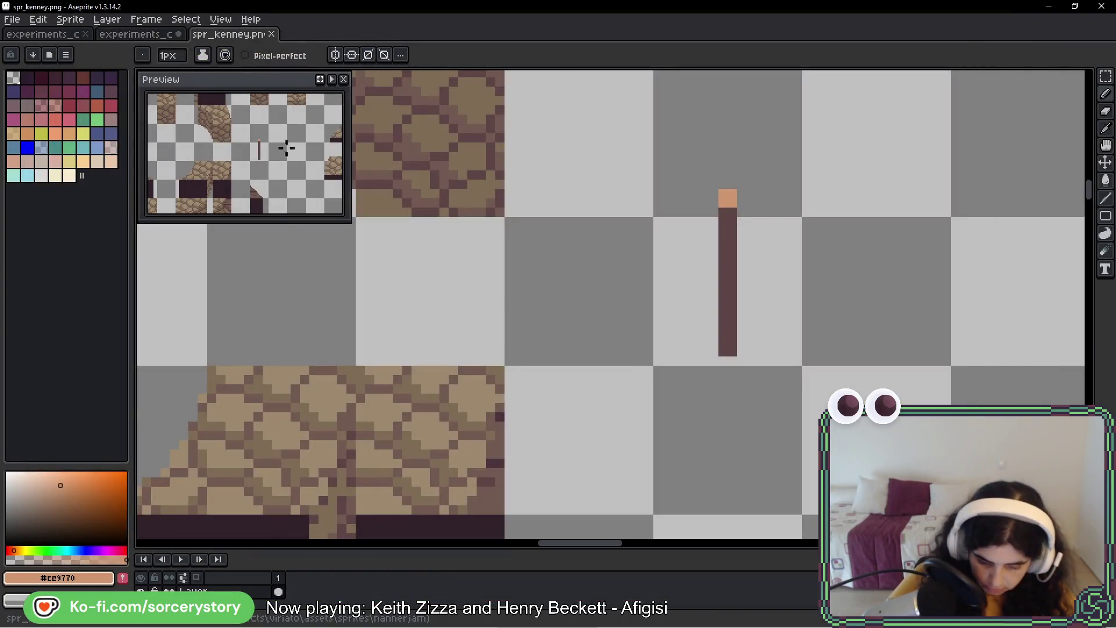
{"action": "left_click", "coordinate": [157, 34]}
{"action": "left_click", "coordinate": [1105, 76]}
{"action": "mouse_move", "coordinate": [379, 305]}
{"action": "left_mouse_down"}
{"action": "mouse_move", "coordinate": [450, 226]}
{"action": "mouse_move", "coordinate": [787, 311]}
{"action": "mouse_move", "coordinate": [787, 194]}
{"action": "mouse_move", "coordinate": [797, 399]}
{"action": "mouse_move", "coordinate": [772, 448]}
{"action": "mouse_move", "coordinate": [663, 181]}
{"action": "mouse_move", "coordinate": [703, 374]}
{"action": "left_mouse_up"}
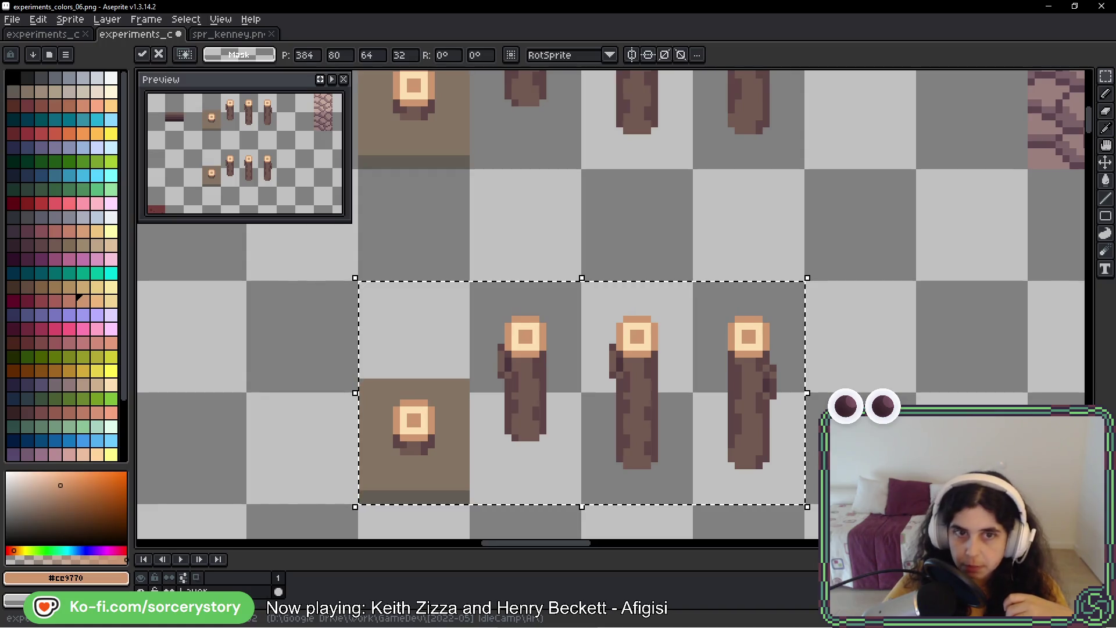
- Place the stump photo beside the canvas and fill the ring pixels with pale peach
{"action": "mouse_move", "coordinate": [807, 333]}
{"action": "left_mouse_down"}
{"action": "mouse_move", "coordinate": [357, 256]}
{"action": "mouse_move", "coordinate": [330, 239]}
{"action": "left_mouse_up"}
{"action": "mouse_move", "coordinate": [695, 277]}
{"action": "left_mouse_down"}
{"action": "mouse_move", "coordinate": [877, 294]}
{"action": "mouse_move", "coordinate": [829, 289]}
{"action": "left_mouse_up"}
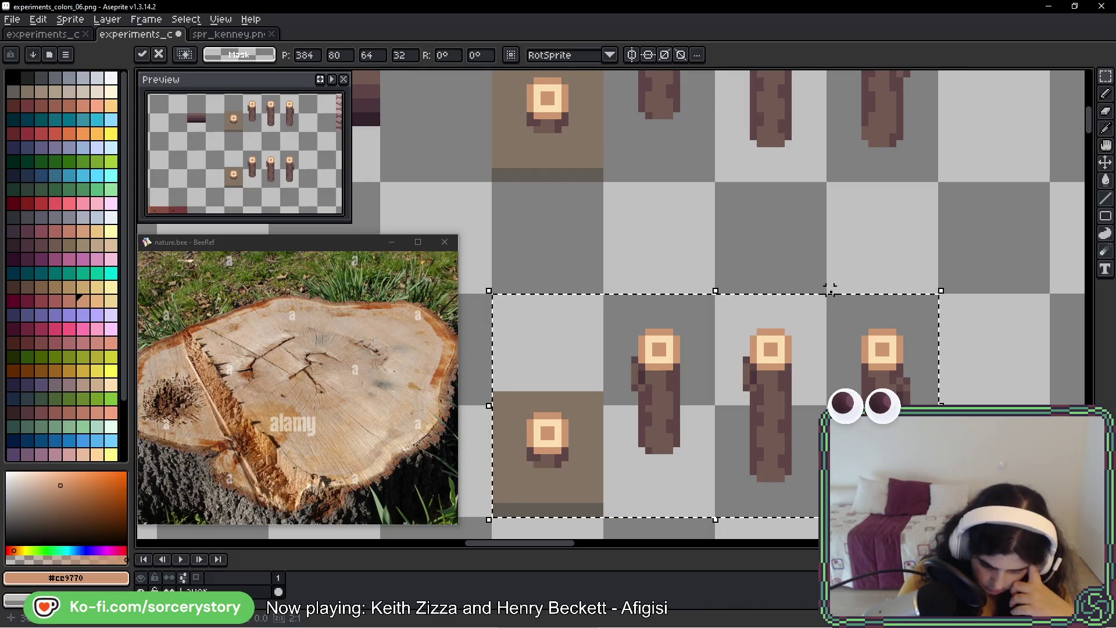
{"action": "left_click", "coordinate": [110, 245]}
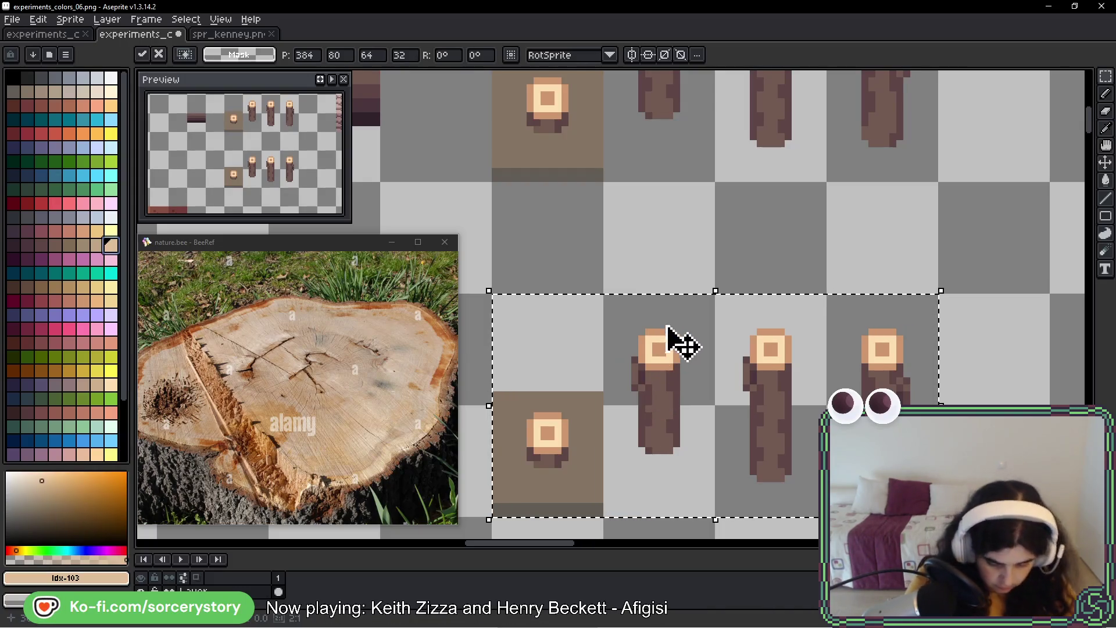
{"action": "left_click", "coordinate": [674, 384], "text": "alt"}
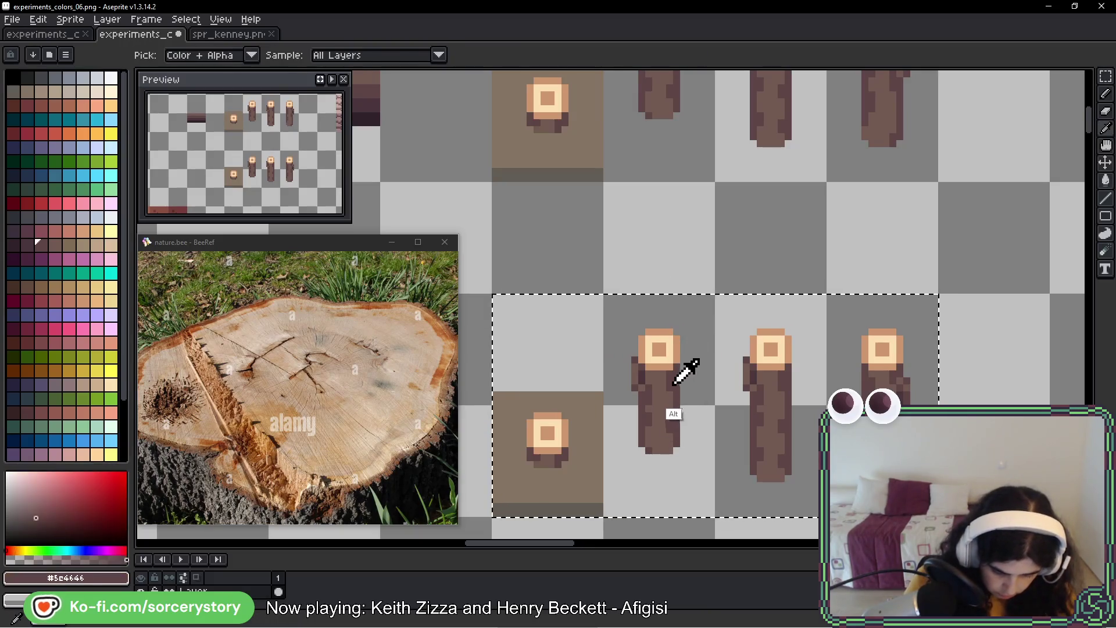
{"action": "left_click", "coordinate": [111, 245]}
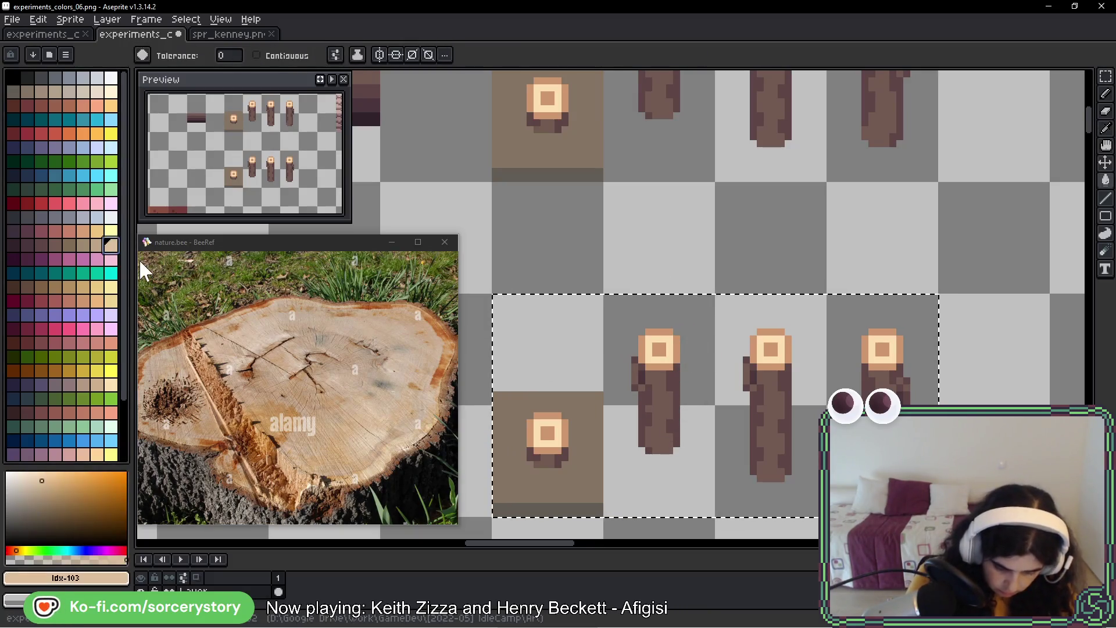
{"action": "left_click", "coordinate": [671, 347]}
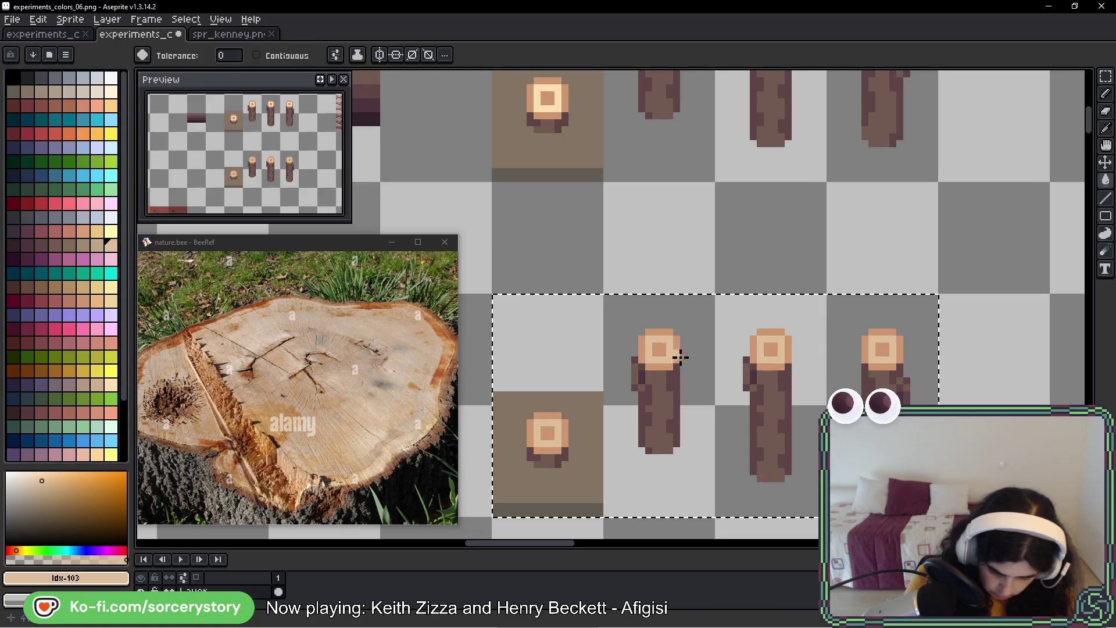
- Try three other palette colours on the stump rings, comparing against the photo
{"action": "left_click", "coordinate": [83, 231]}
{"action": "left_click", "coordinate": [641, 343]}
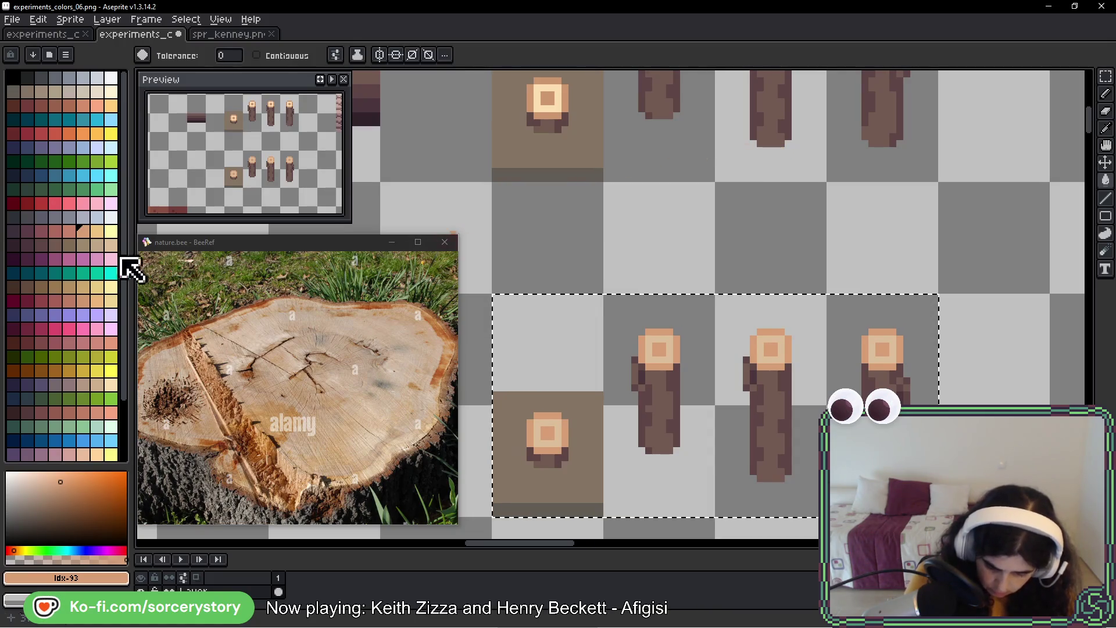
{"action": "left_click", "coordinate": [83, 244]}
{"action": "left_click", "coordinate": [553, 413]}
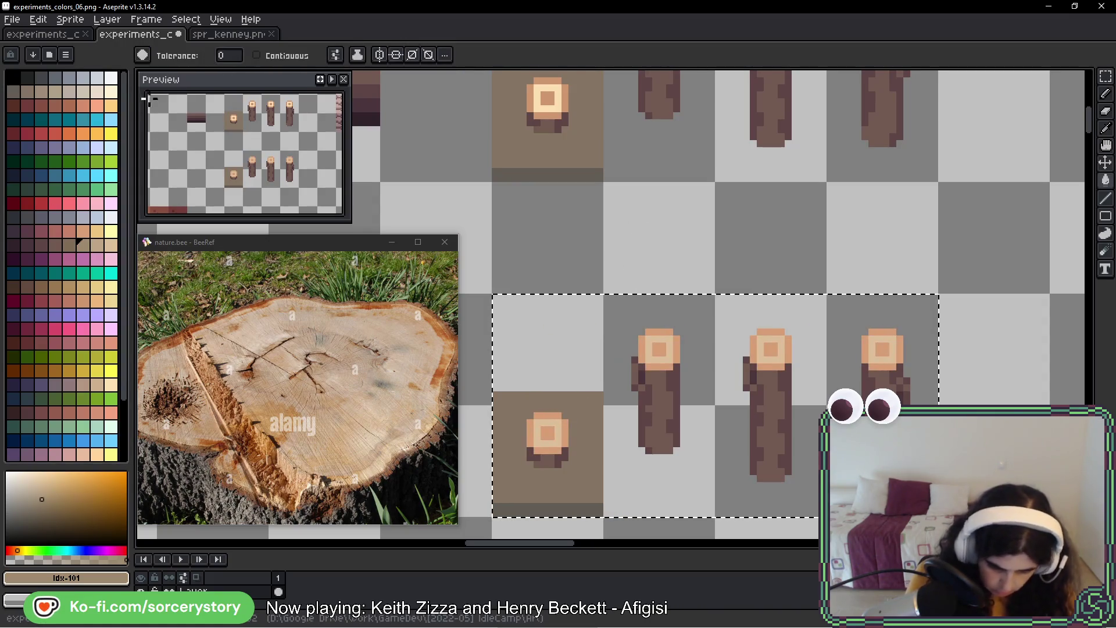
{"action": "left_click", "coordinate": [90, 106]}
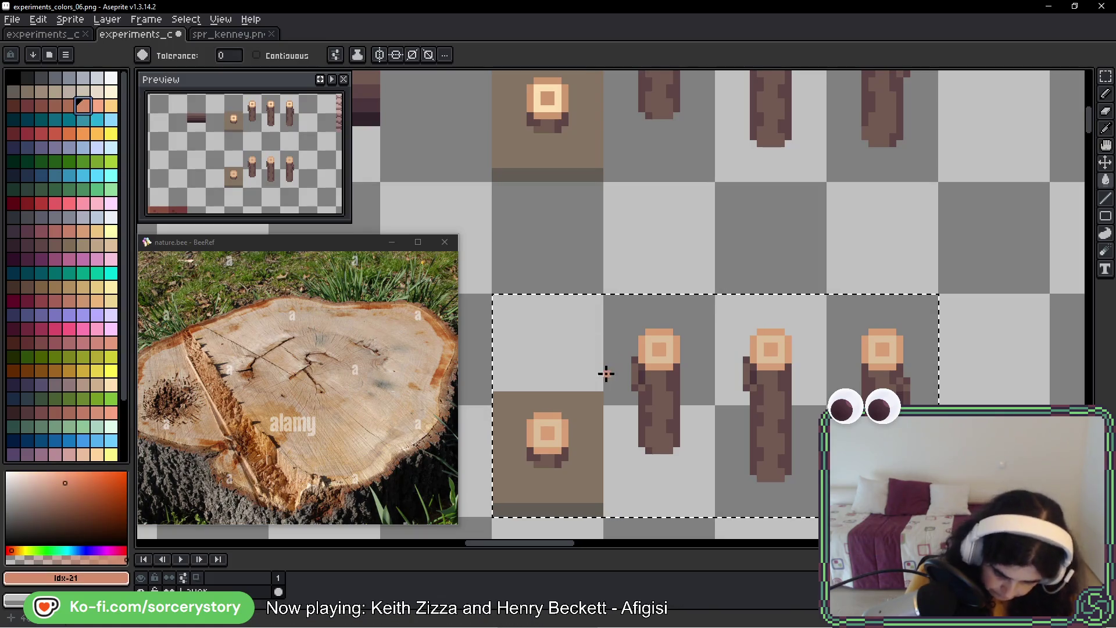
{"action": "left_click", "coordinate": [551, 415]}
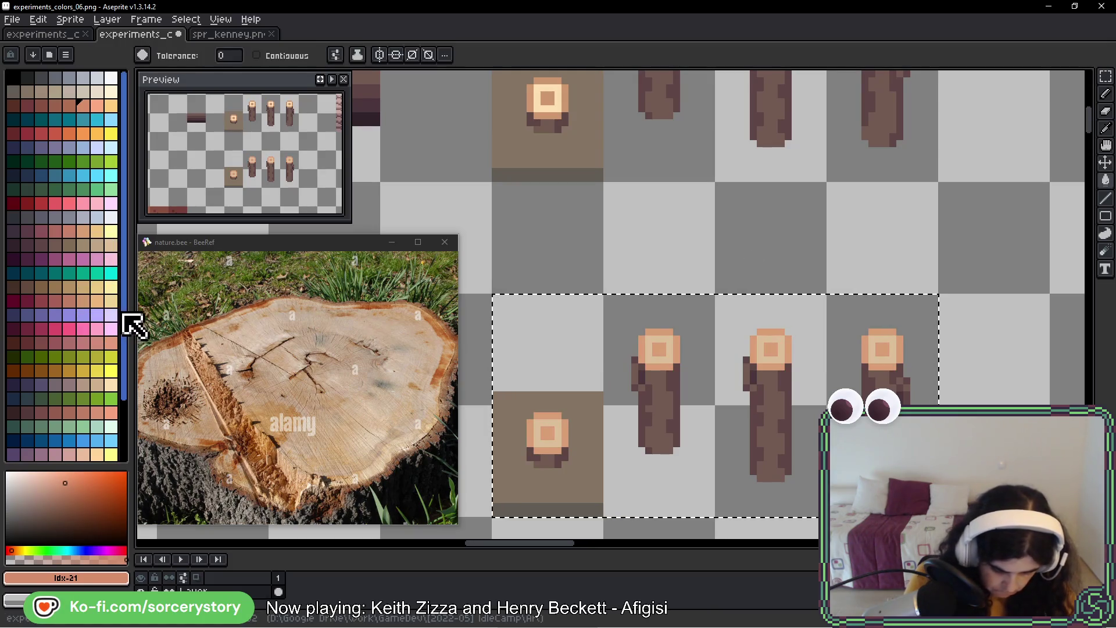
- Try a red fill on the stump tops' outer rings, then undo it
{"action": "scroll", "coordinate": [124, 365], "scroll_direction": "down", "scroll_amount": 2}
{"action": "scroll", "coordinate": [124, 366], "scroll_direction": "down", "scroll_amount": 1}
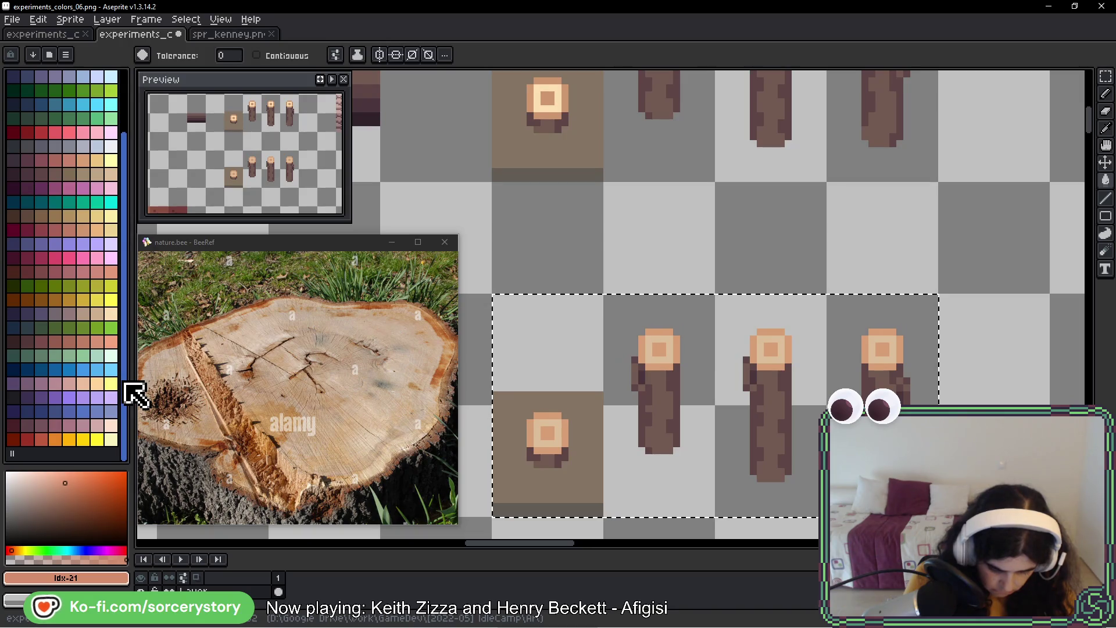
{"action": "left_click", "coordinate": [41, 438]}
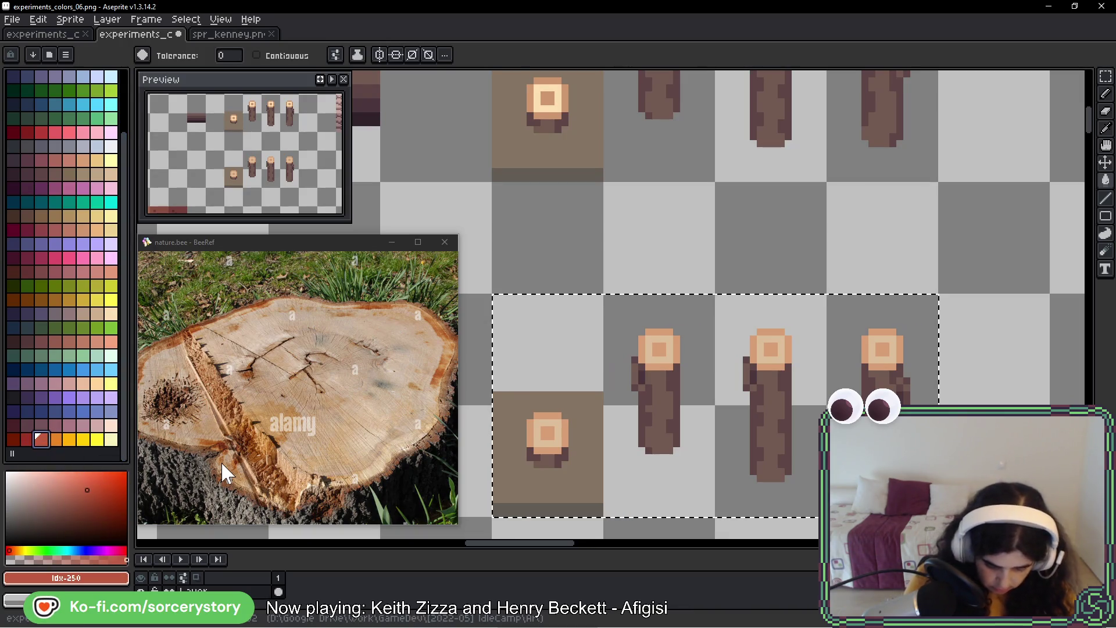
{"action": "left_click", "coordinate": [541, 416]}
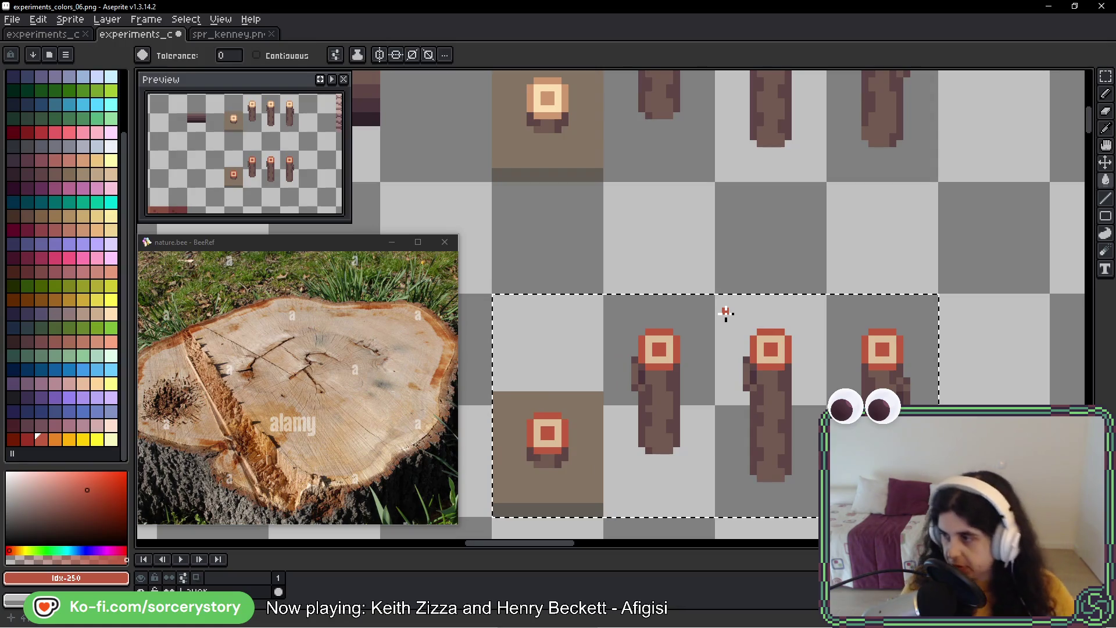
{"action": "key", "text": "ctrl+z"}
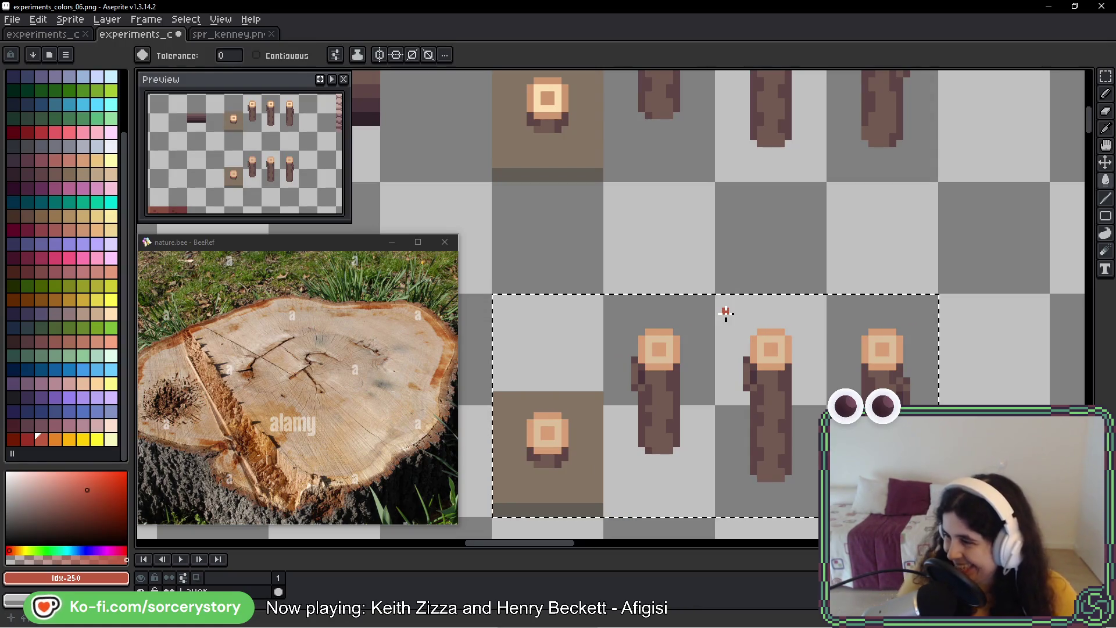